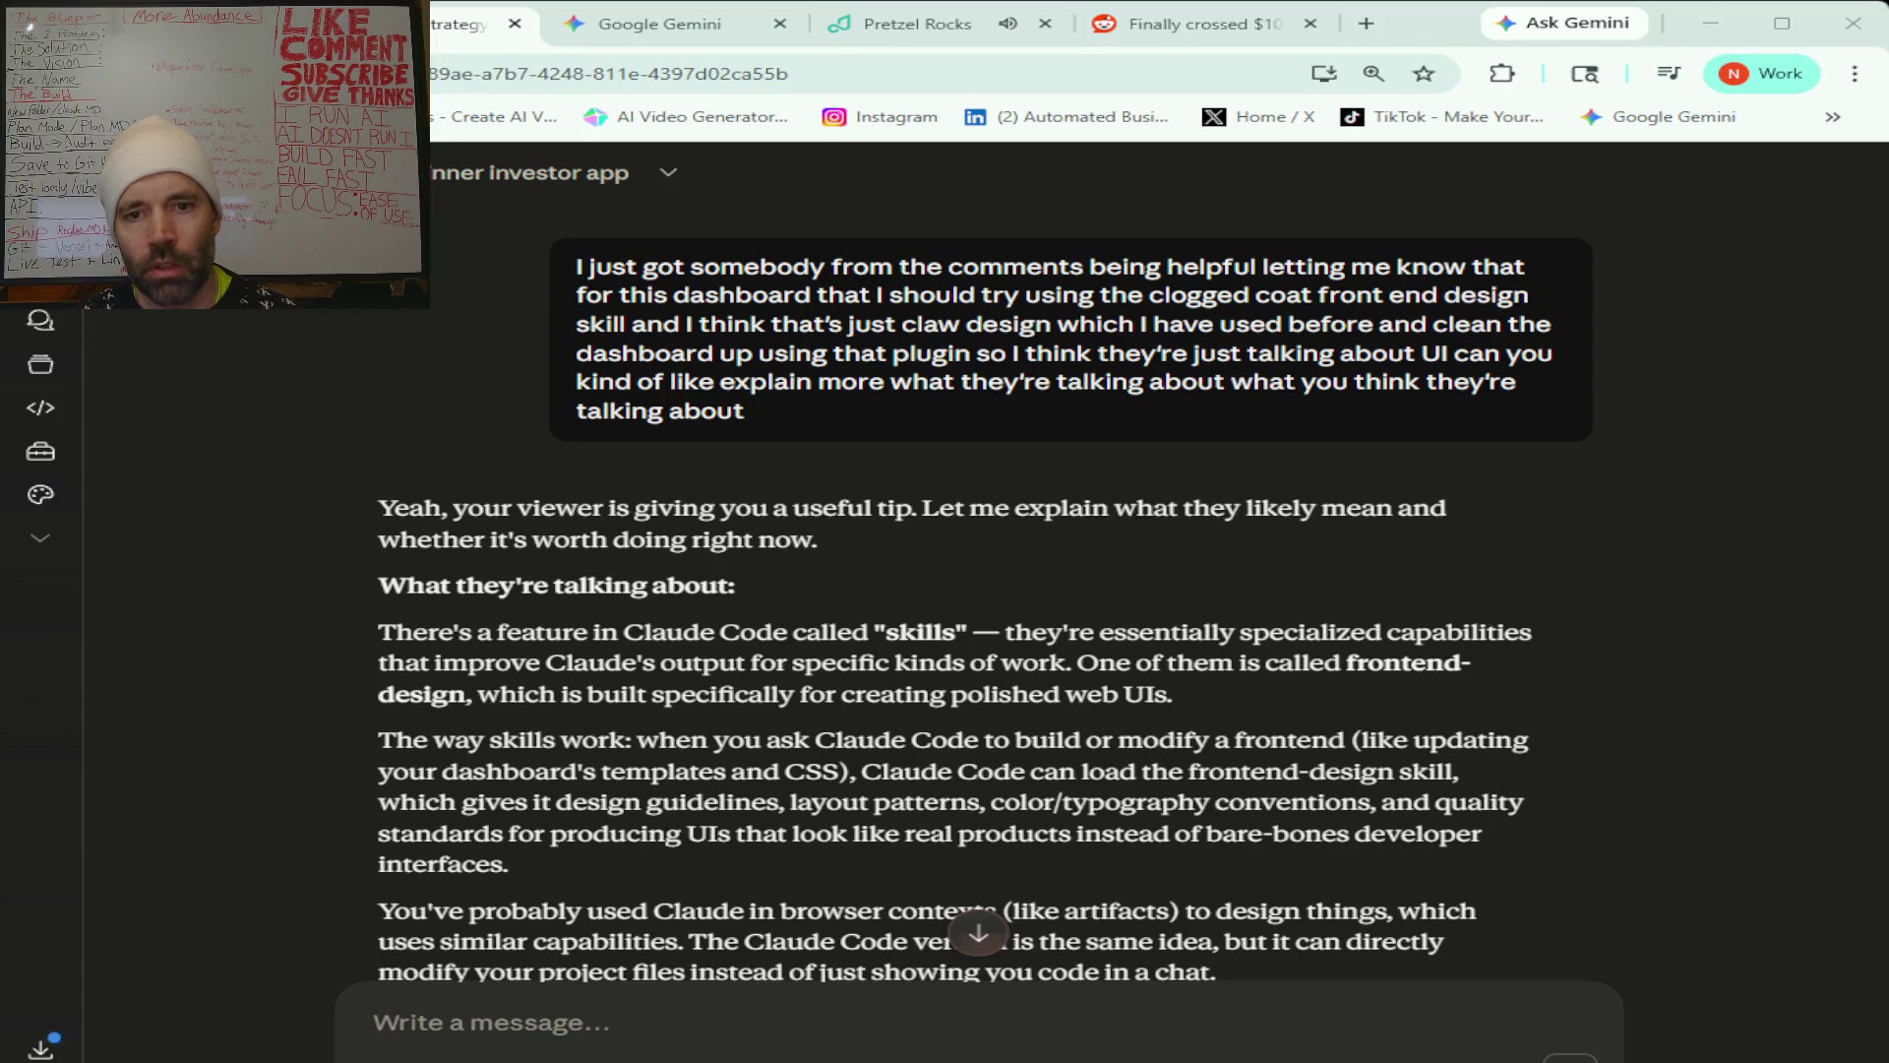
Scroll down through Claude's review of the logged Reddit observation to the end.
scroll(980, 591, down, 1)
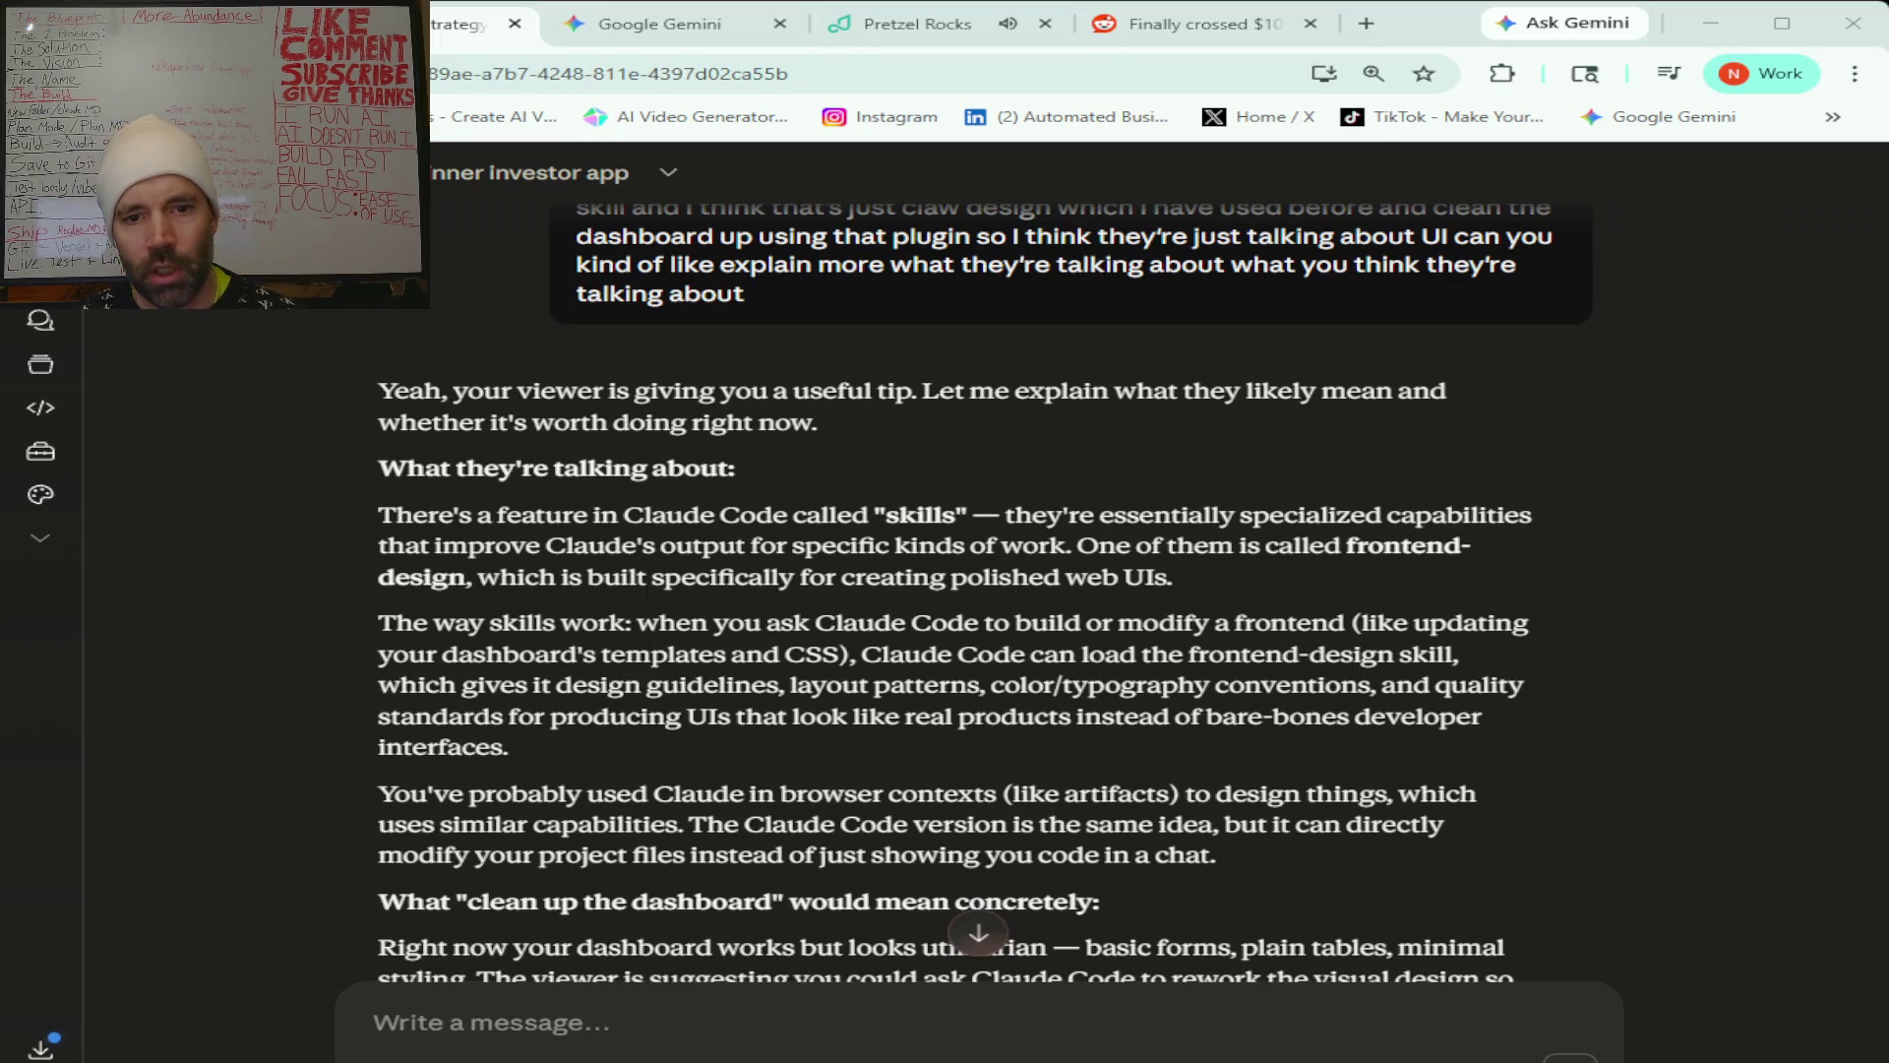
scroll(955, 591, down, 2)
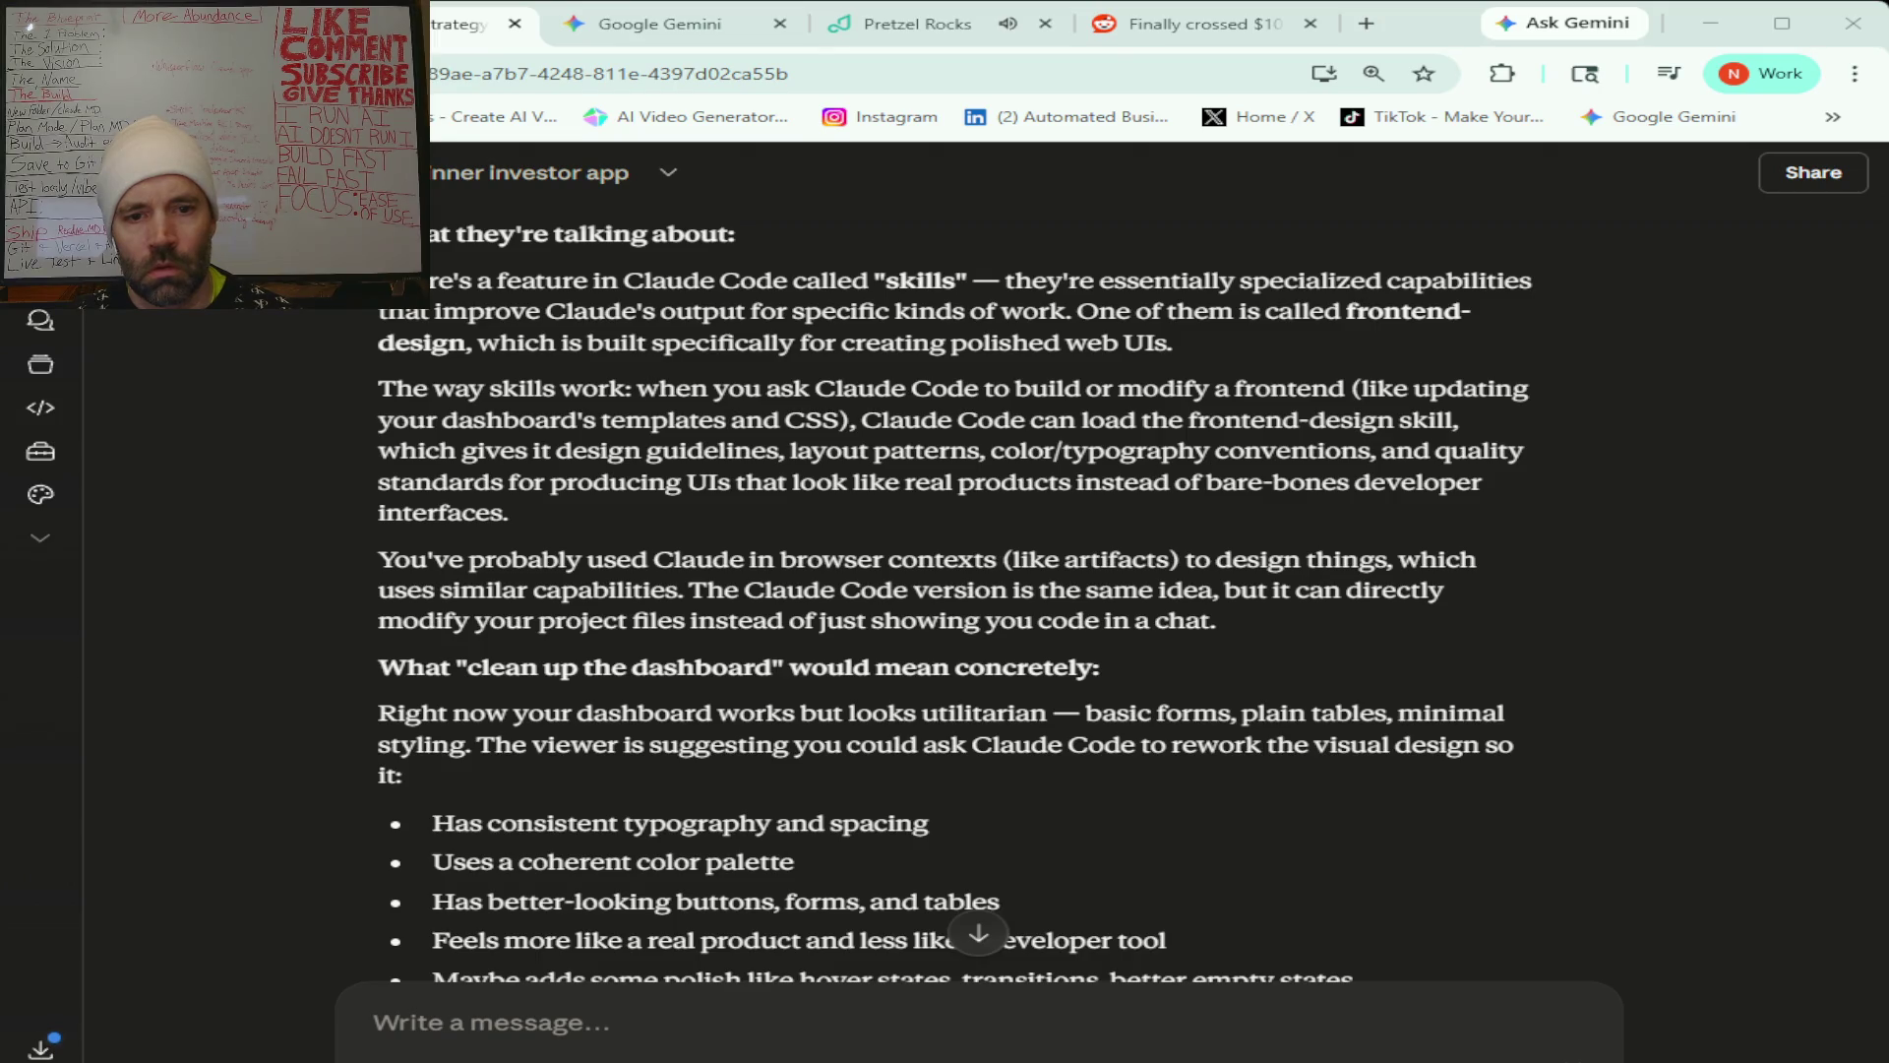
scroll(945, 590, down, 2)
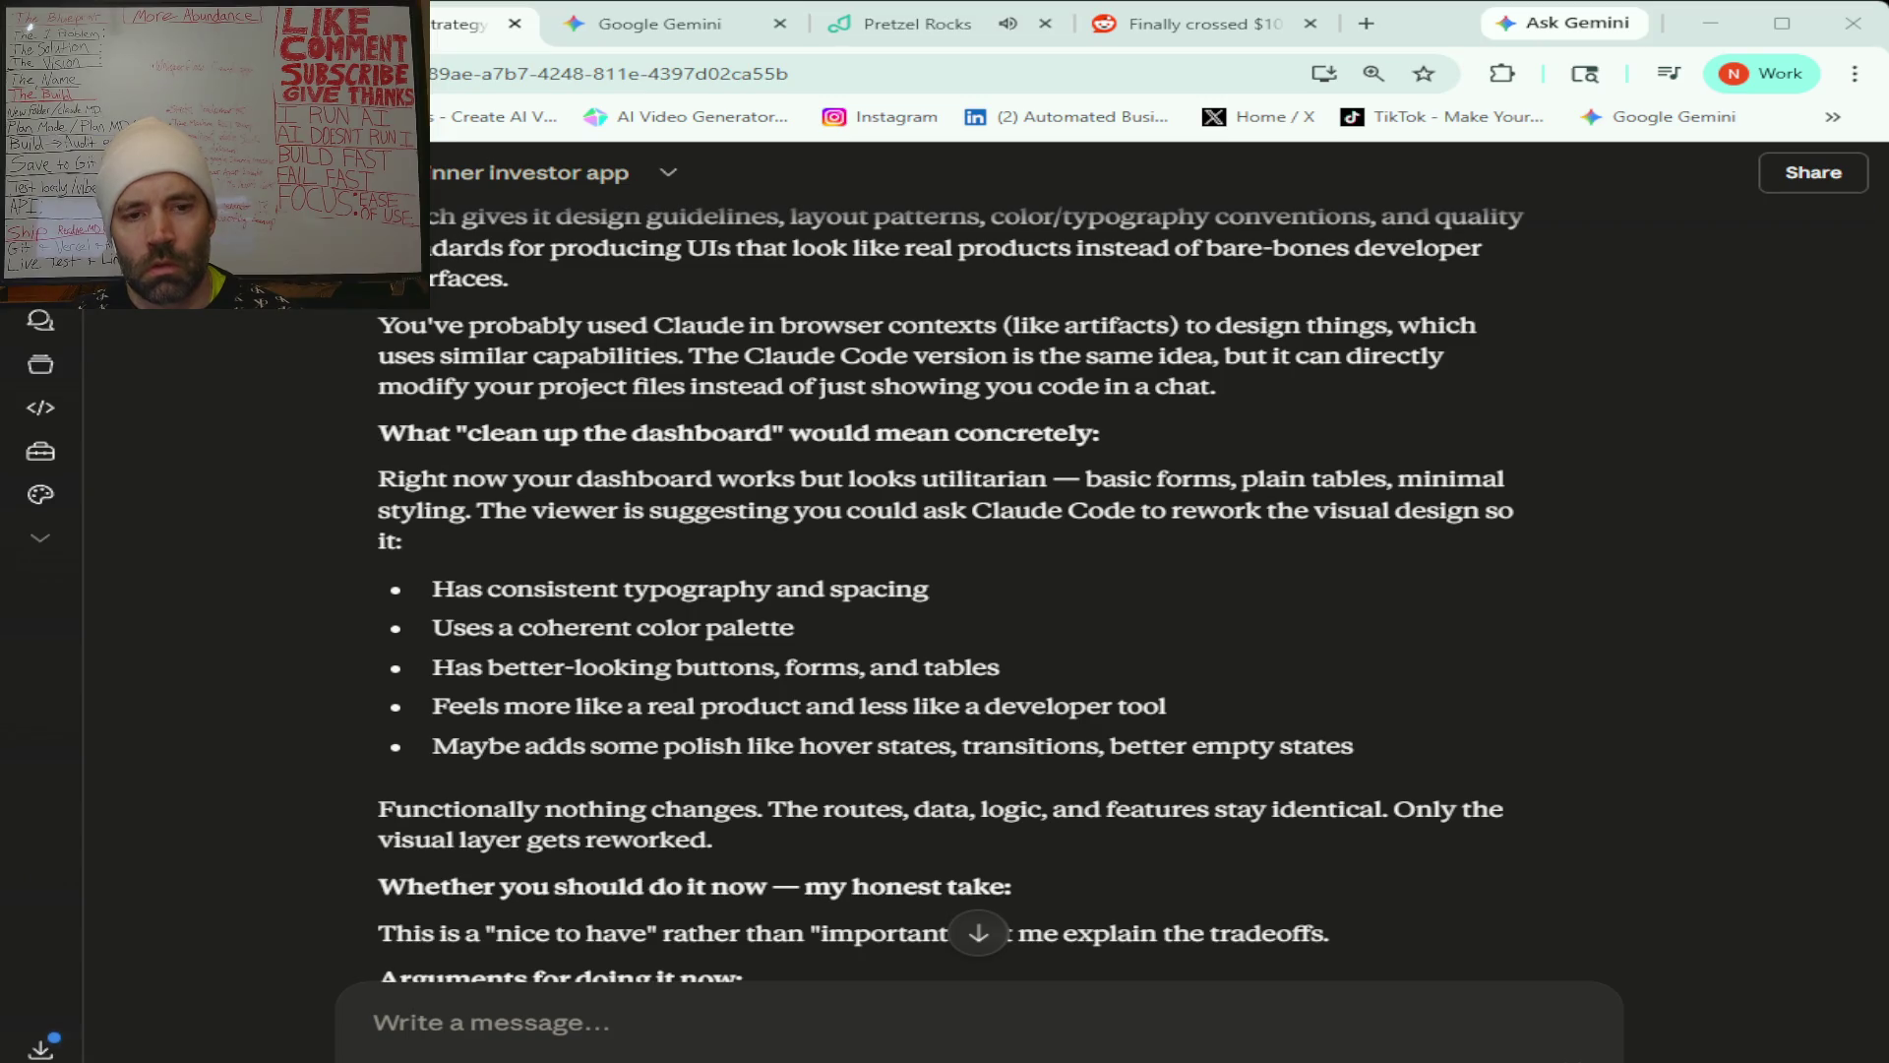
scroll(945, 590, down, 1)
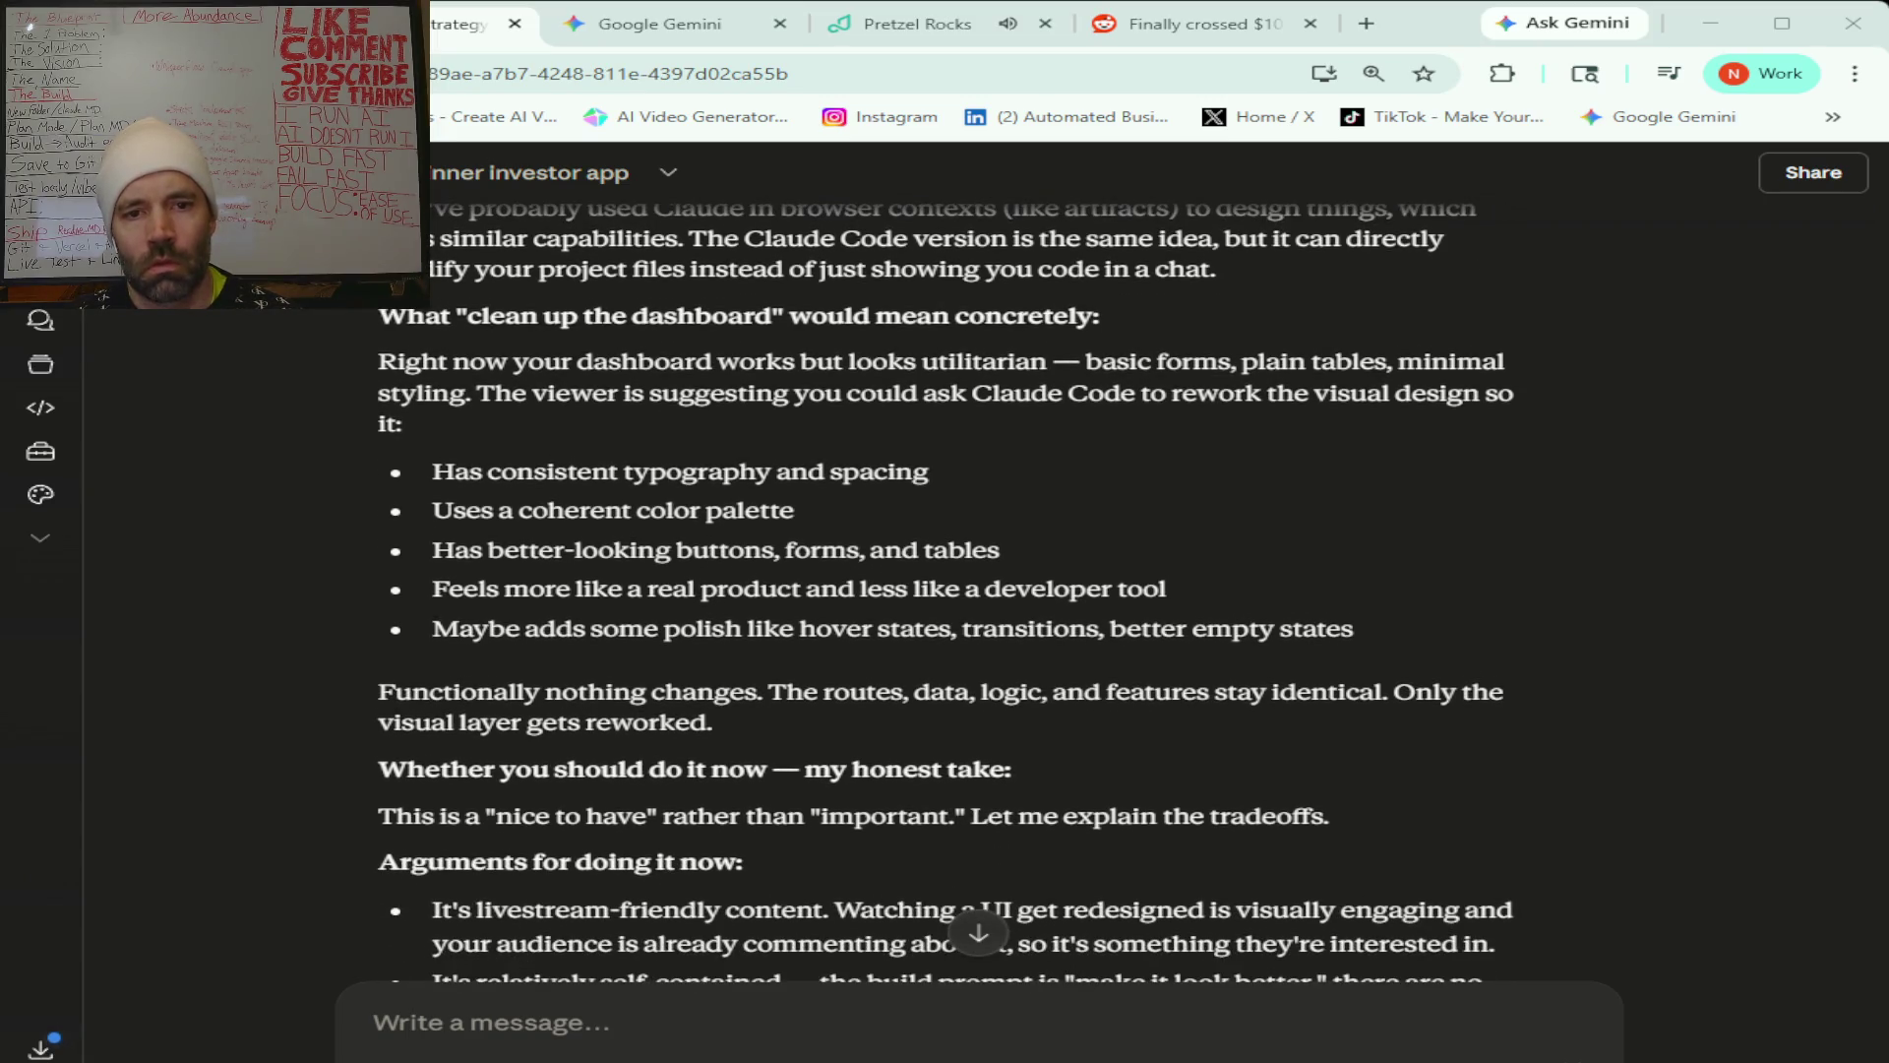
scroll(945, 590, down, 1)
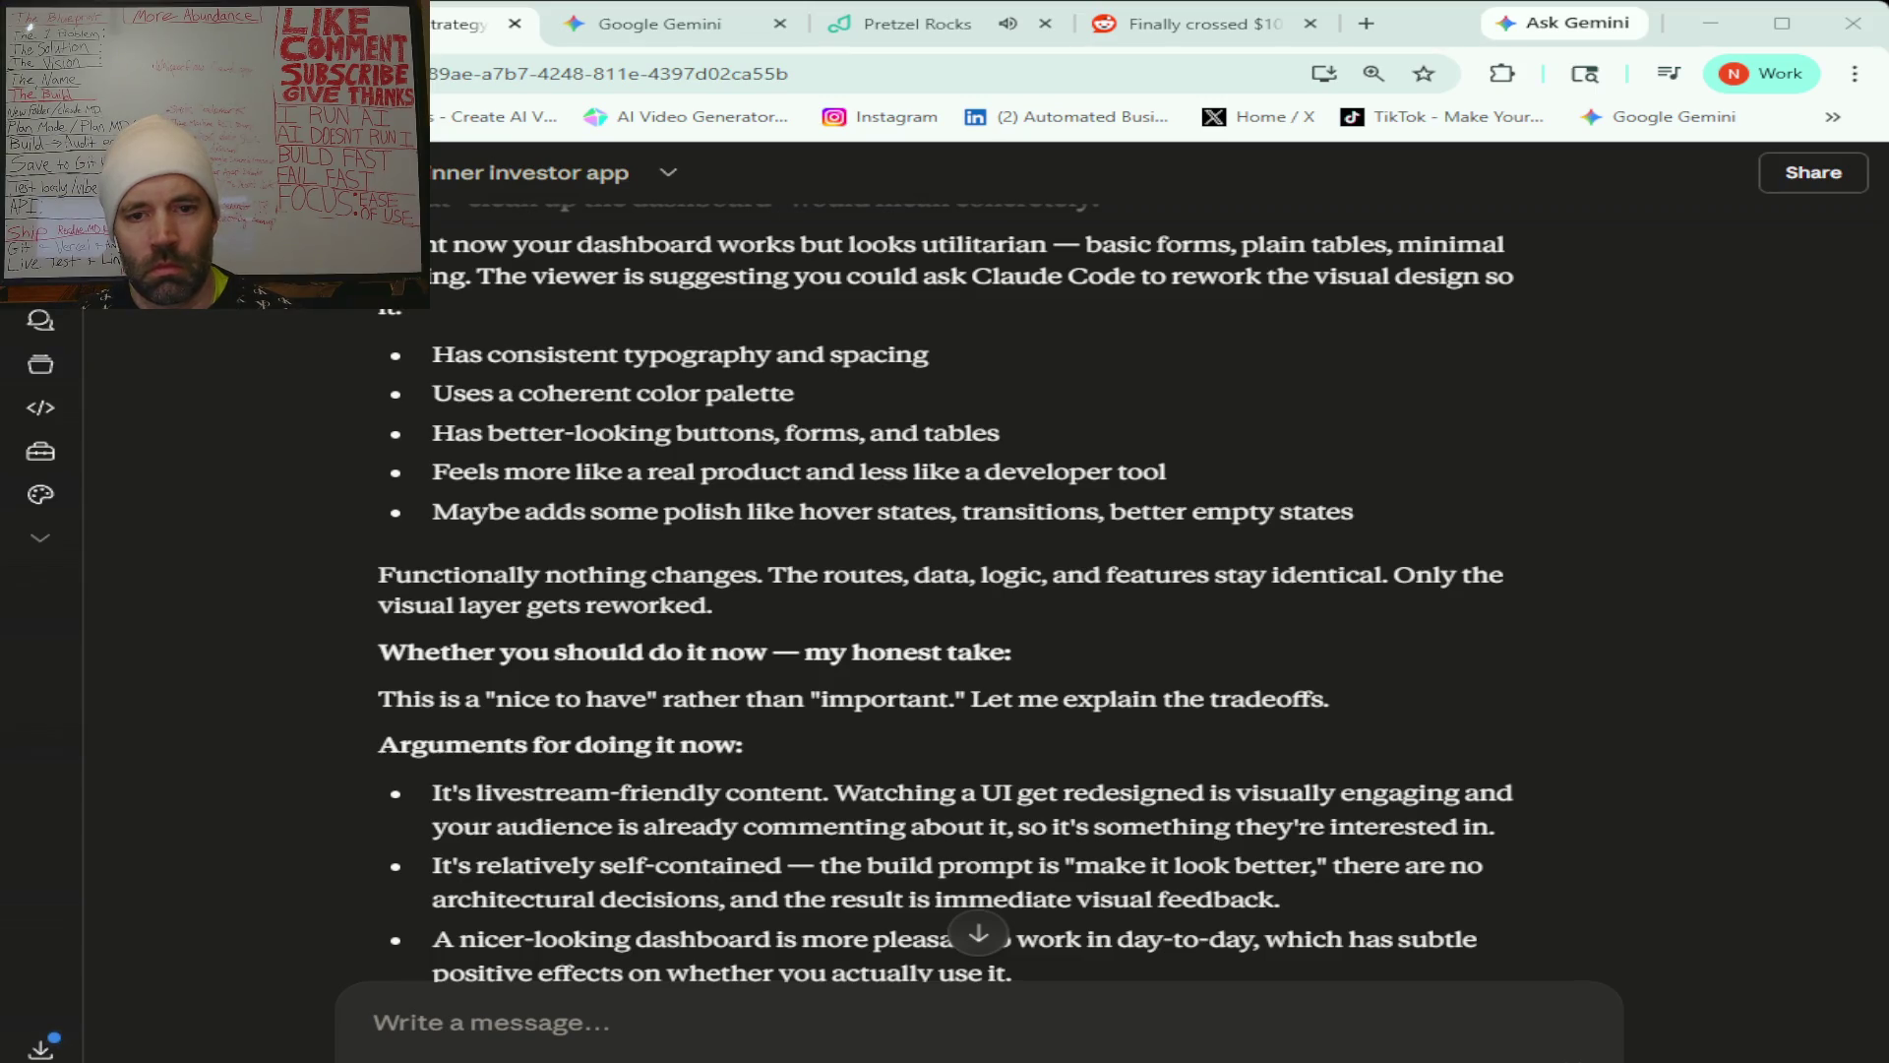
scroll(944, 590, down, 1)
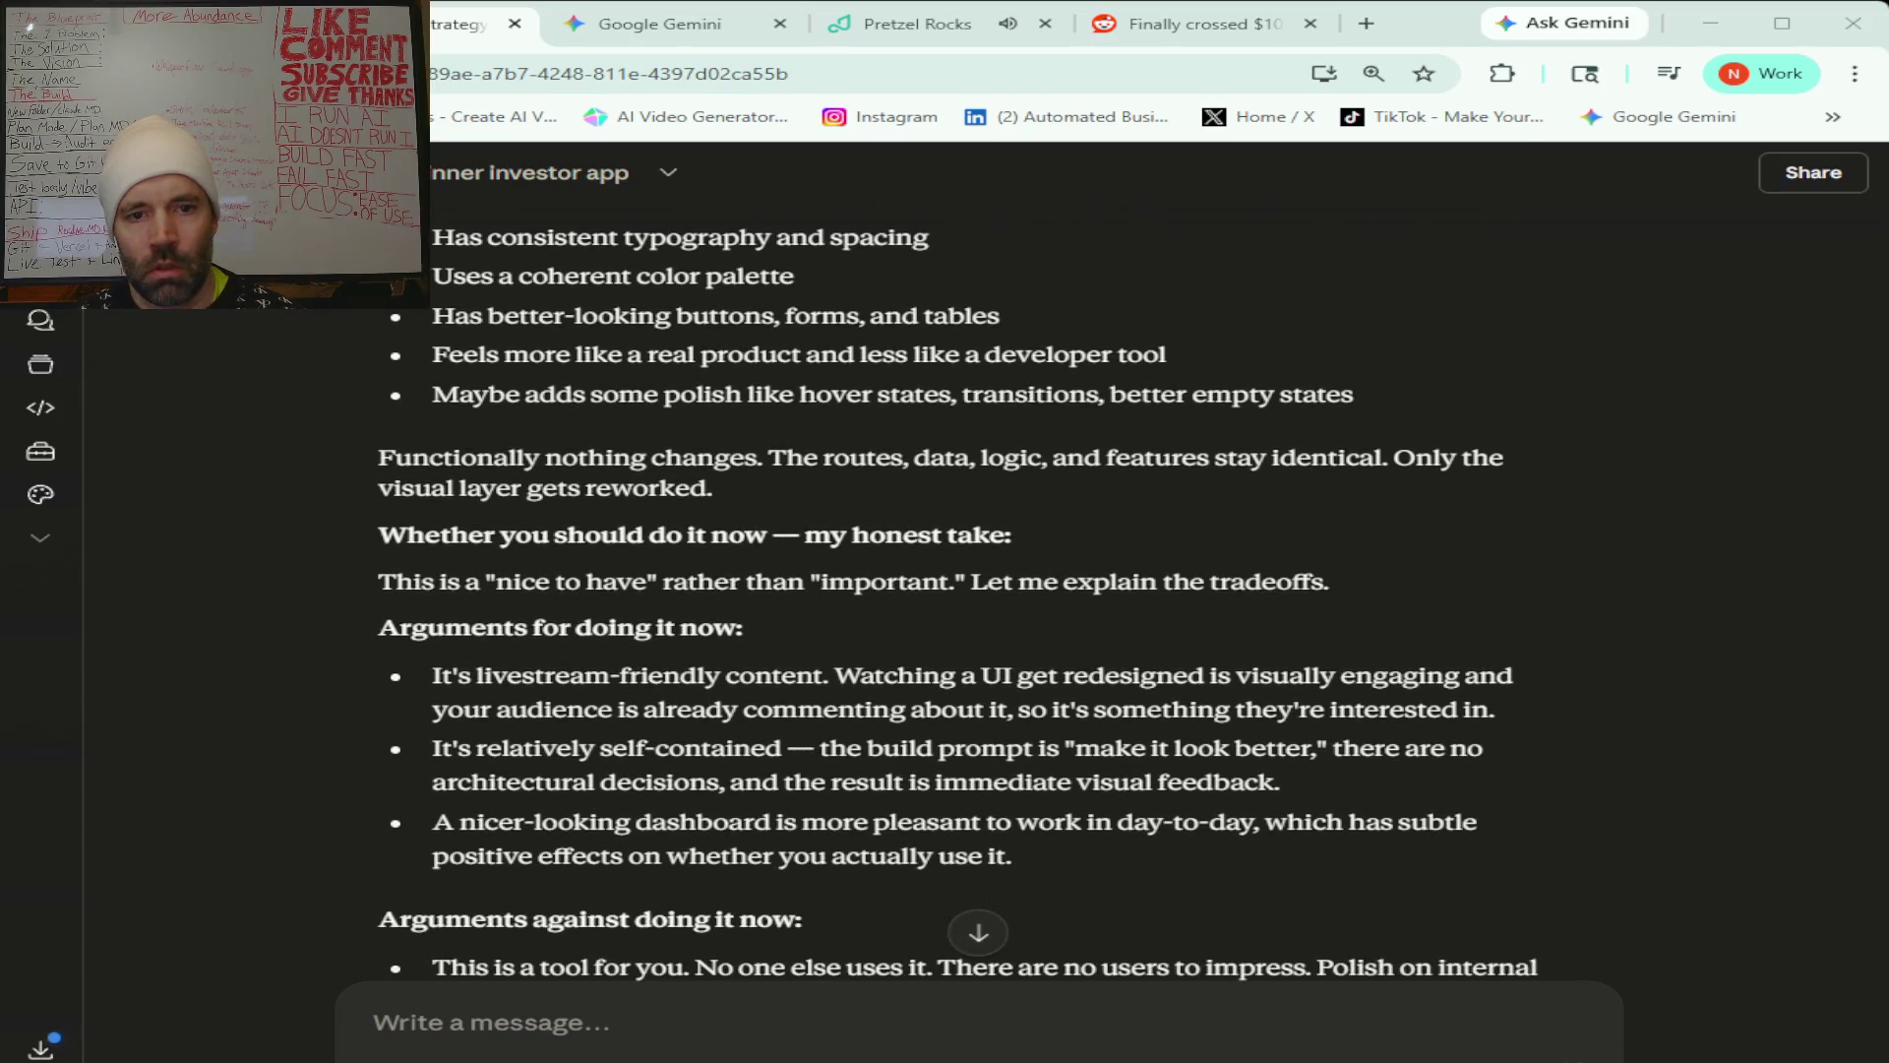
scroll(945, 591, down, 1)
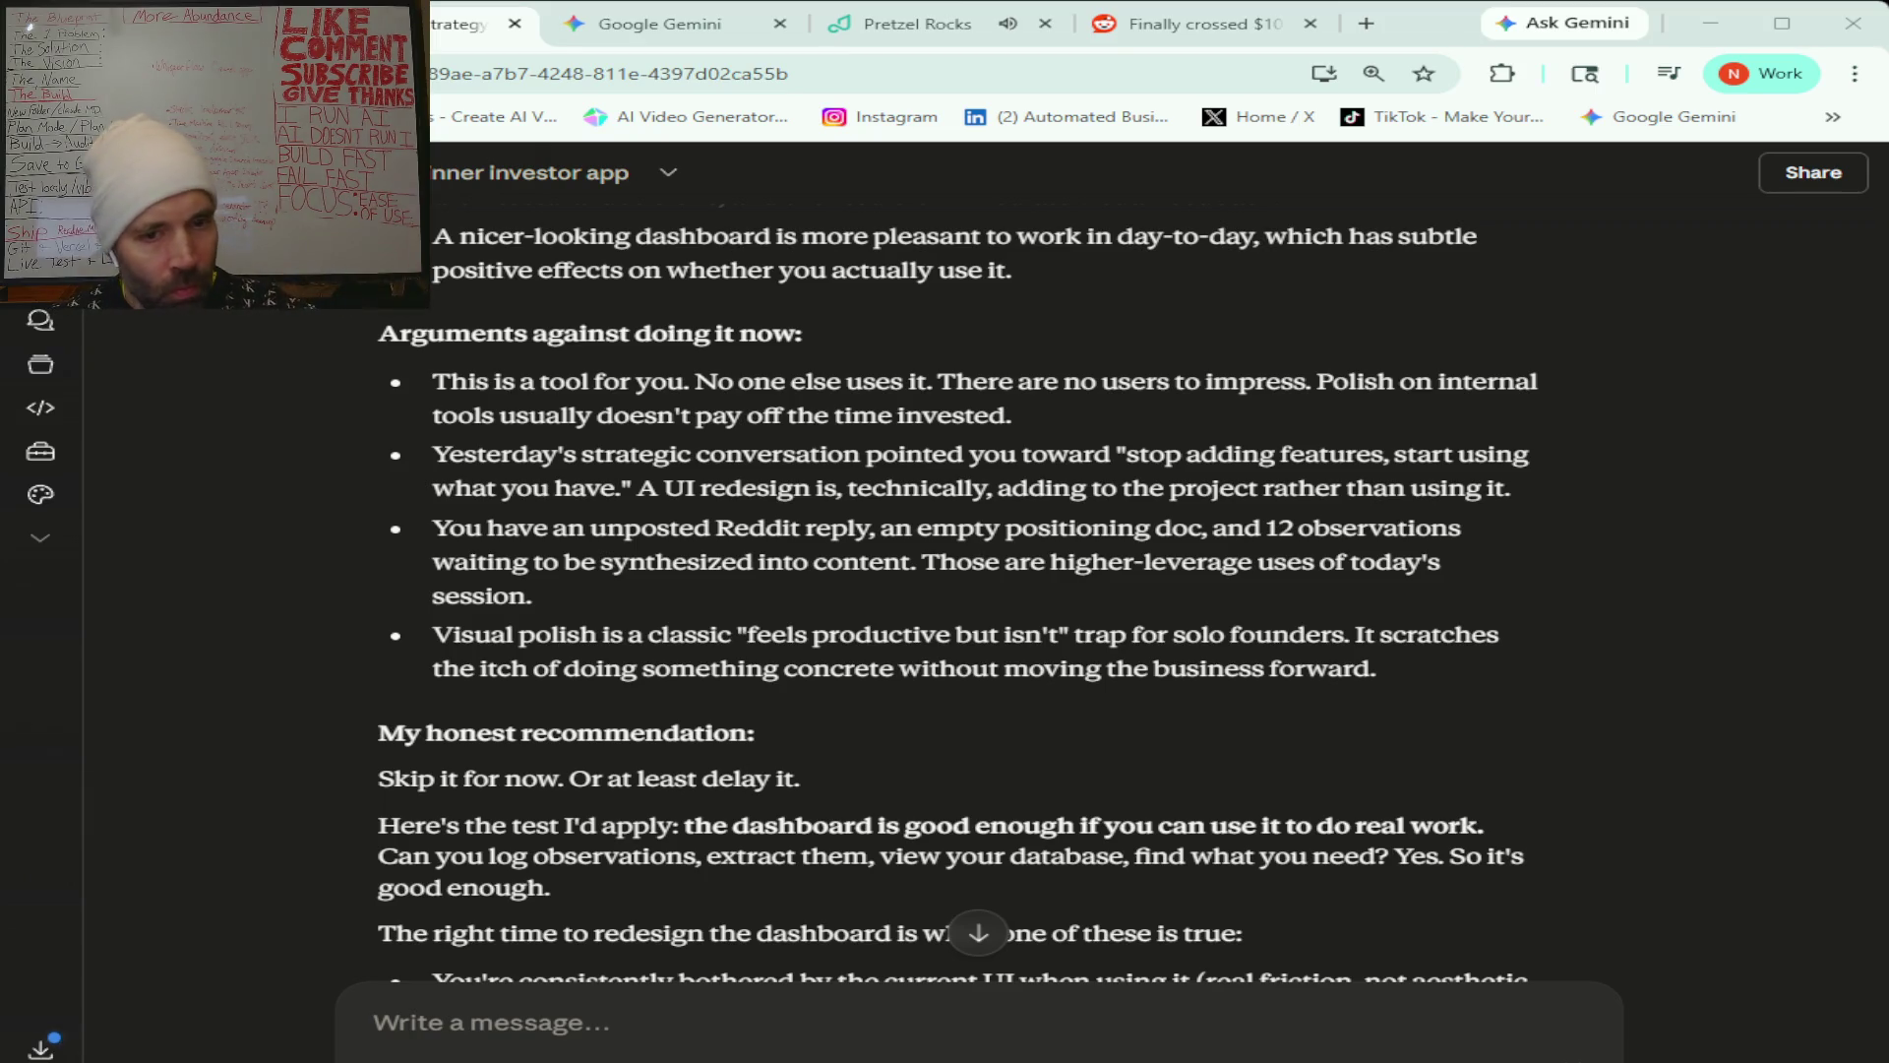
scroll(953, 591, down, 3)
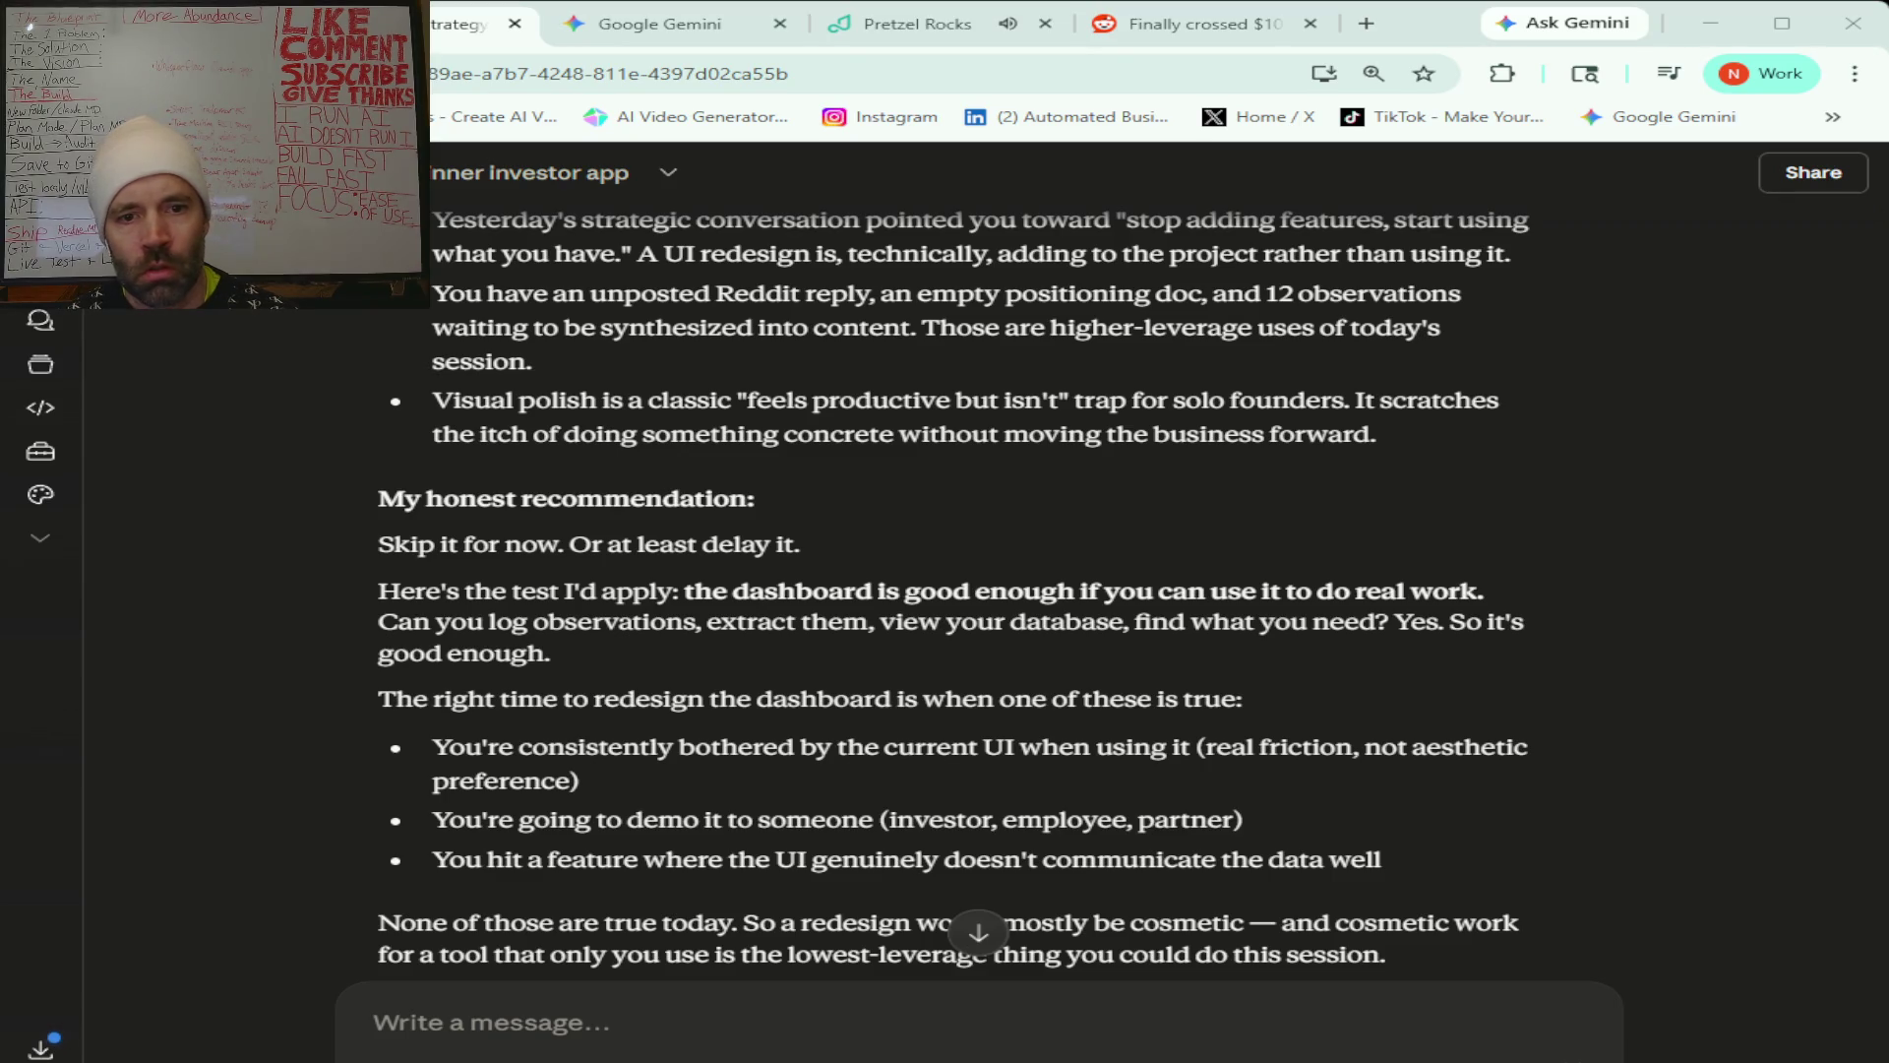
scroll(953, 591, down, 3)
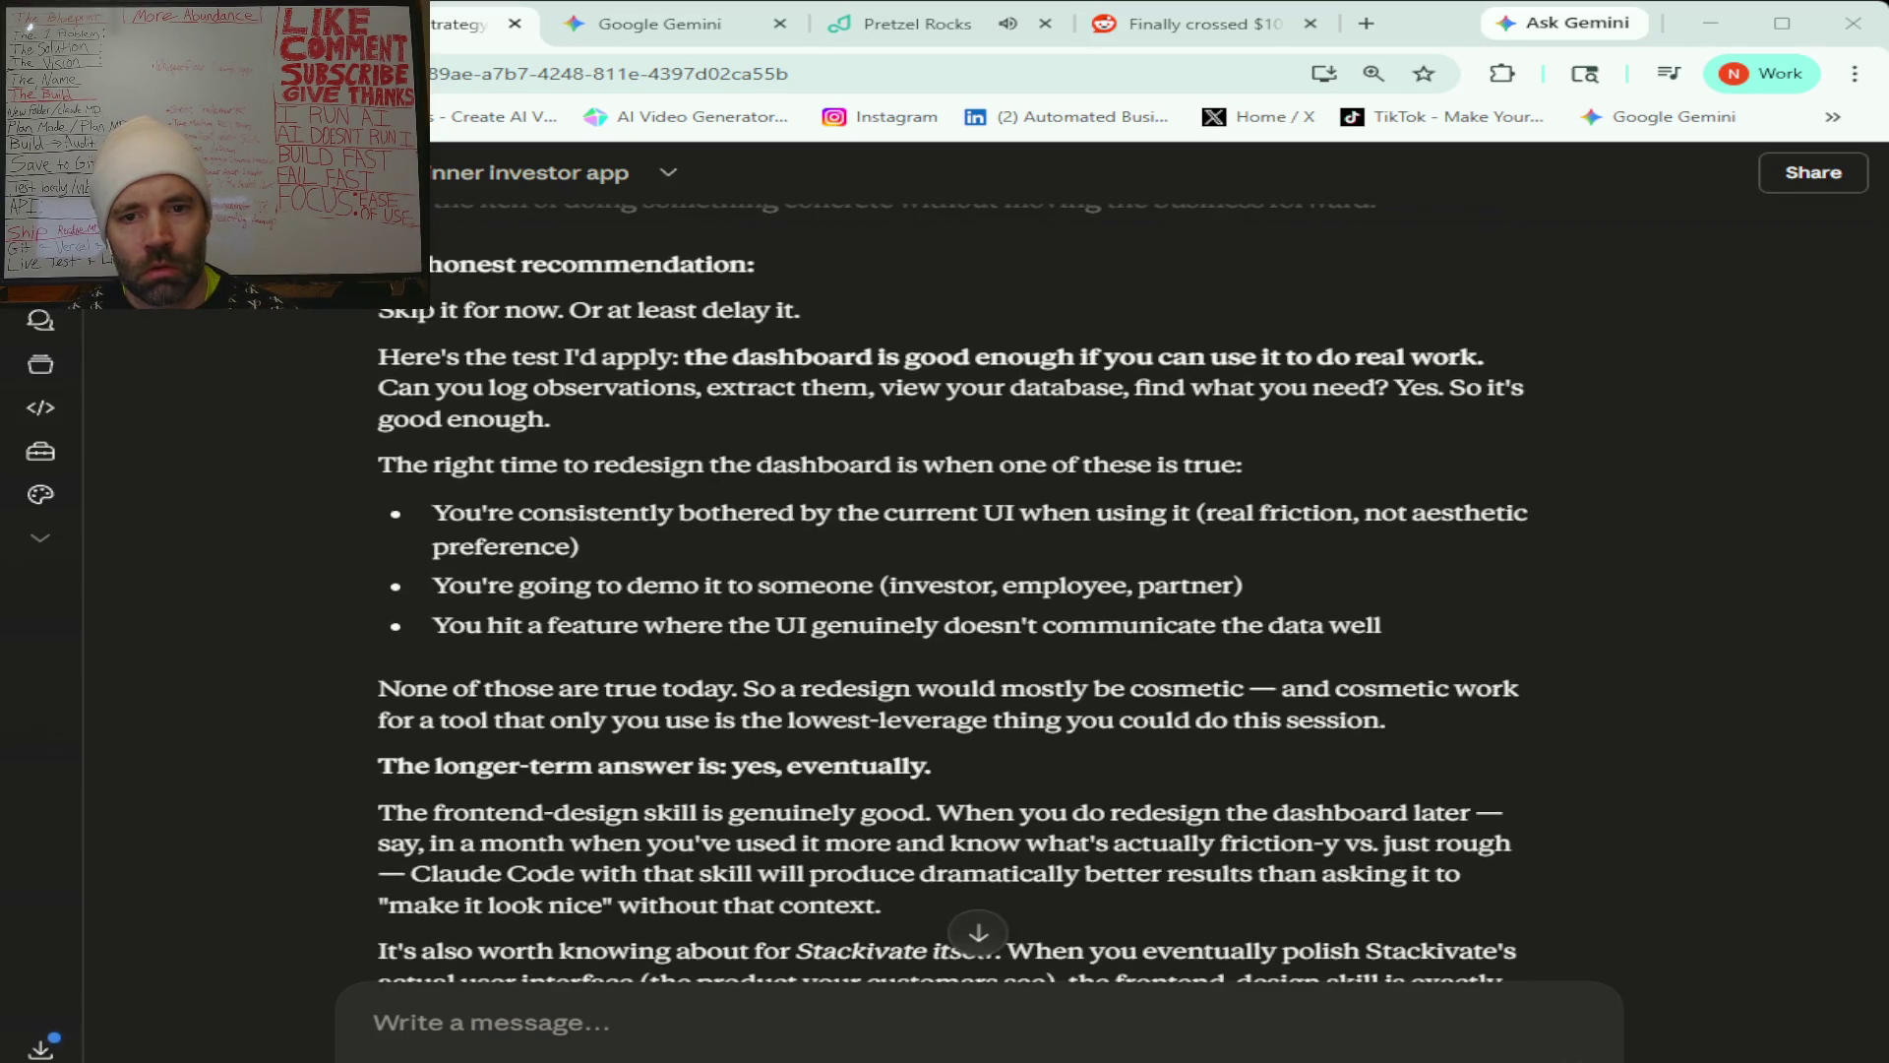
scroll(952, 590, down, 5)
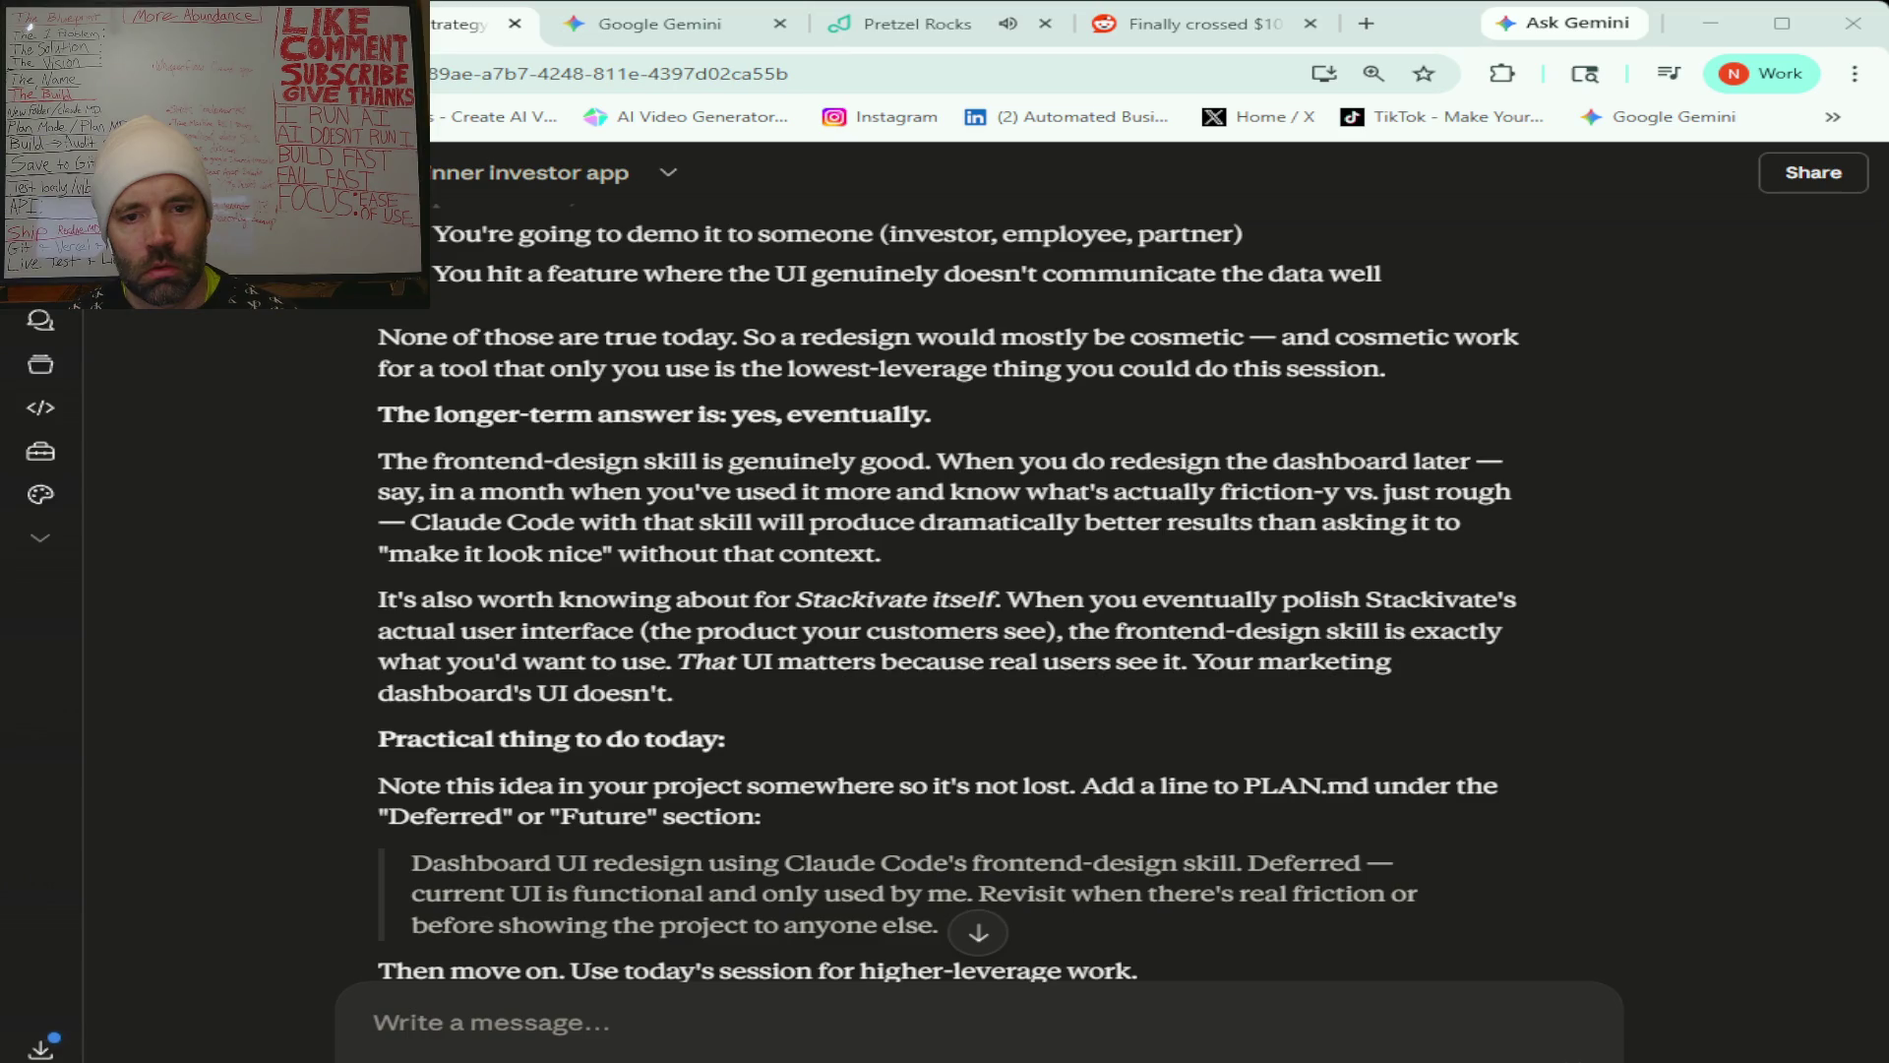
scroll(952, 590, down, 2)
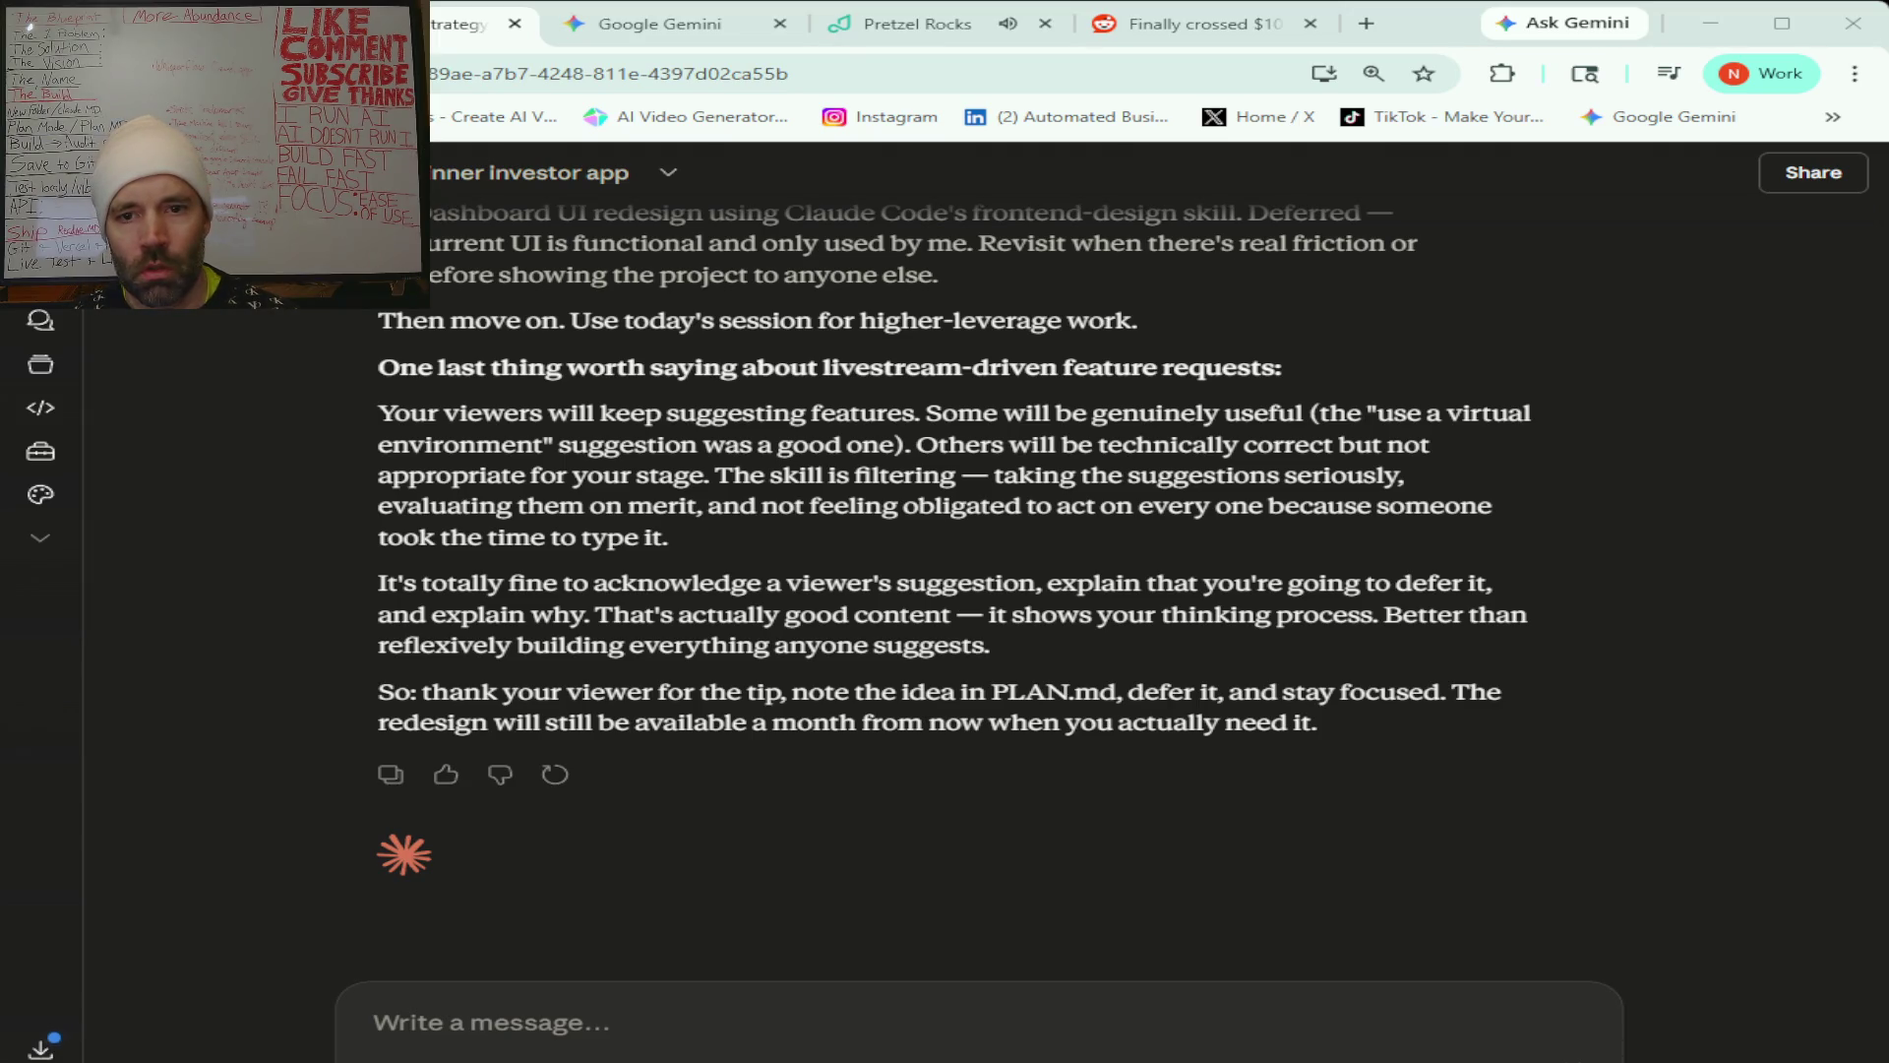
Ask Claude what Tailwind, mentioned in the thread, is and how it applies here.
click(630, 1021)
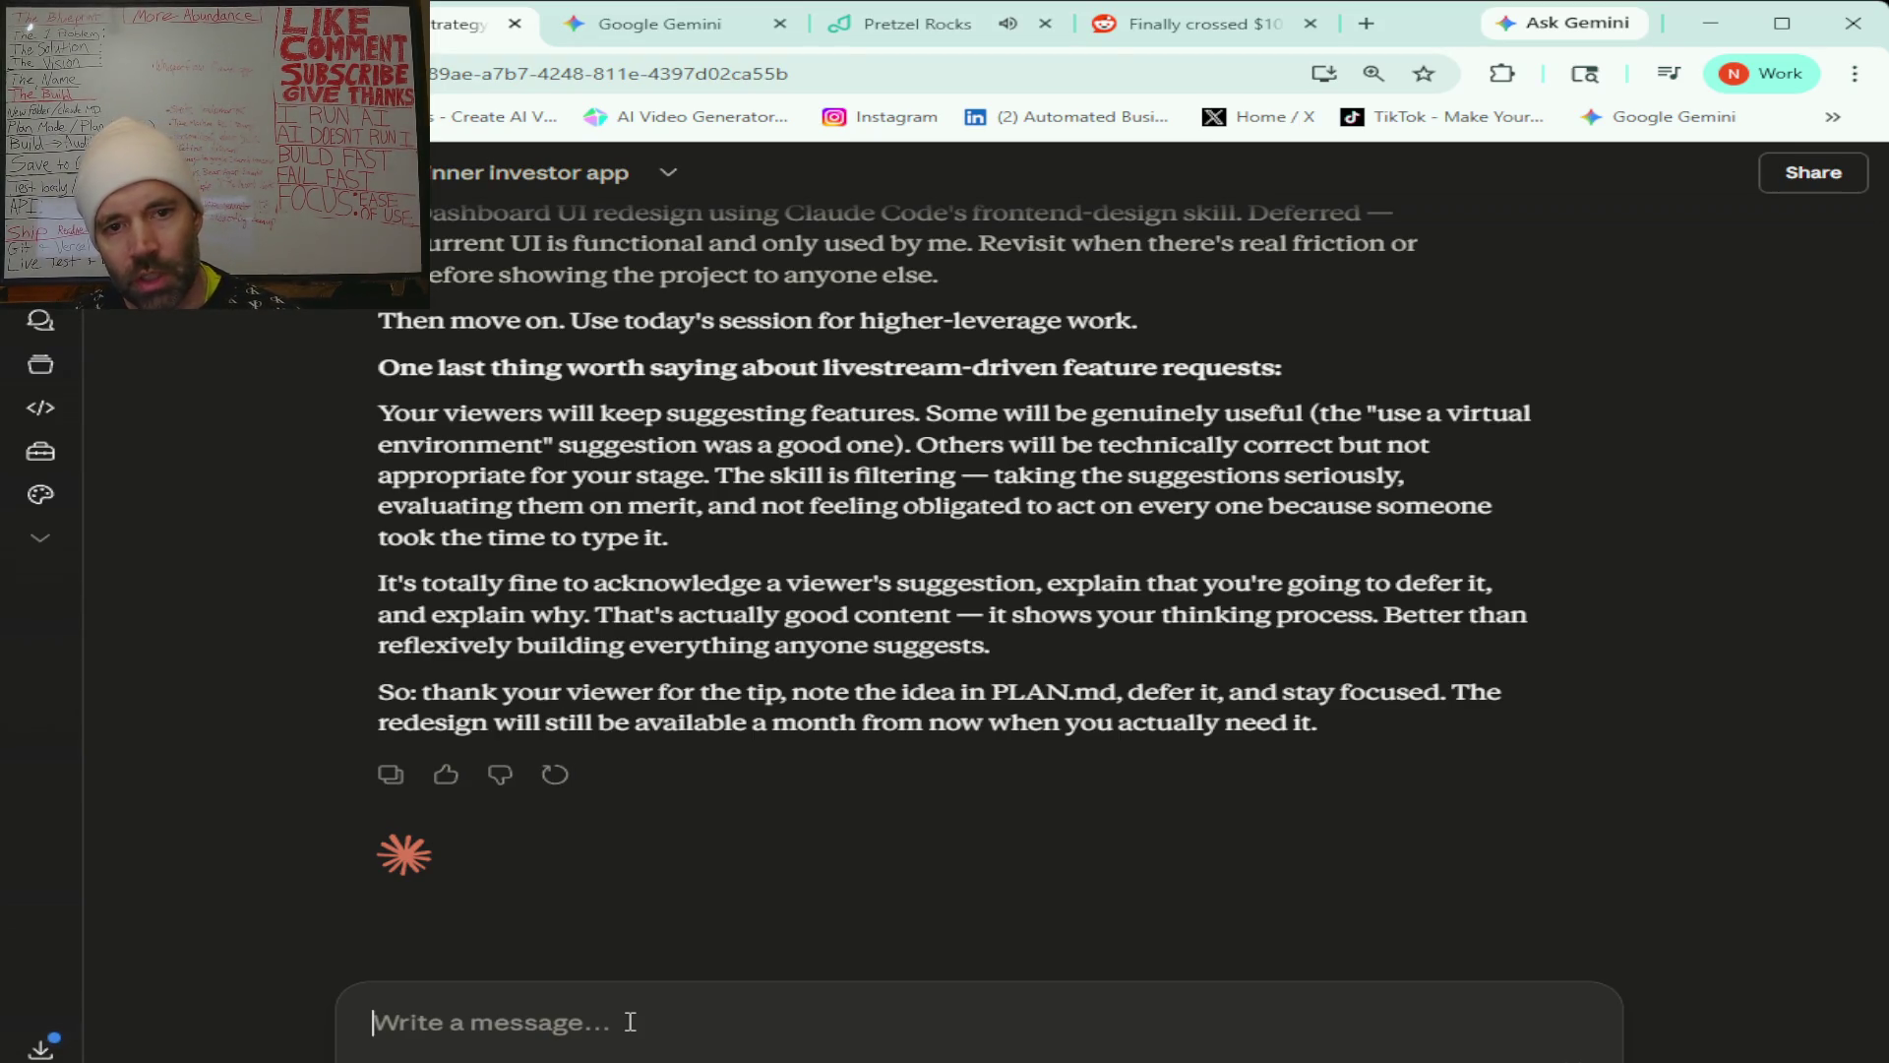
text(they had also mentioned tailwind and)
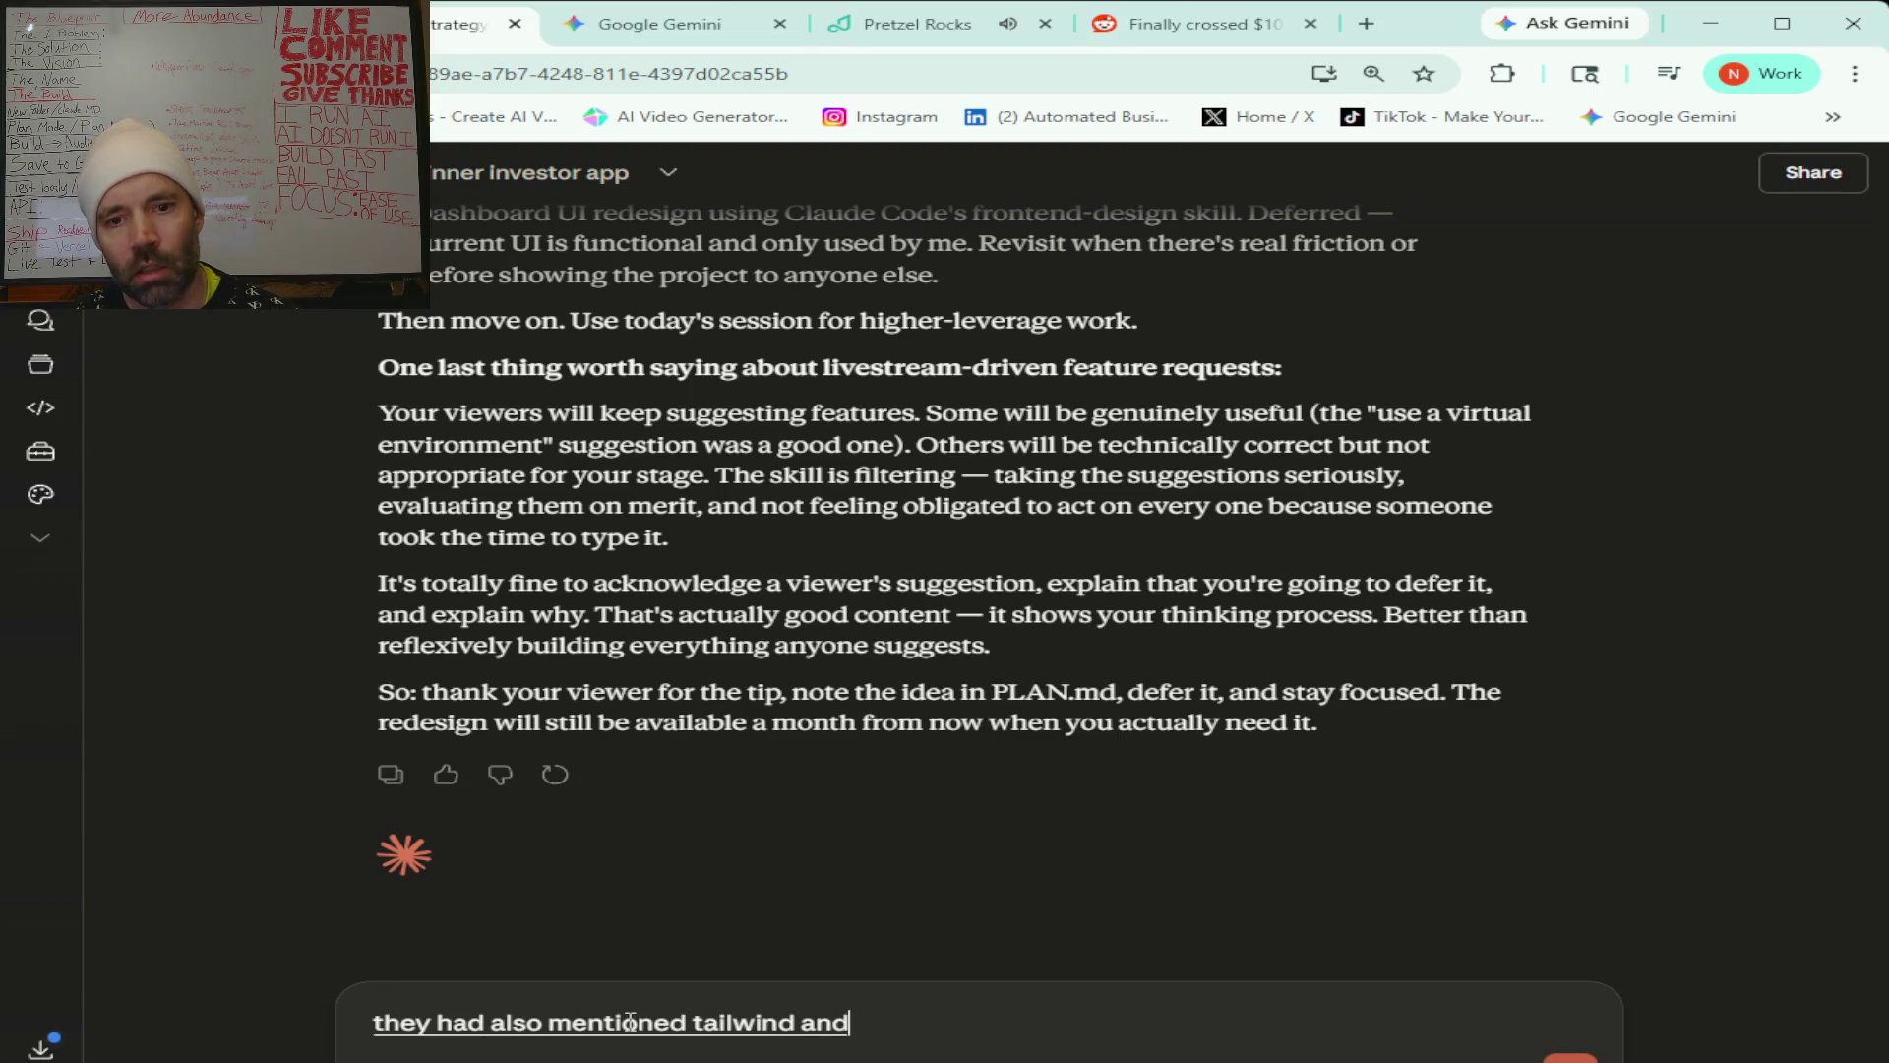
text( i'm too familiar with Tailwind so is that like AUI)
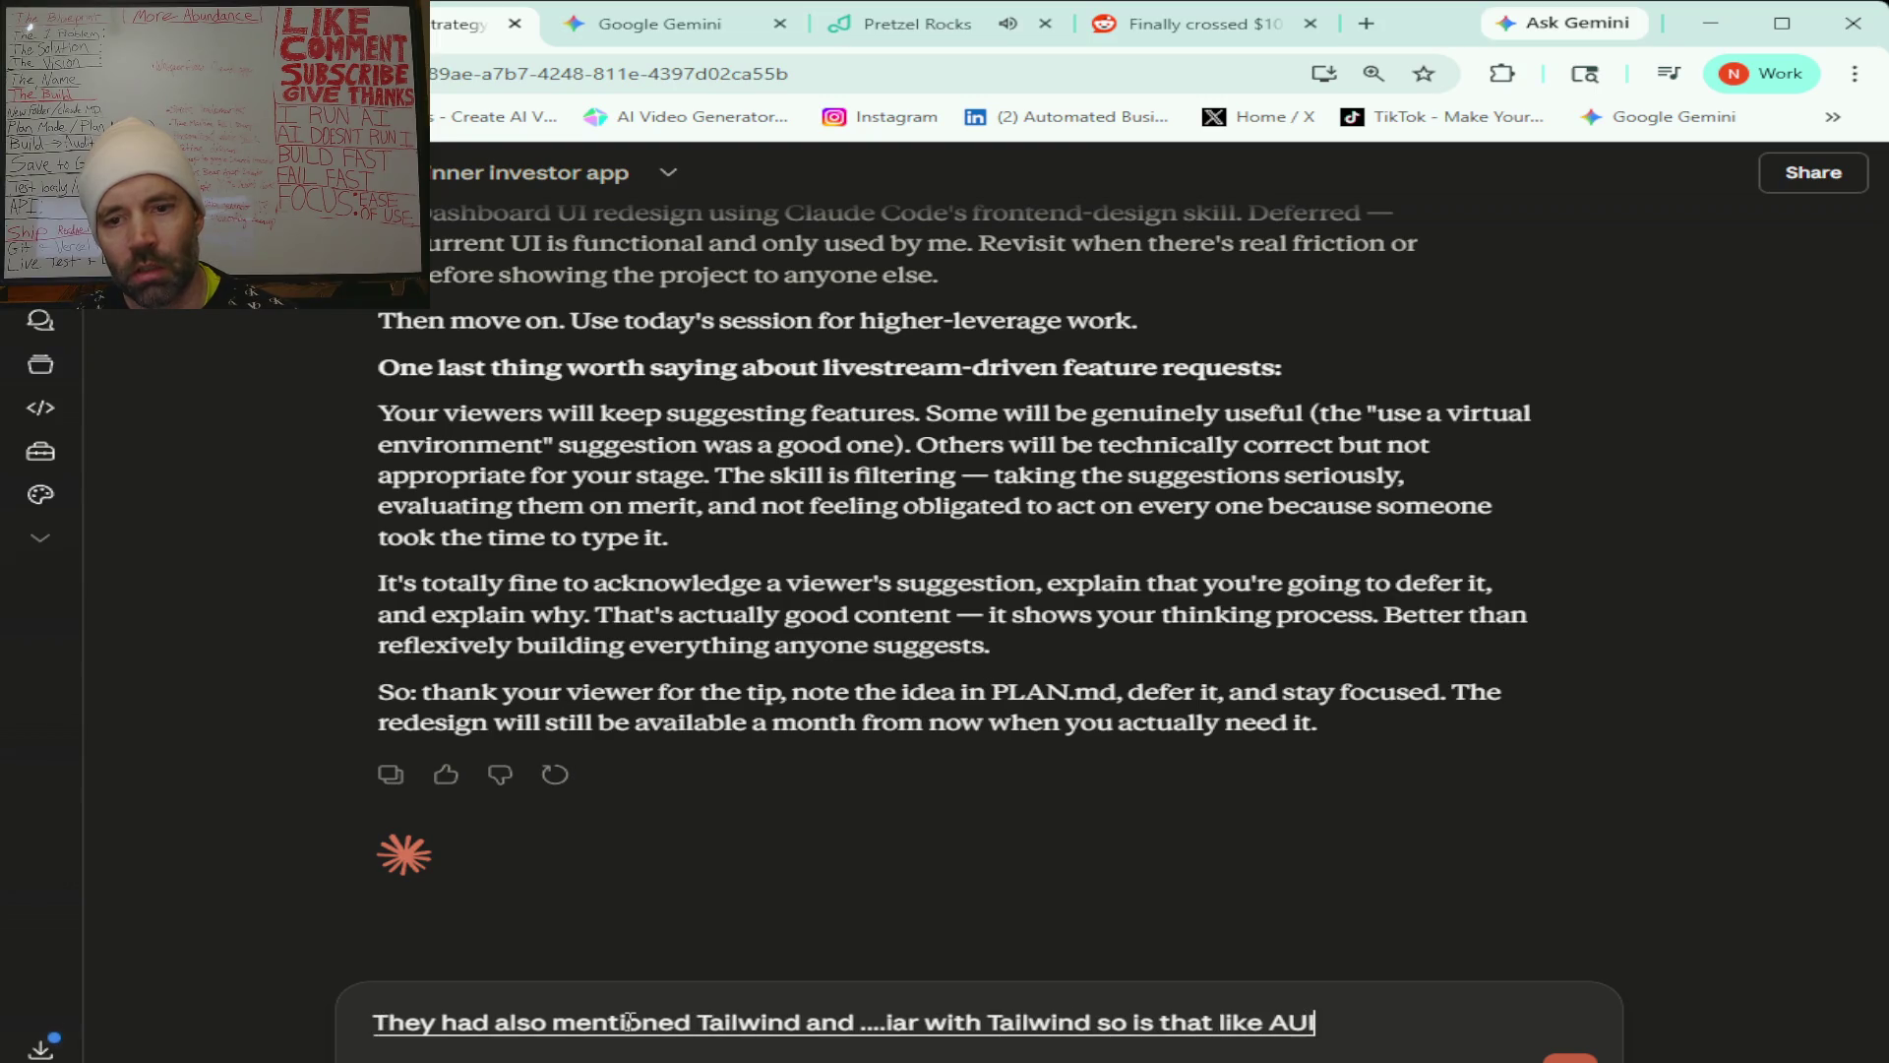
text( design)
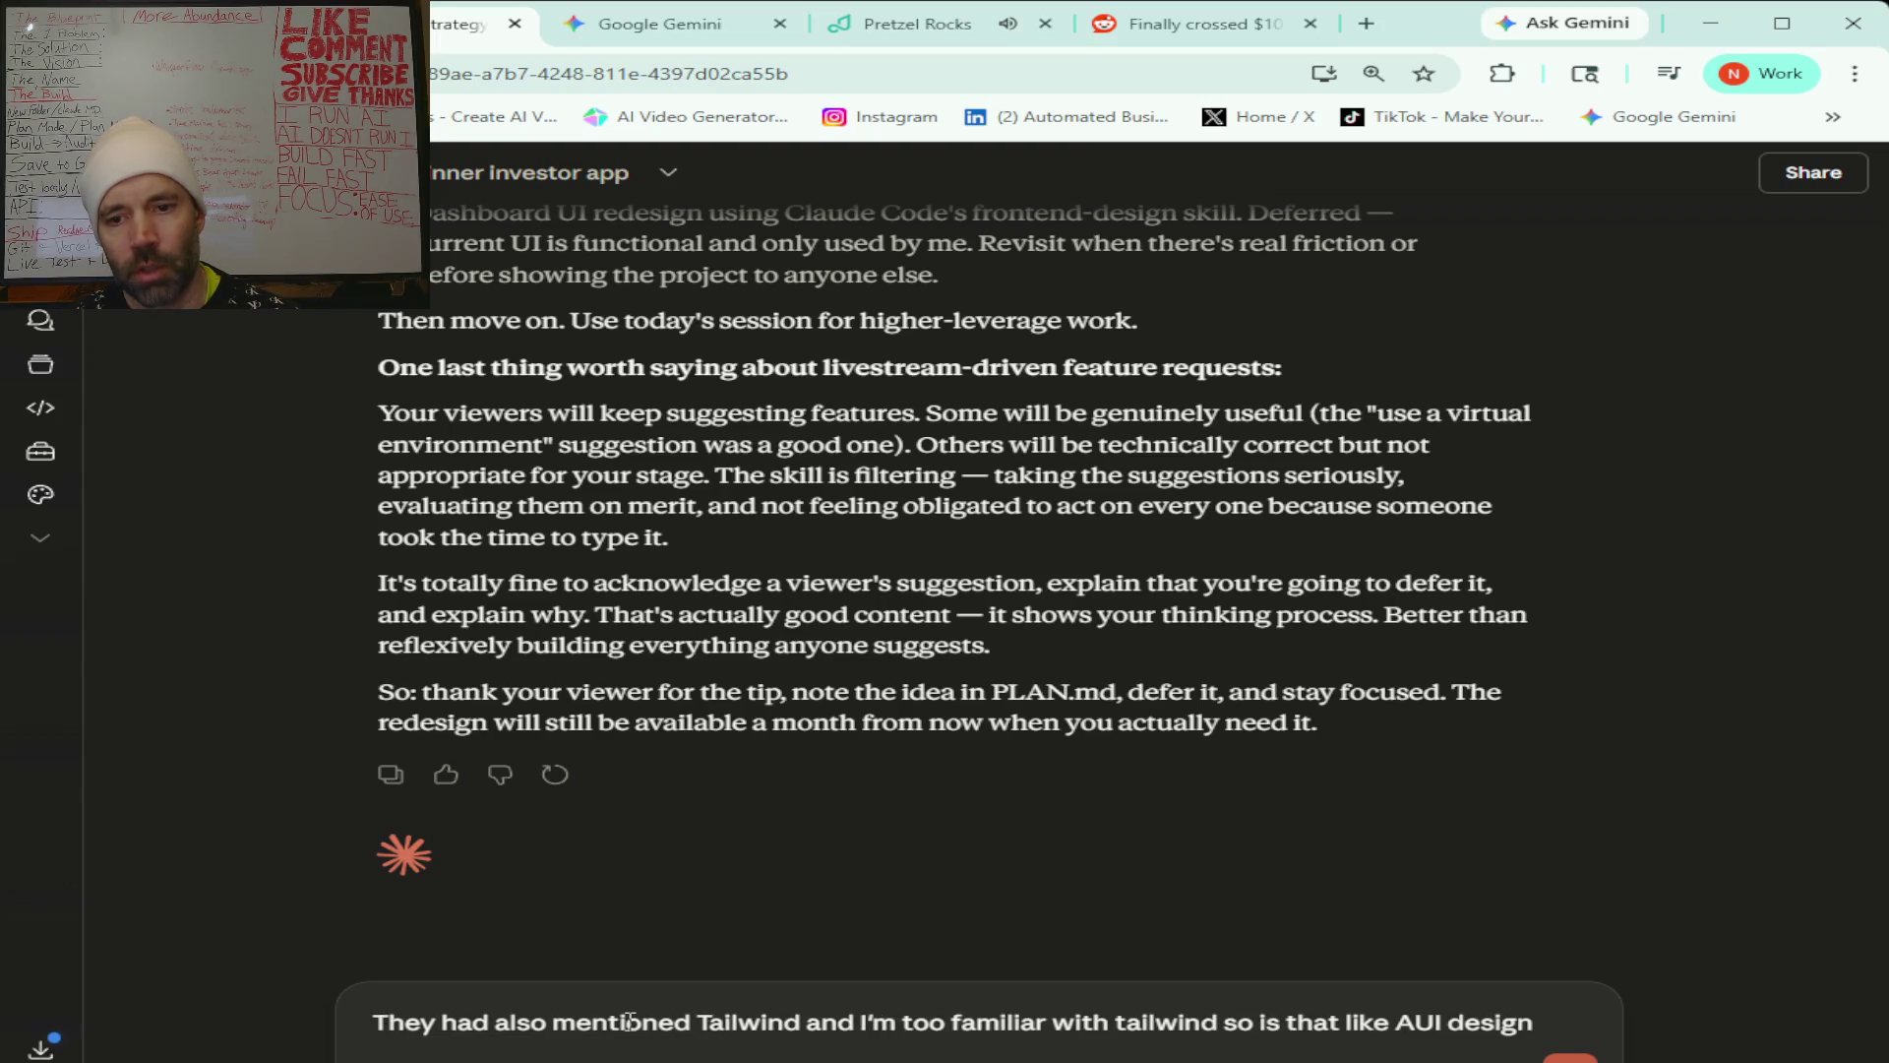
text( Let me know what you think)
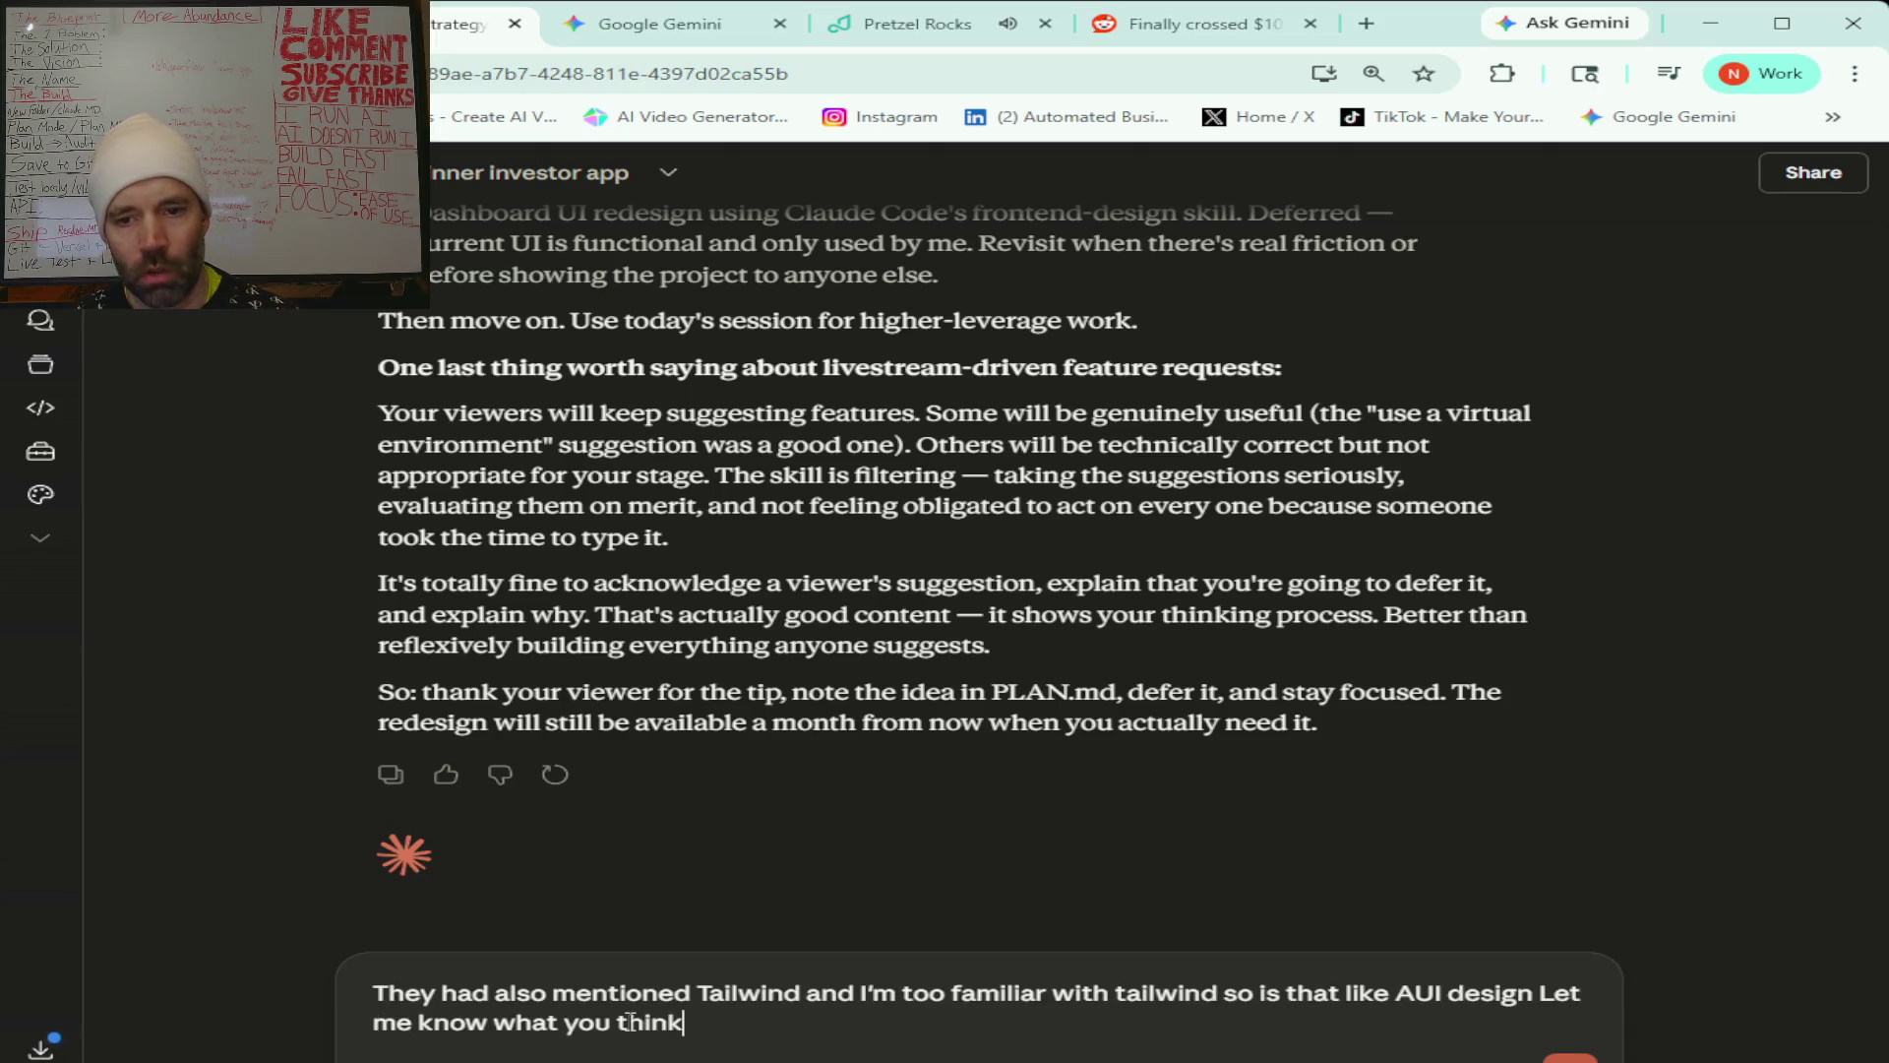
text( how it would apply to this)
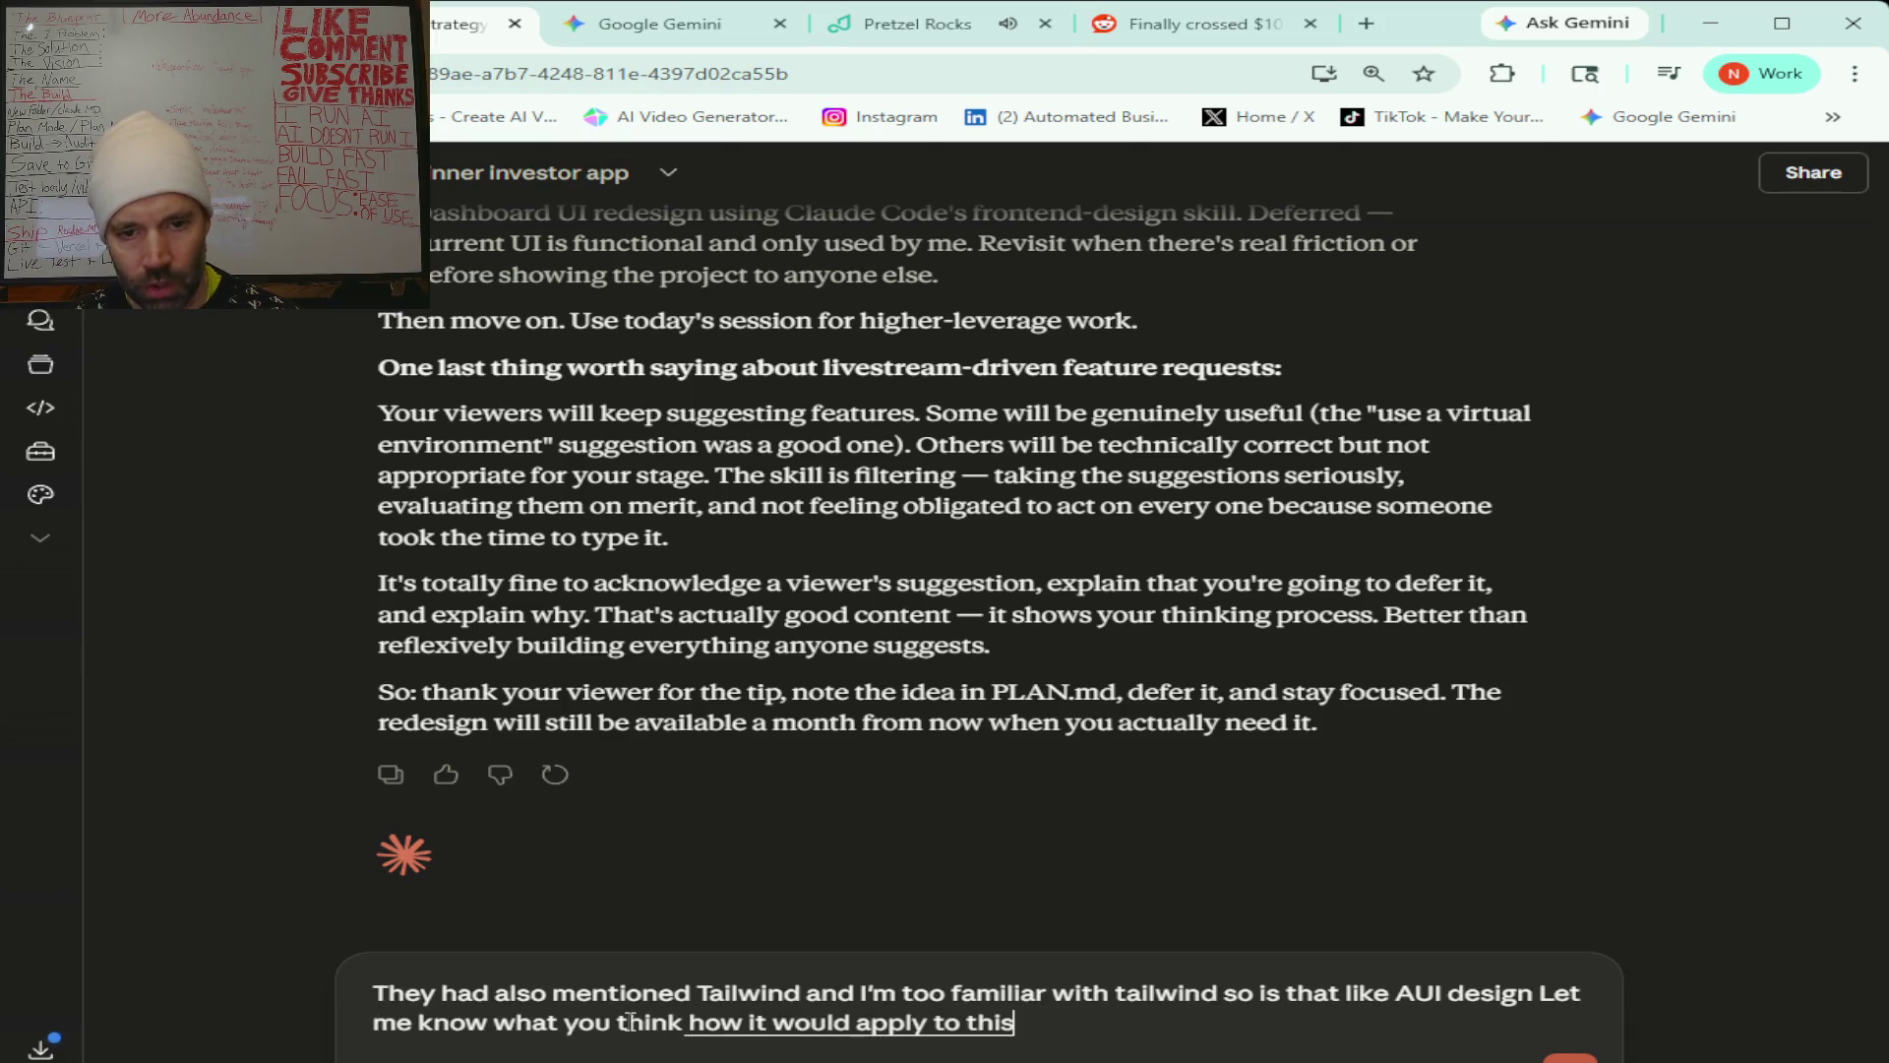
text( specific conversation)
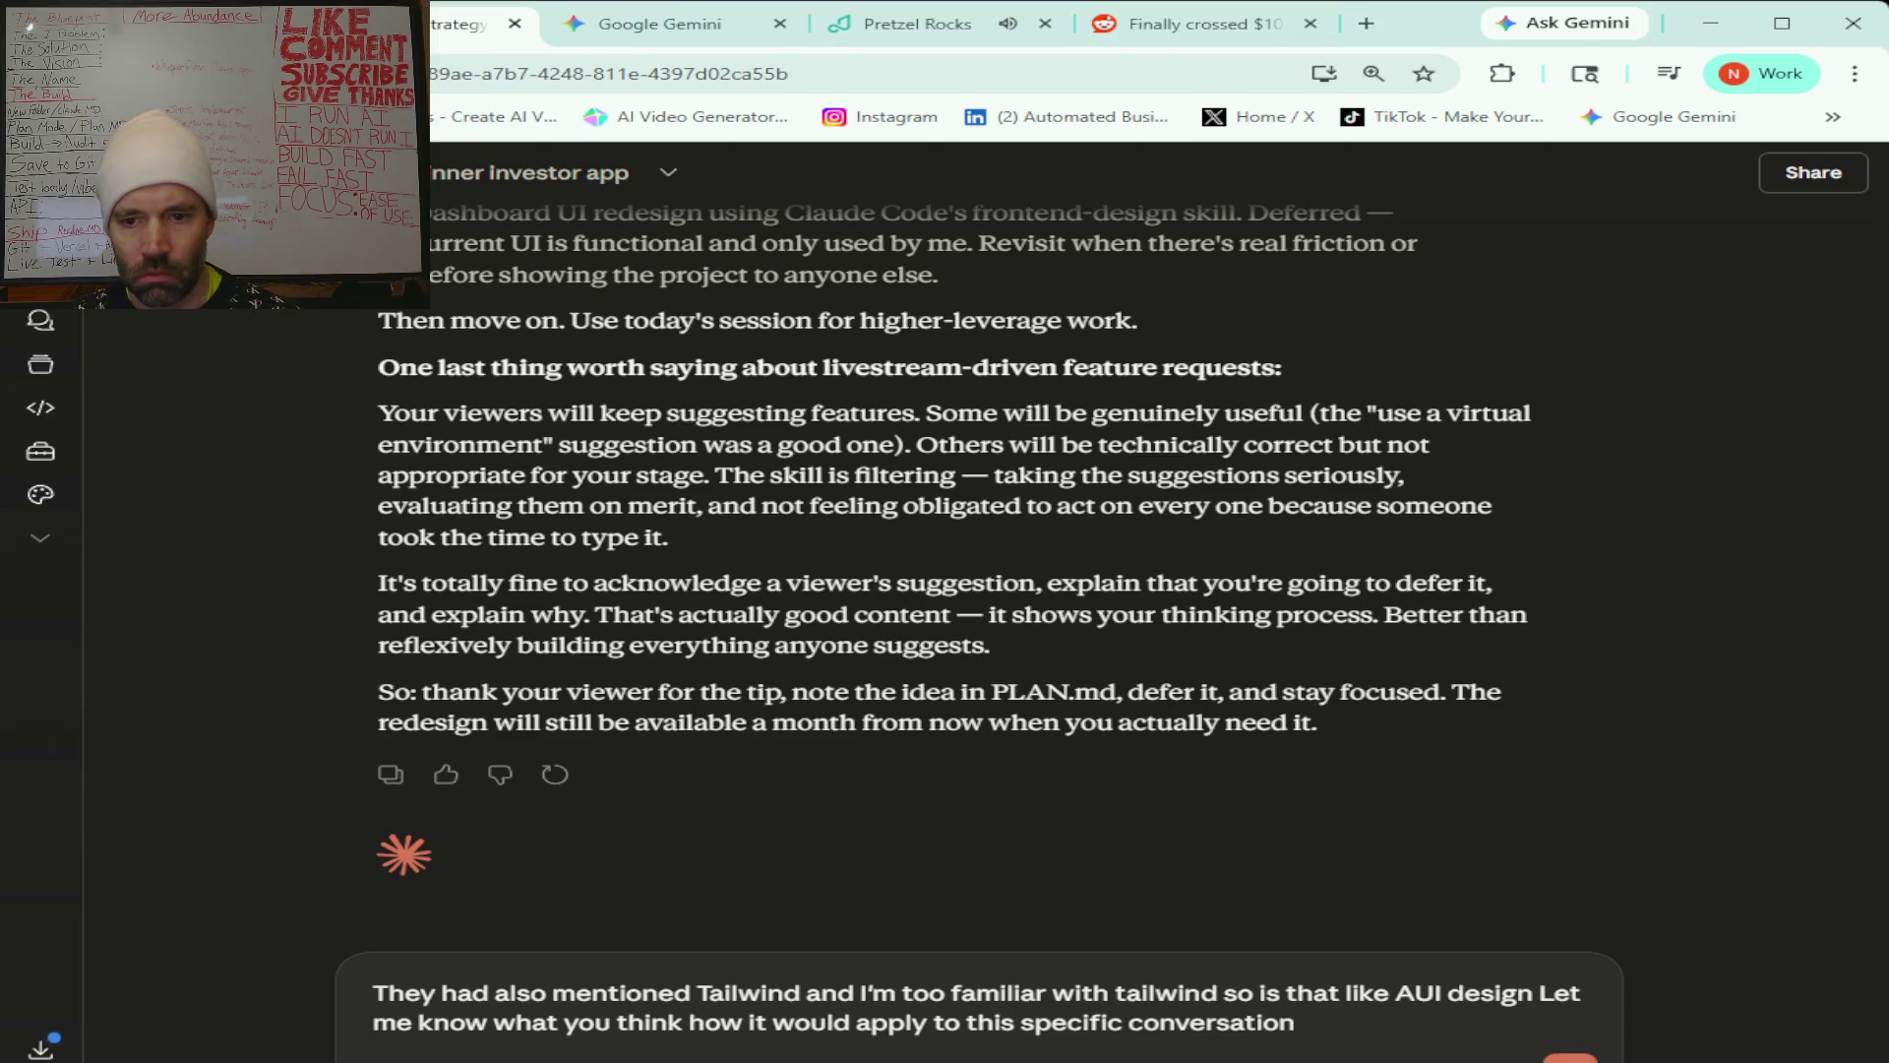
key(Return)
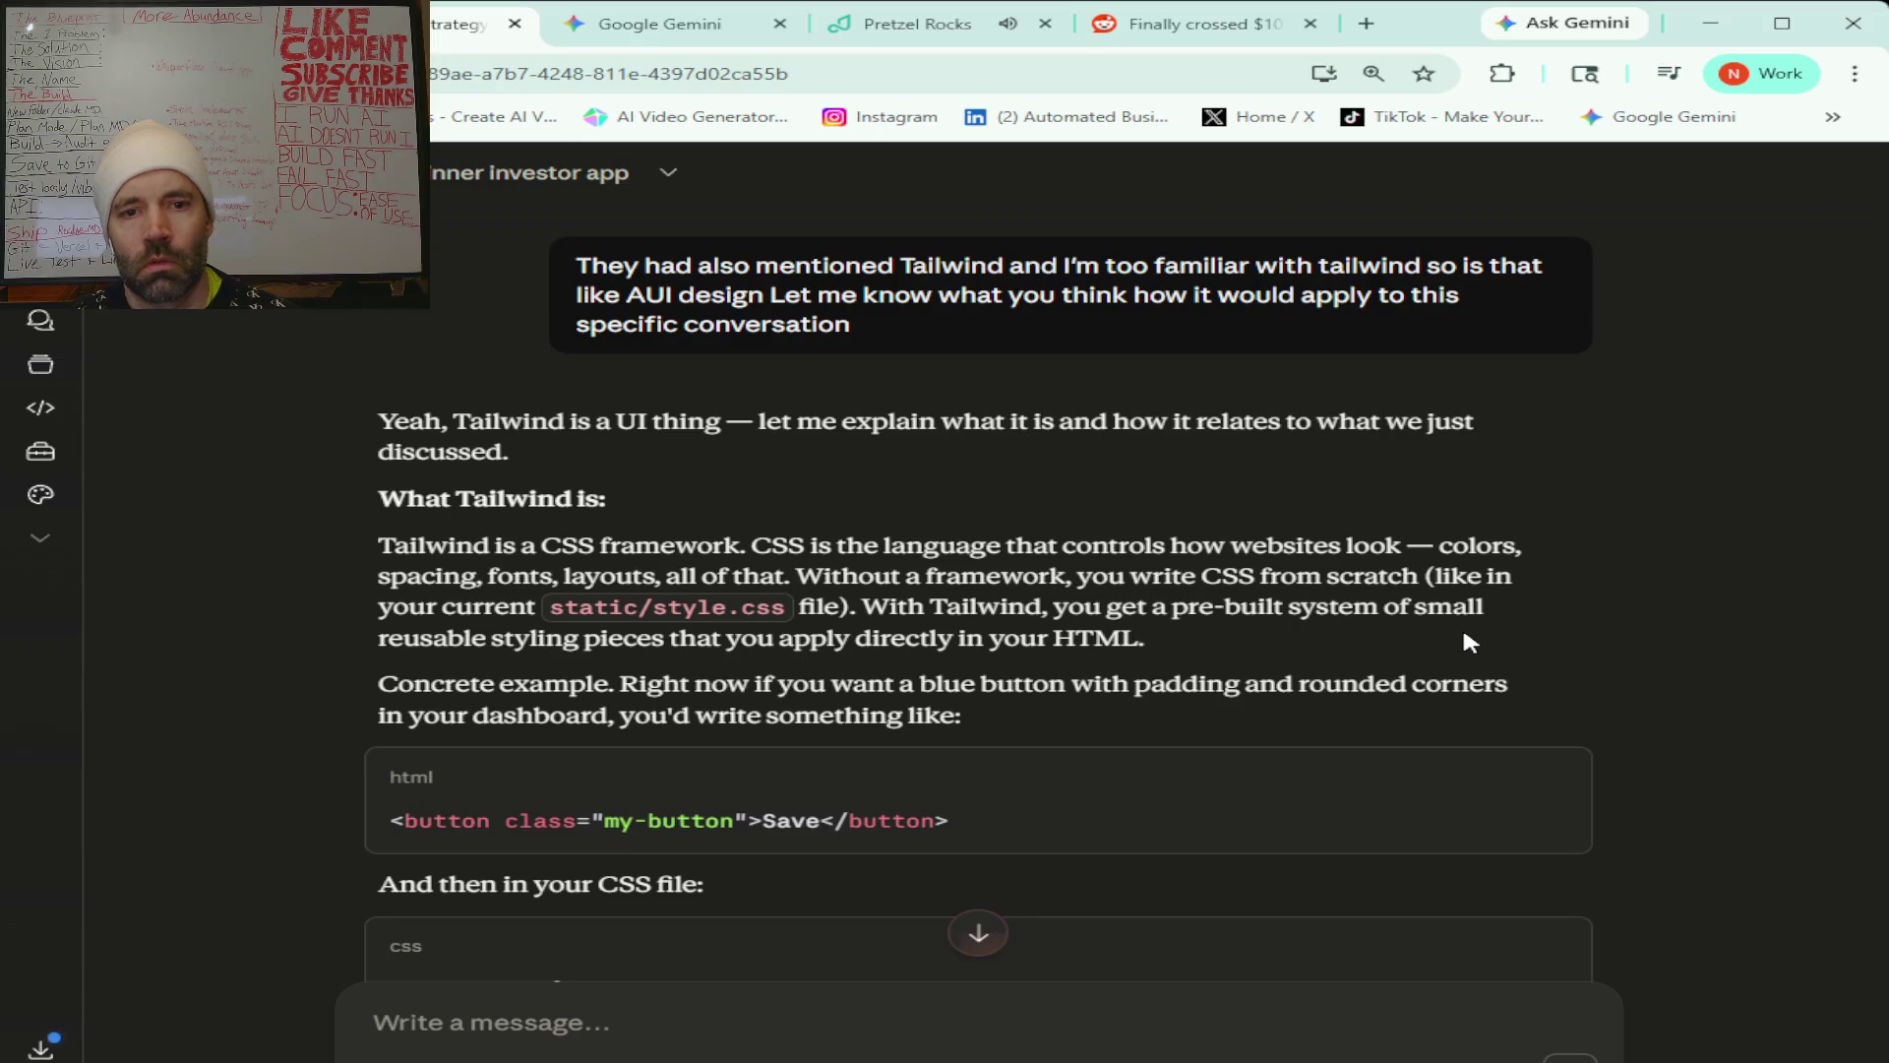
Read down through Claude's Tailwind CSS explanation, past the button code examples.
scroll(1464, 633, down, 2)
scroll(1464, 632, down, 1)
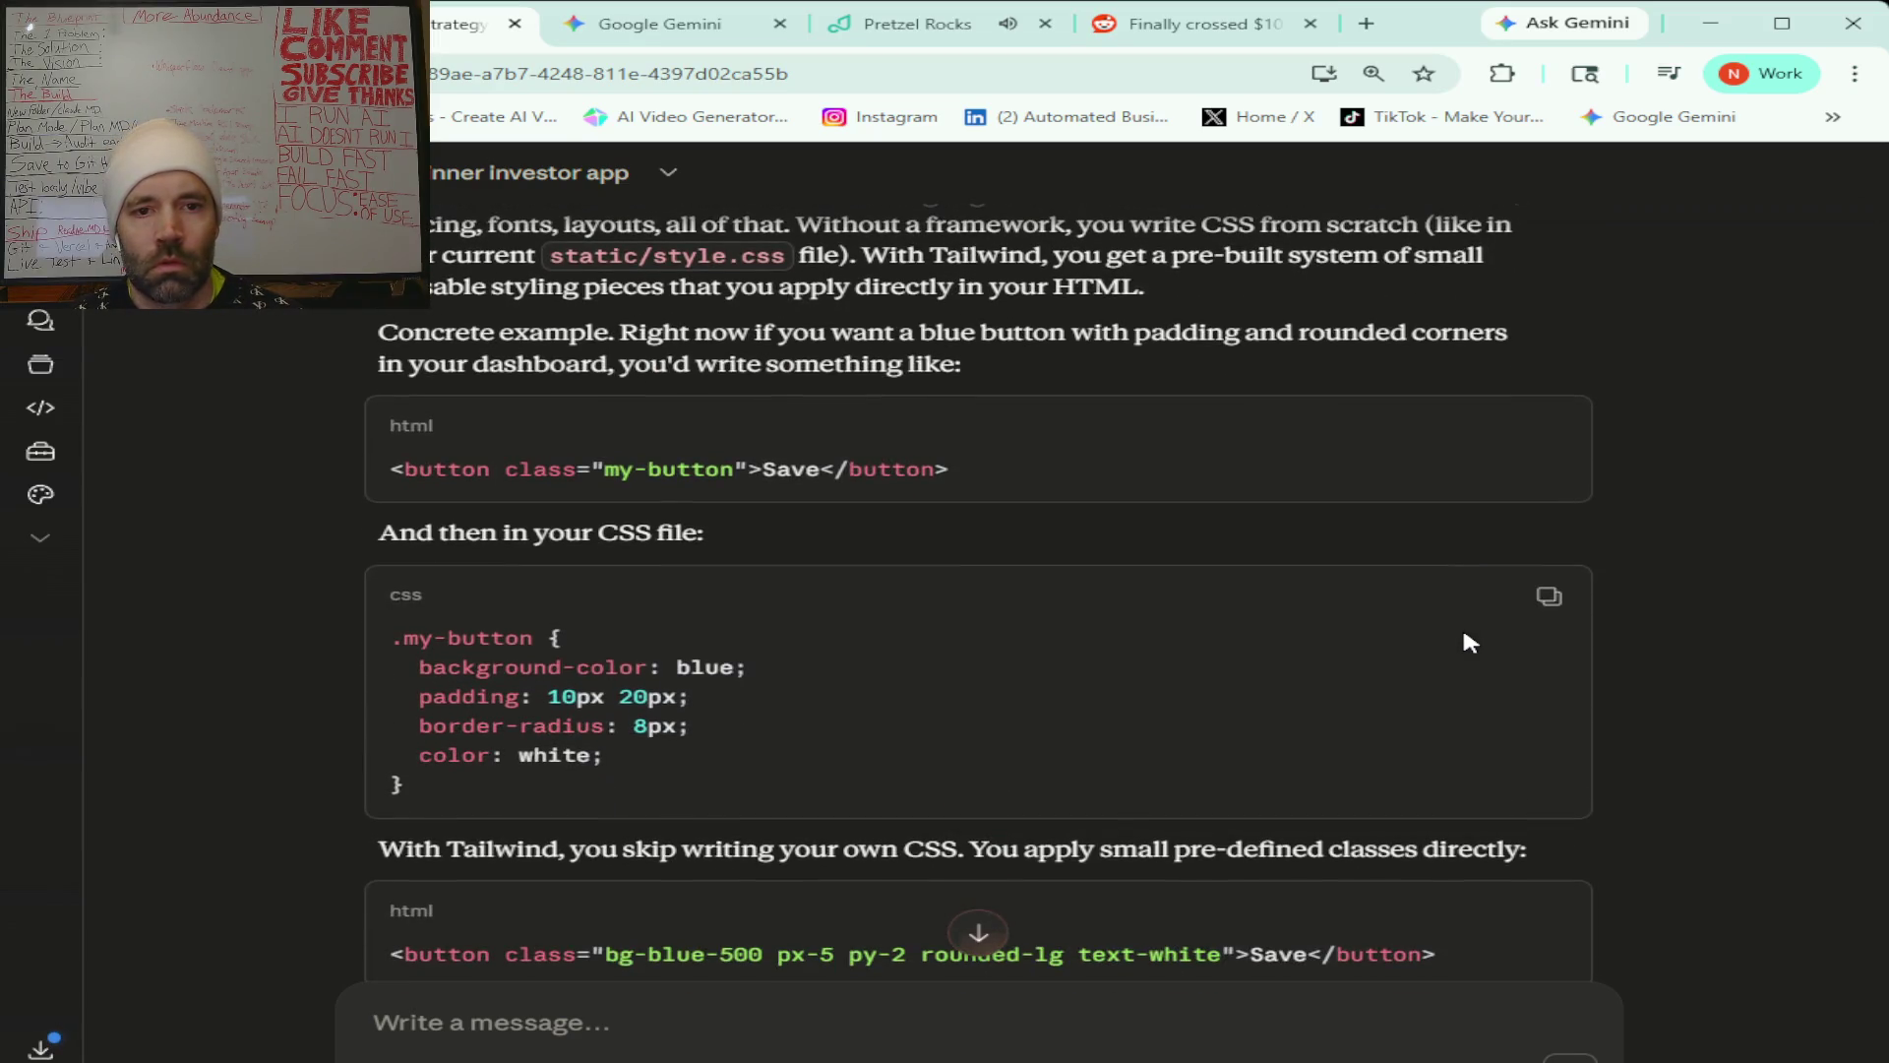
scroll(1580, 671, down, 2)
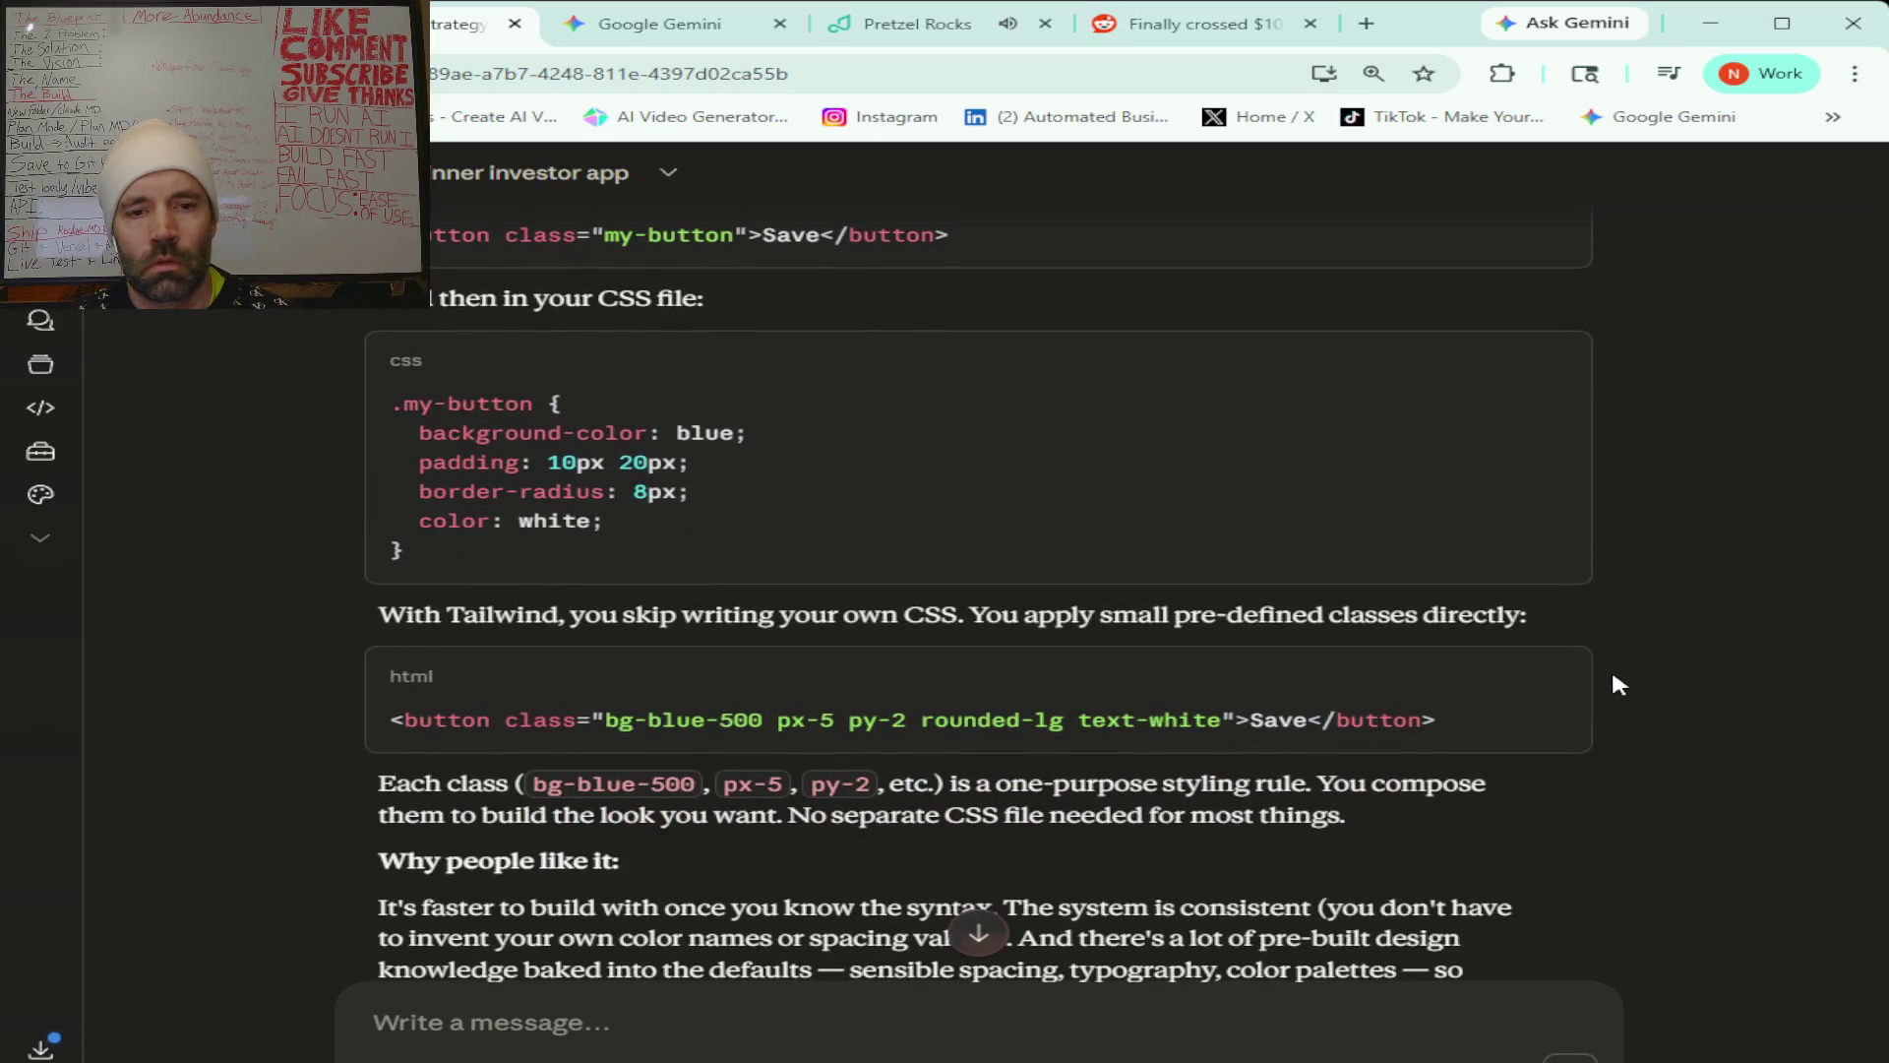
scroll(1619, 686, down, 1)
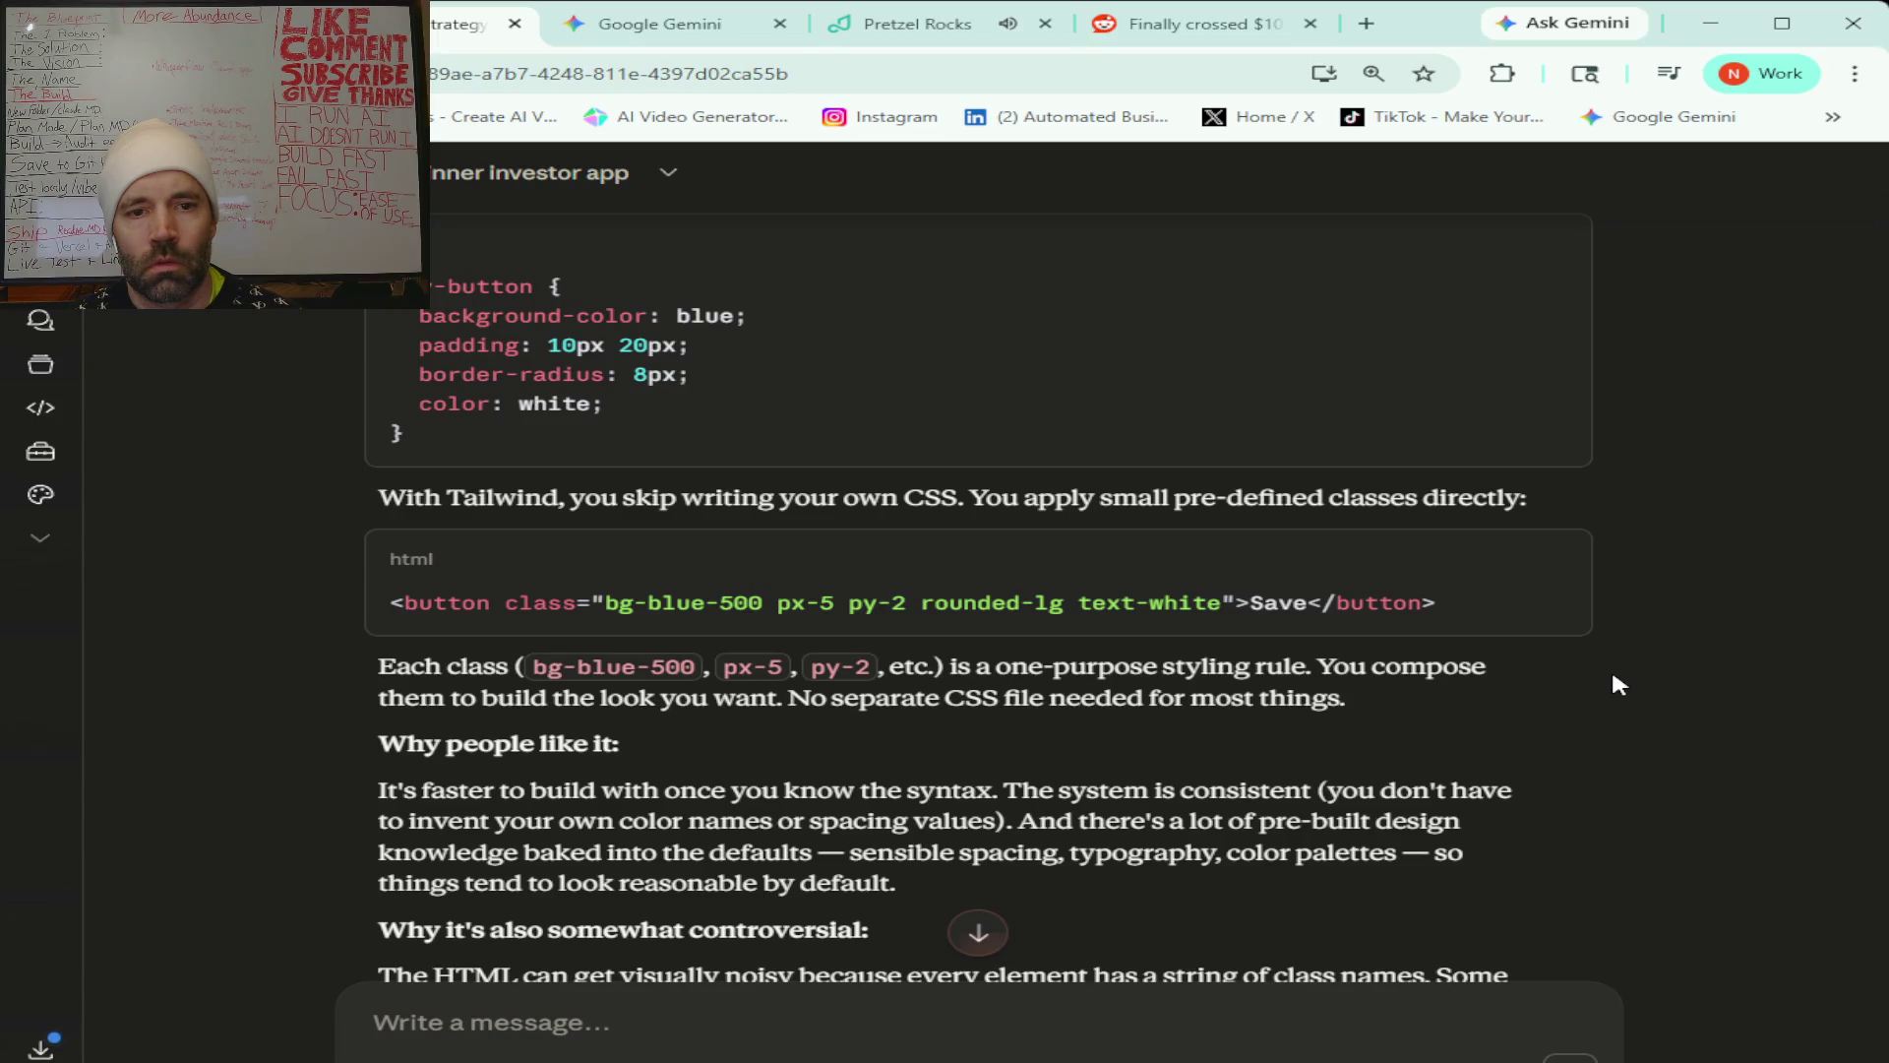
scroll(1619, 685, down, 1)
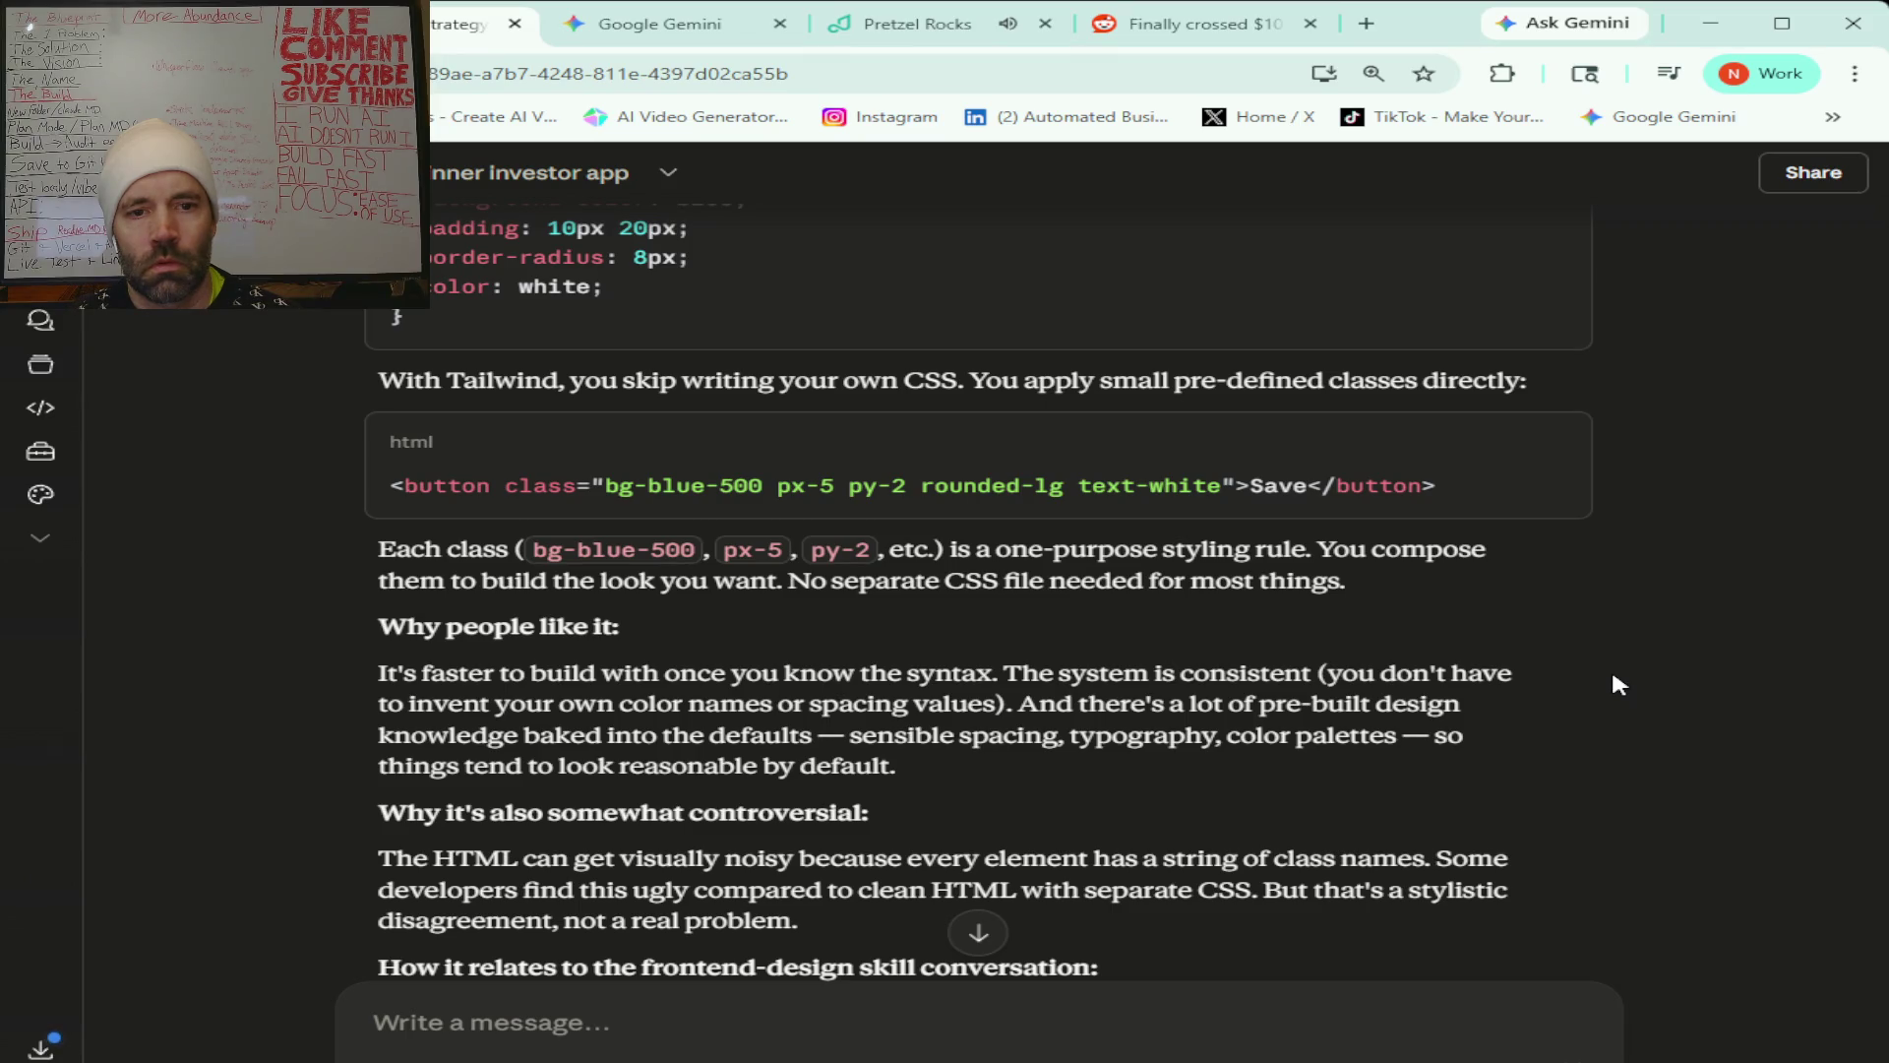
scroll(1613, 675, down, 3)
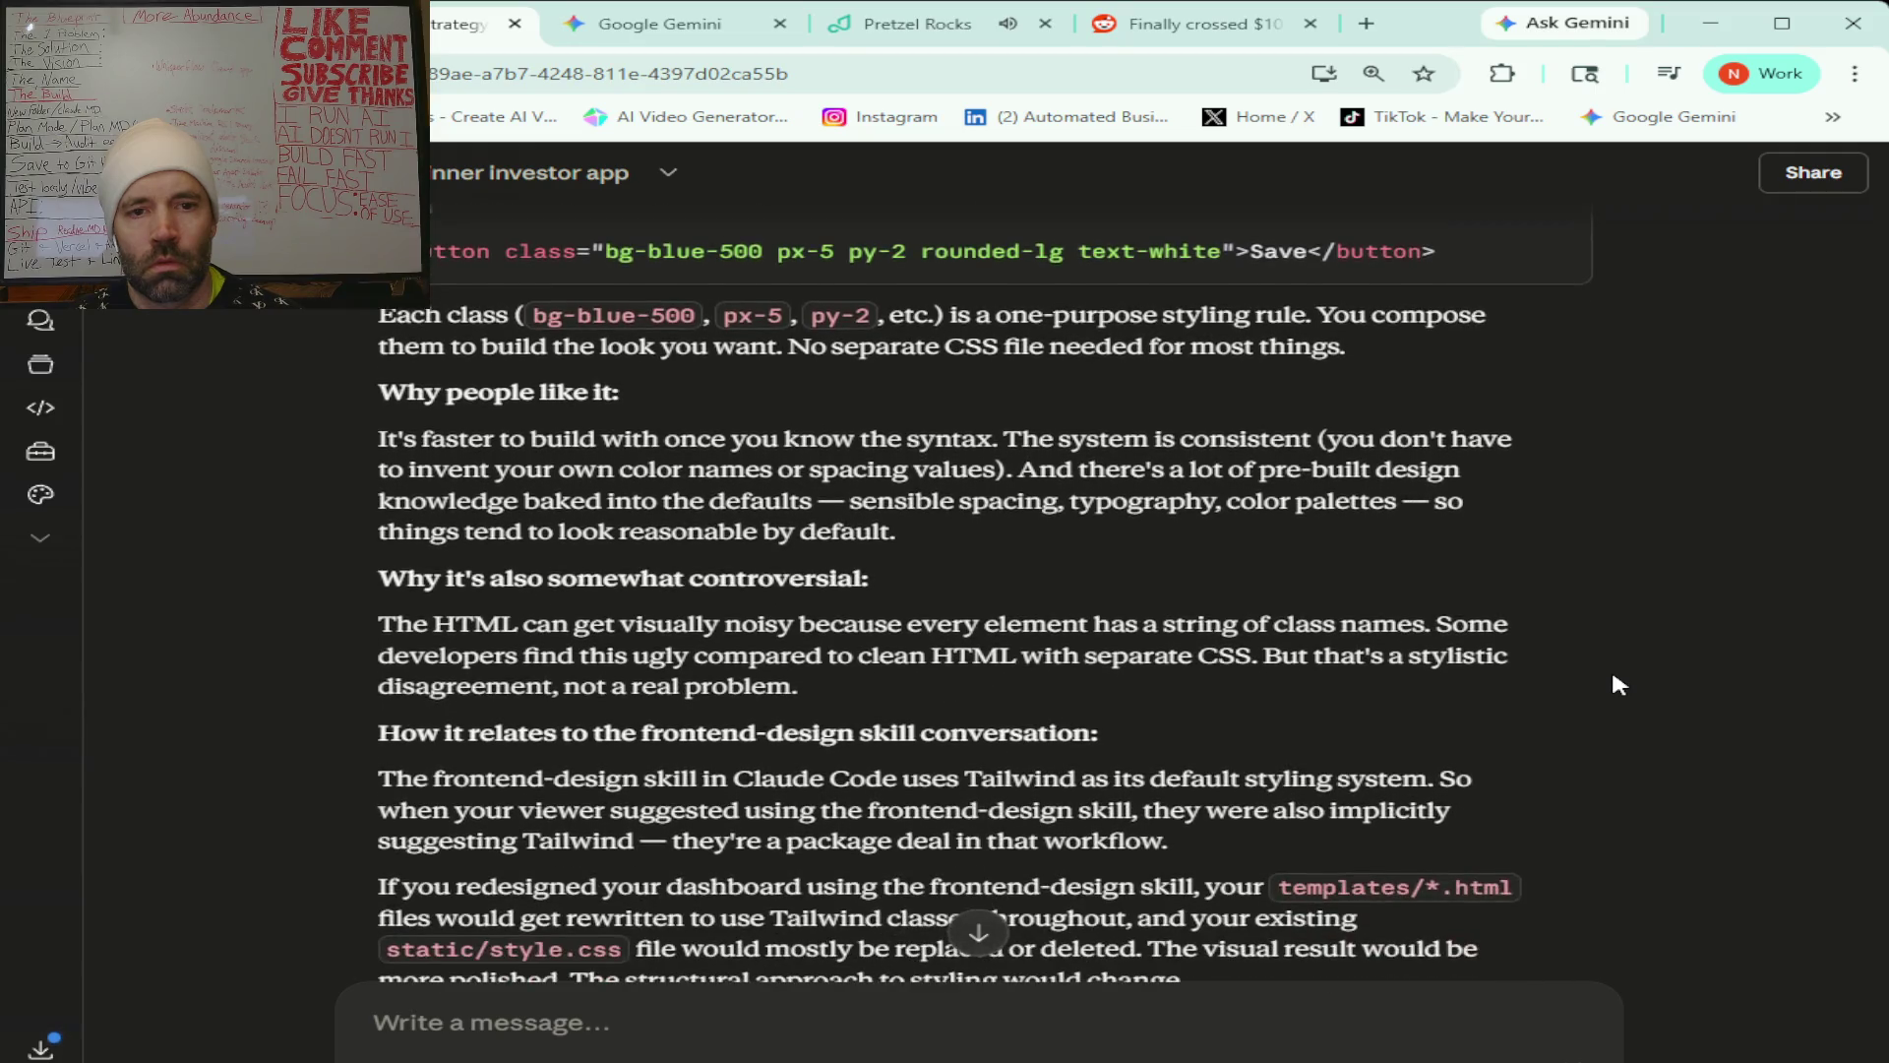
scroll(1619, 684, down, 1)
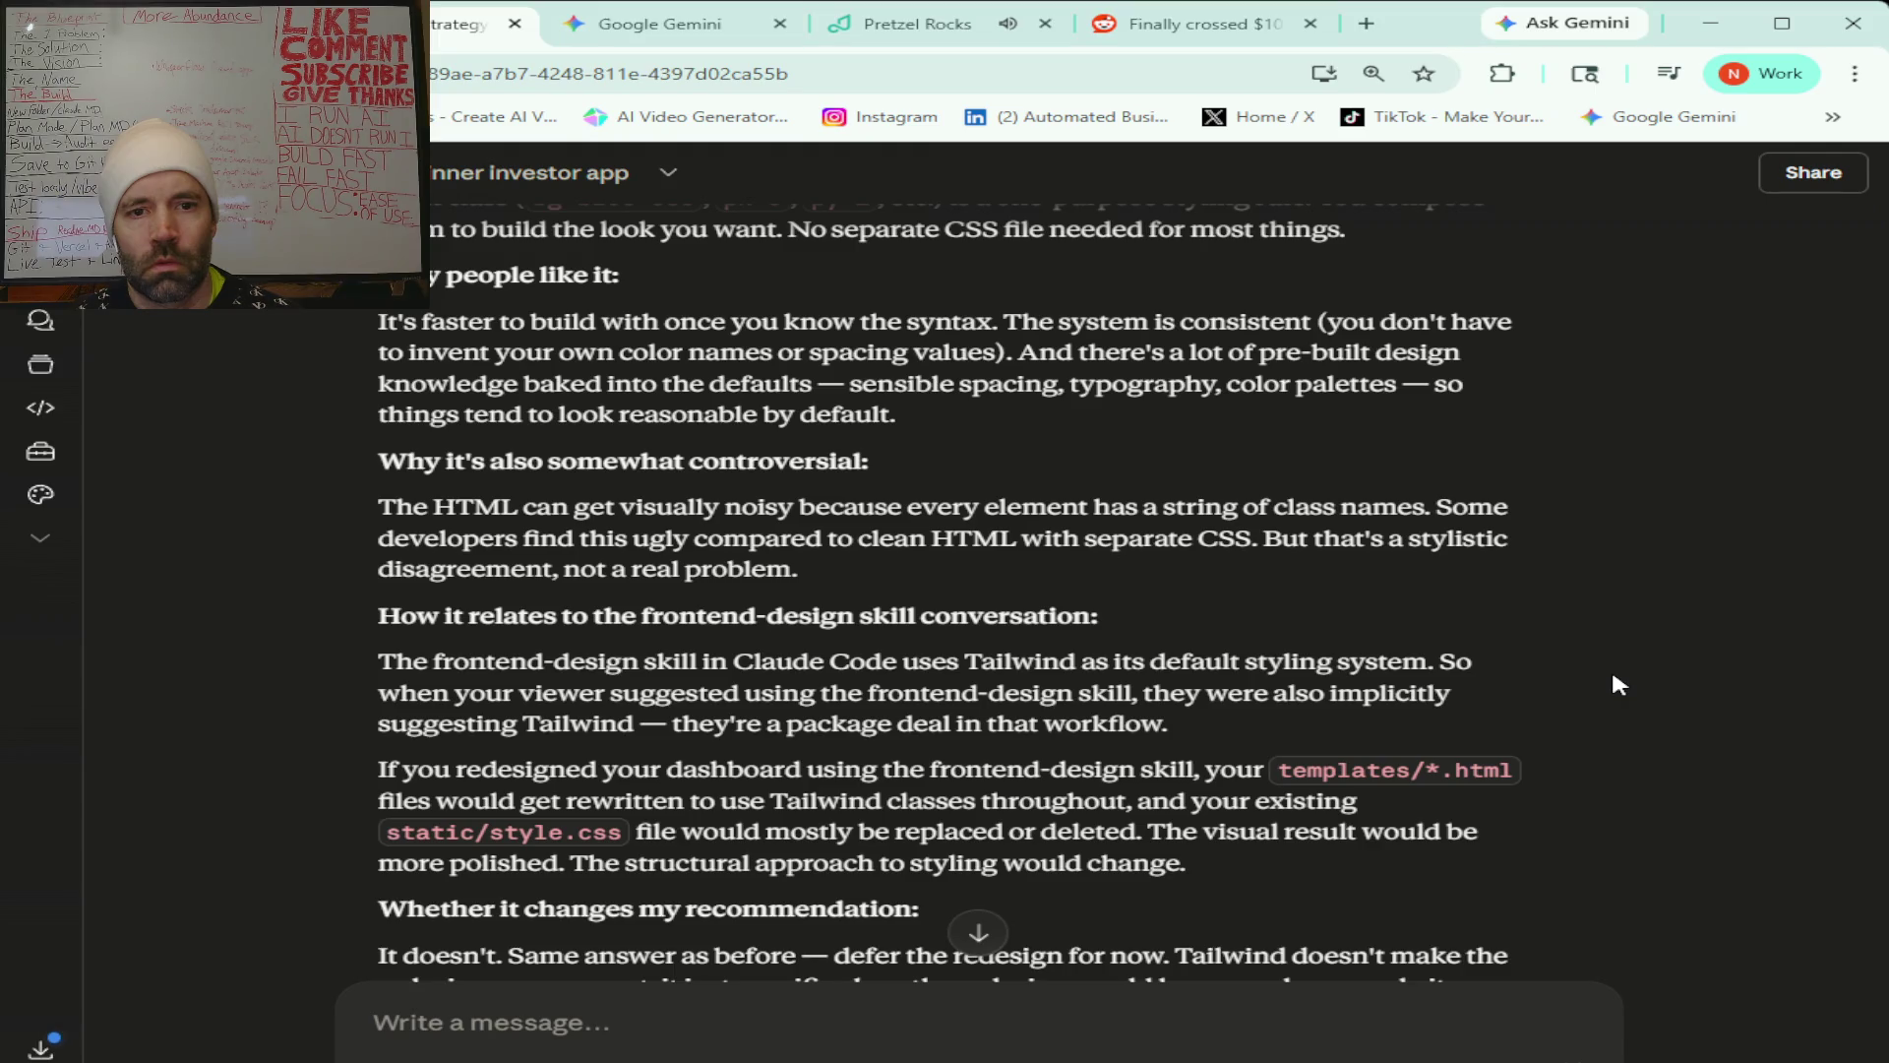
scroll(1619, 684, down, 1)
scroll(1619, 684, down, 1)
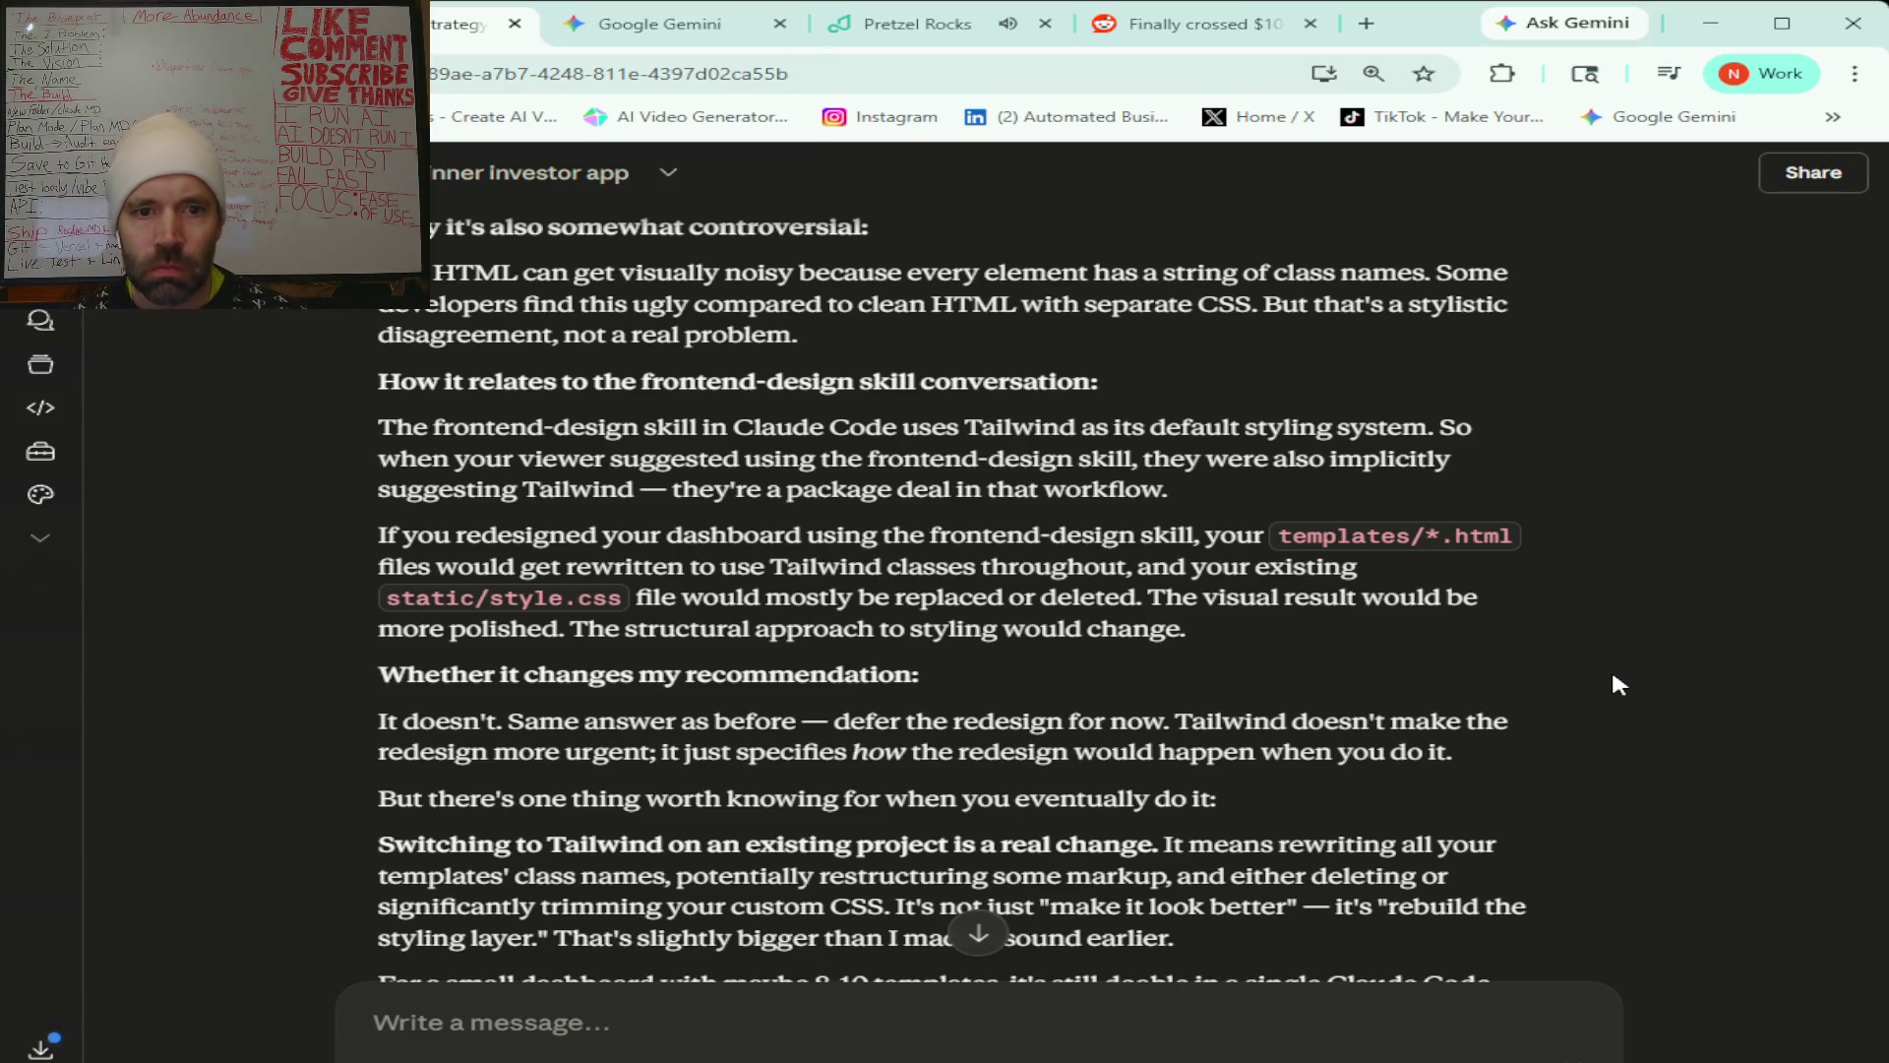
scroll(1108, 572, down, 2)
scroll(1108, 572, down, 2)
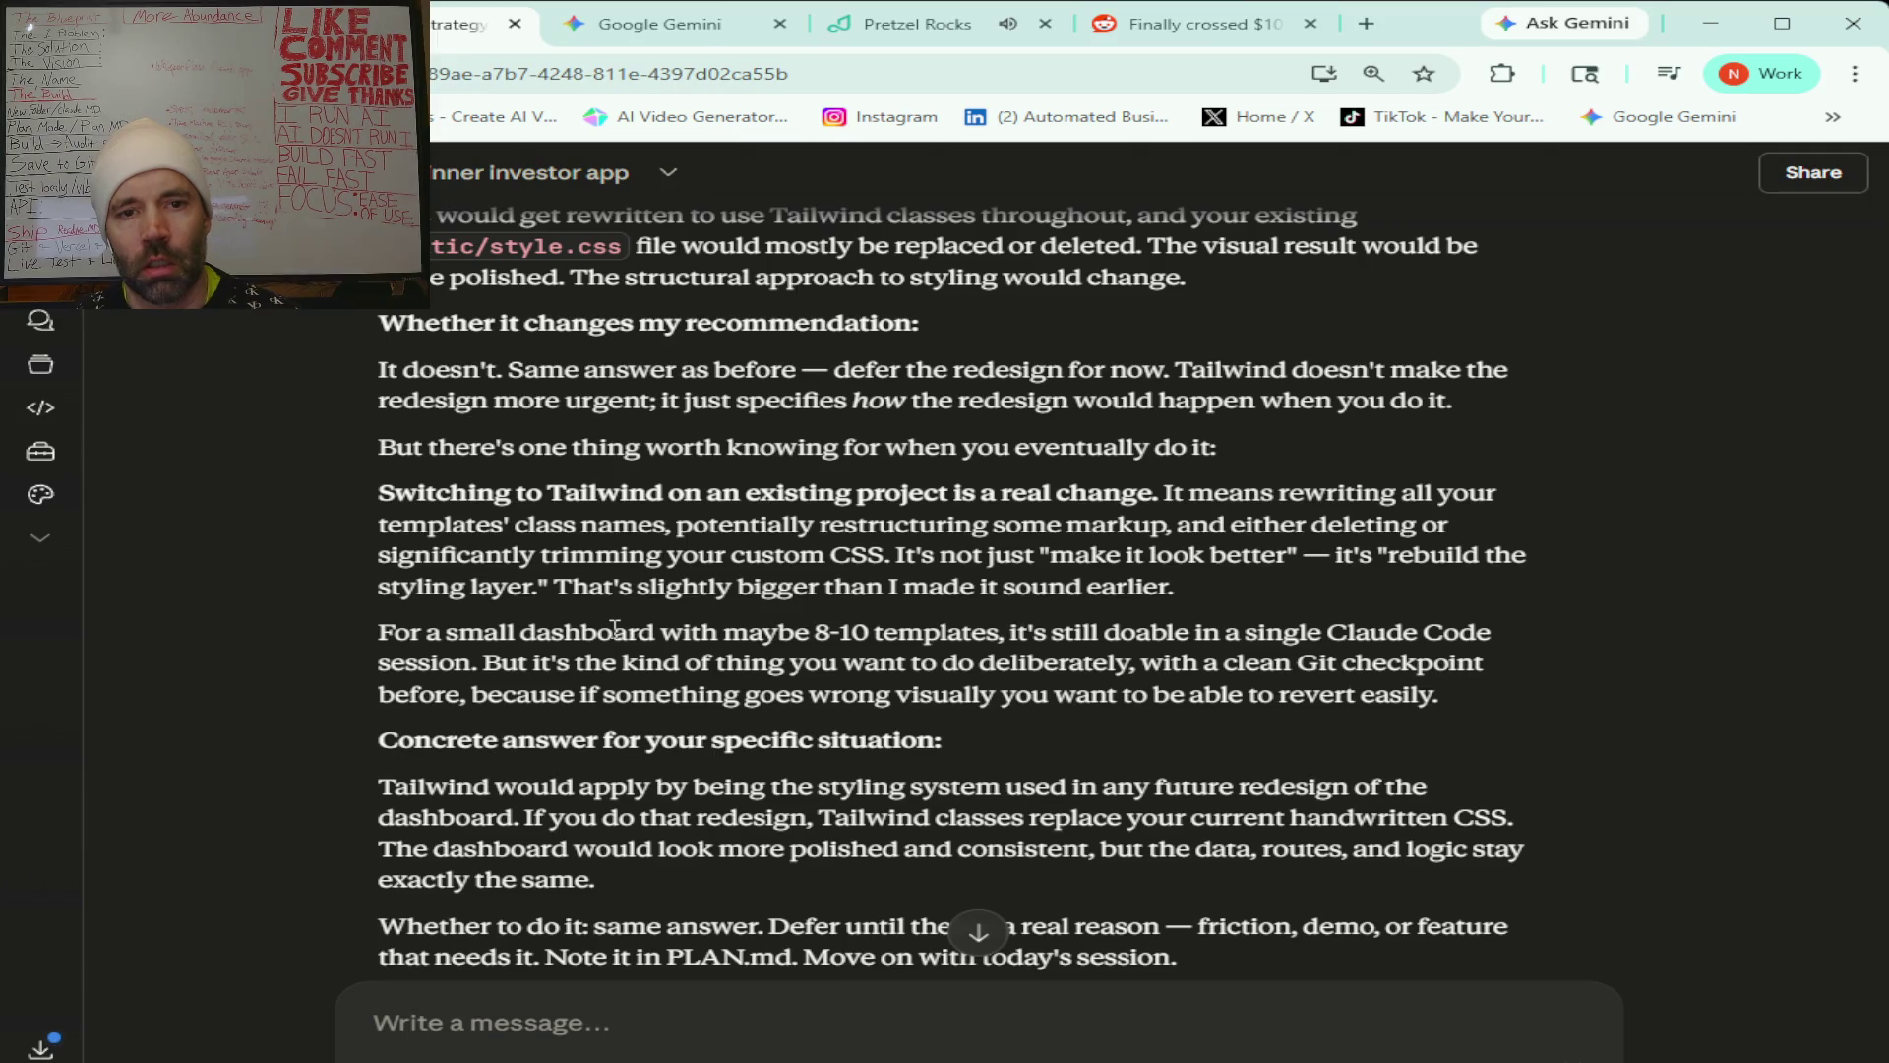
scroll(989, 675, down, 3)
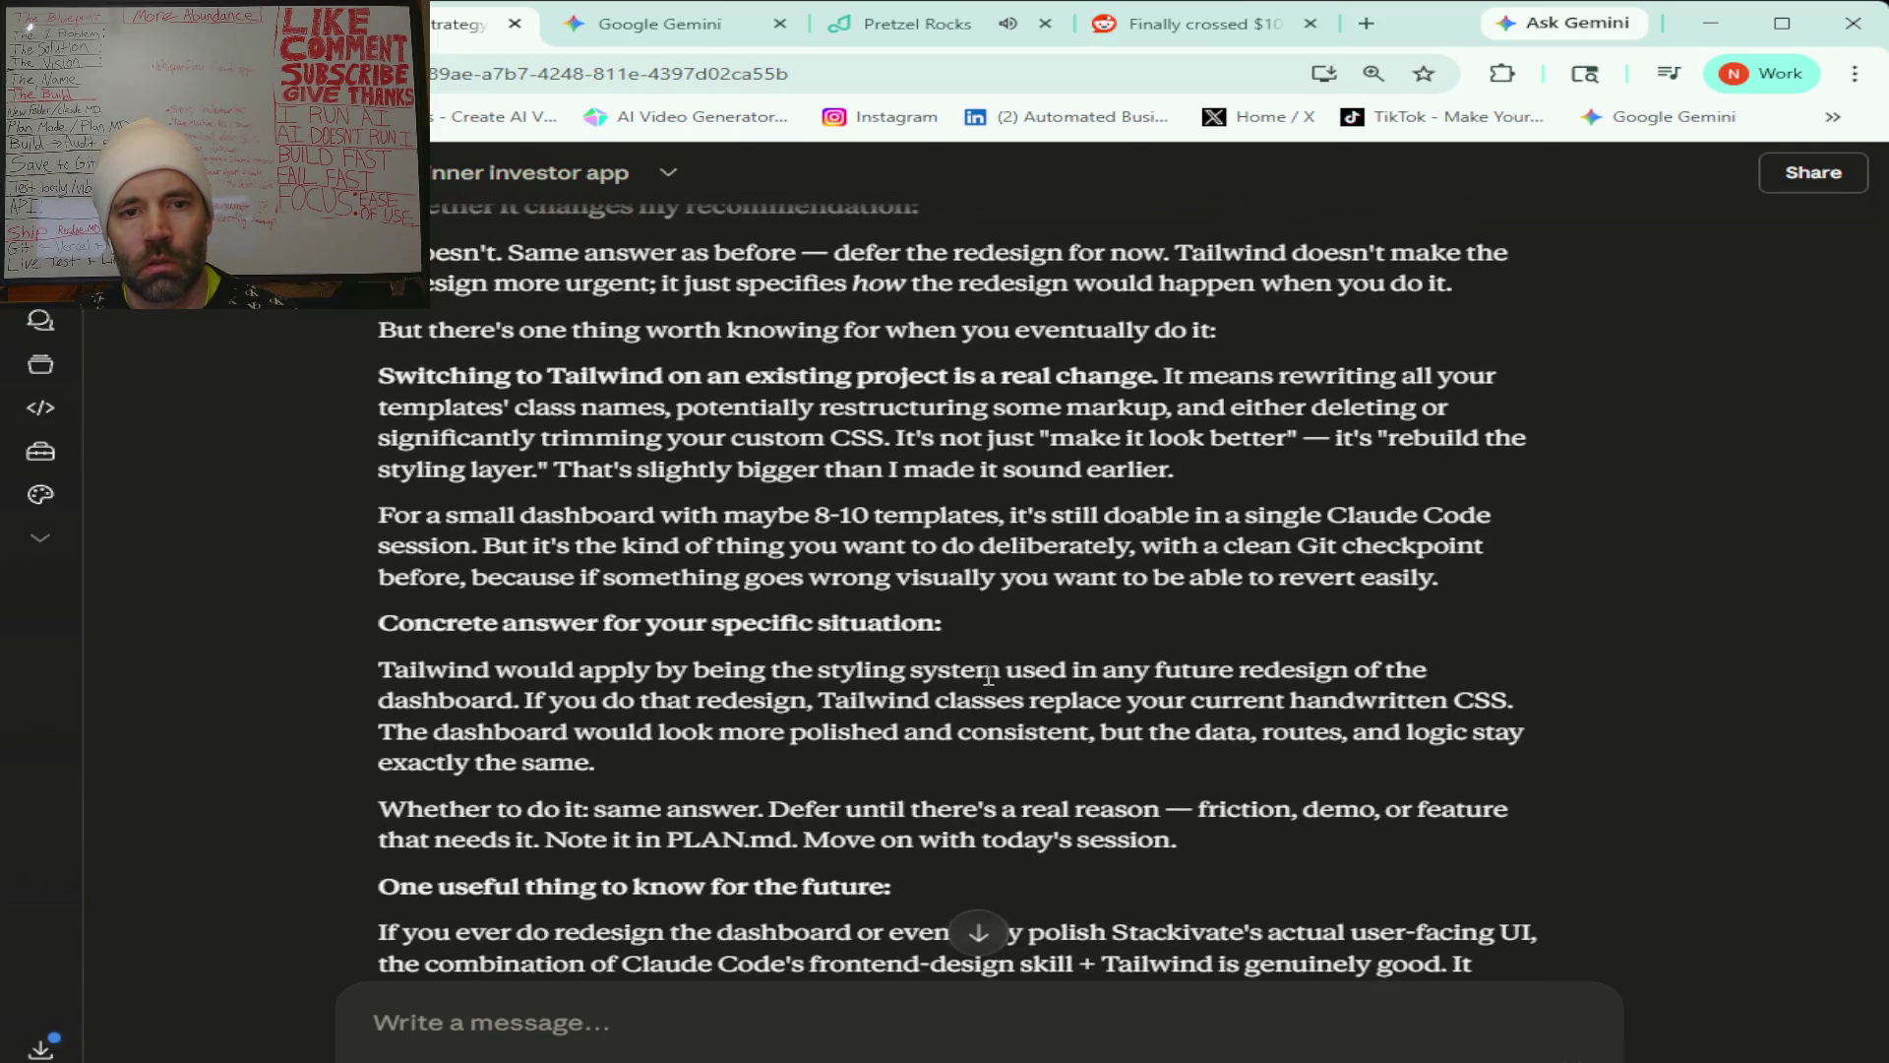
scroll(989, 675, down, 3)
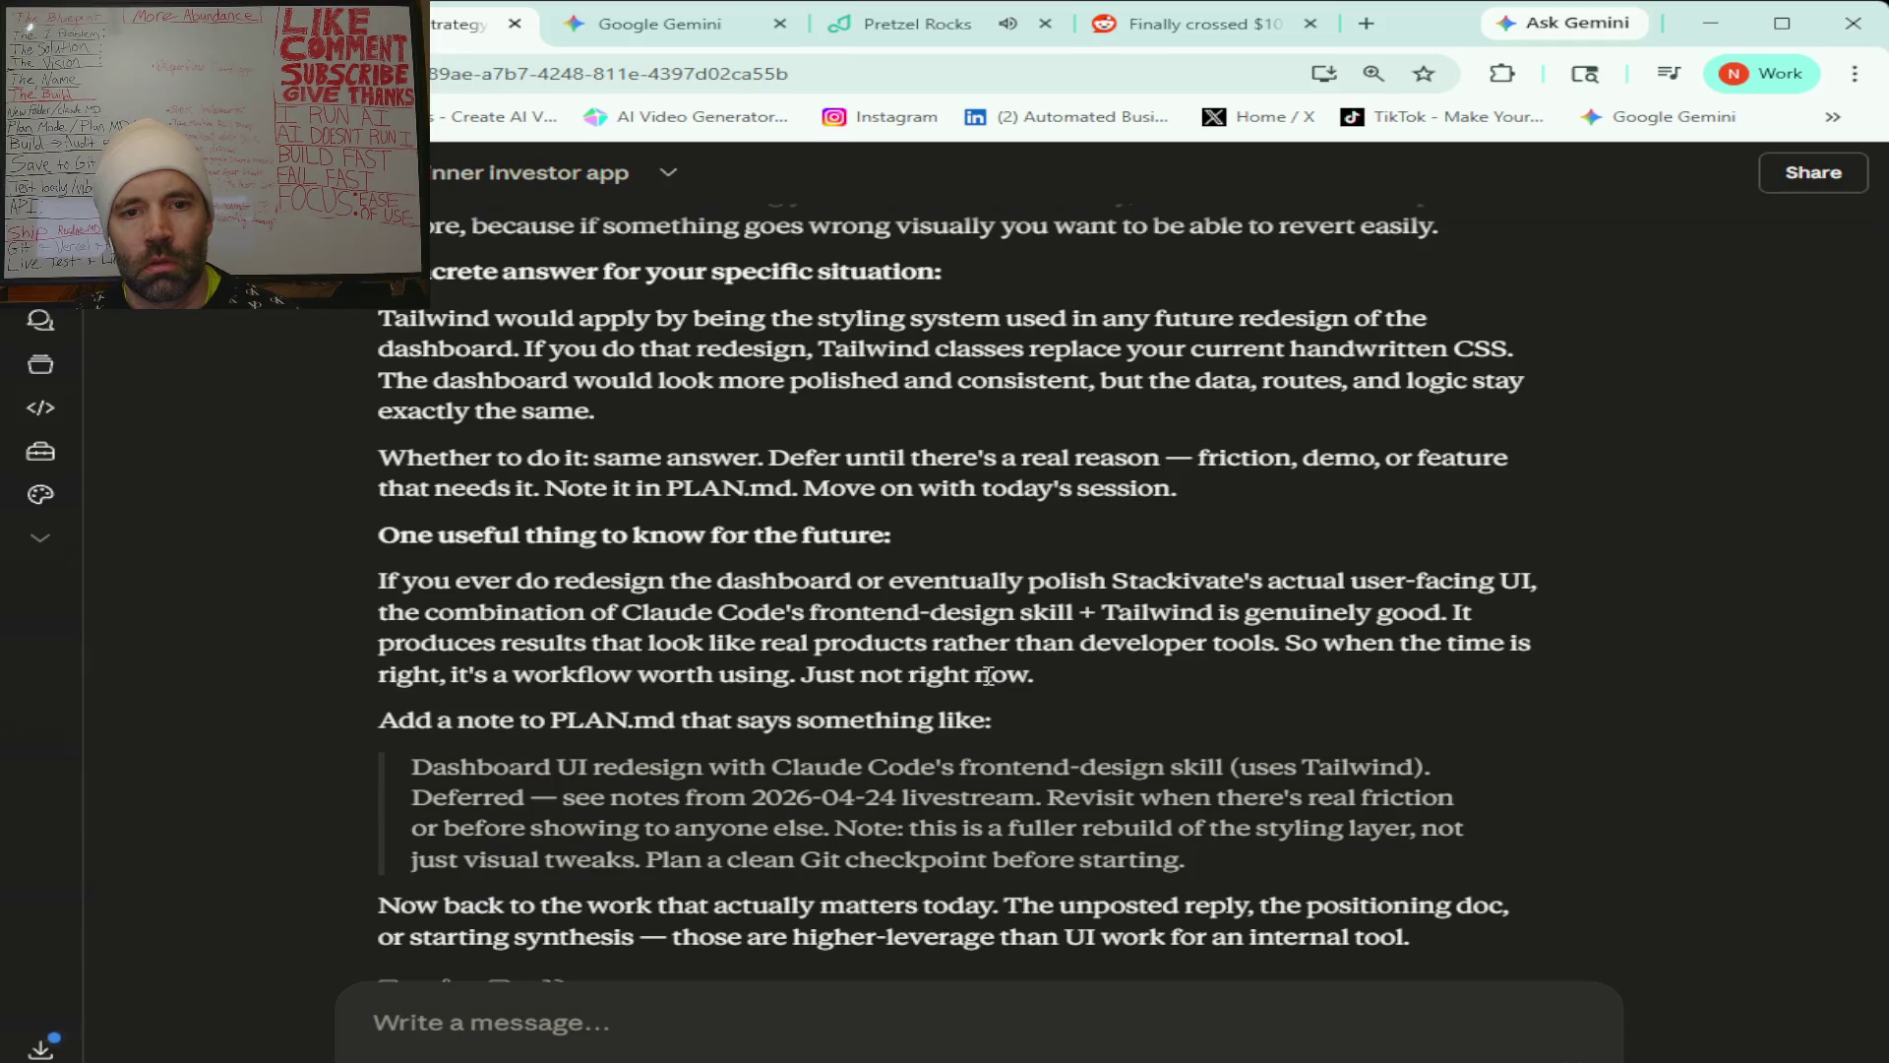
scroll(989, 676, down, 2)
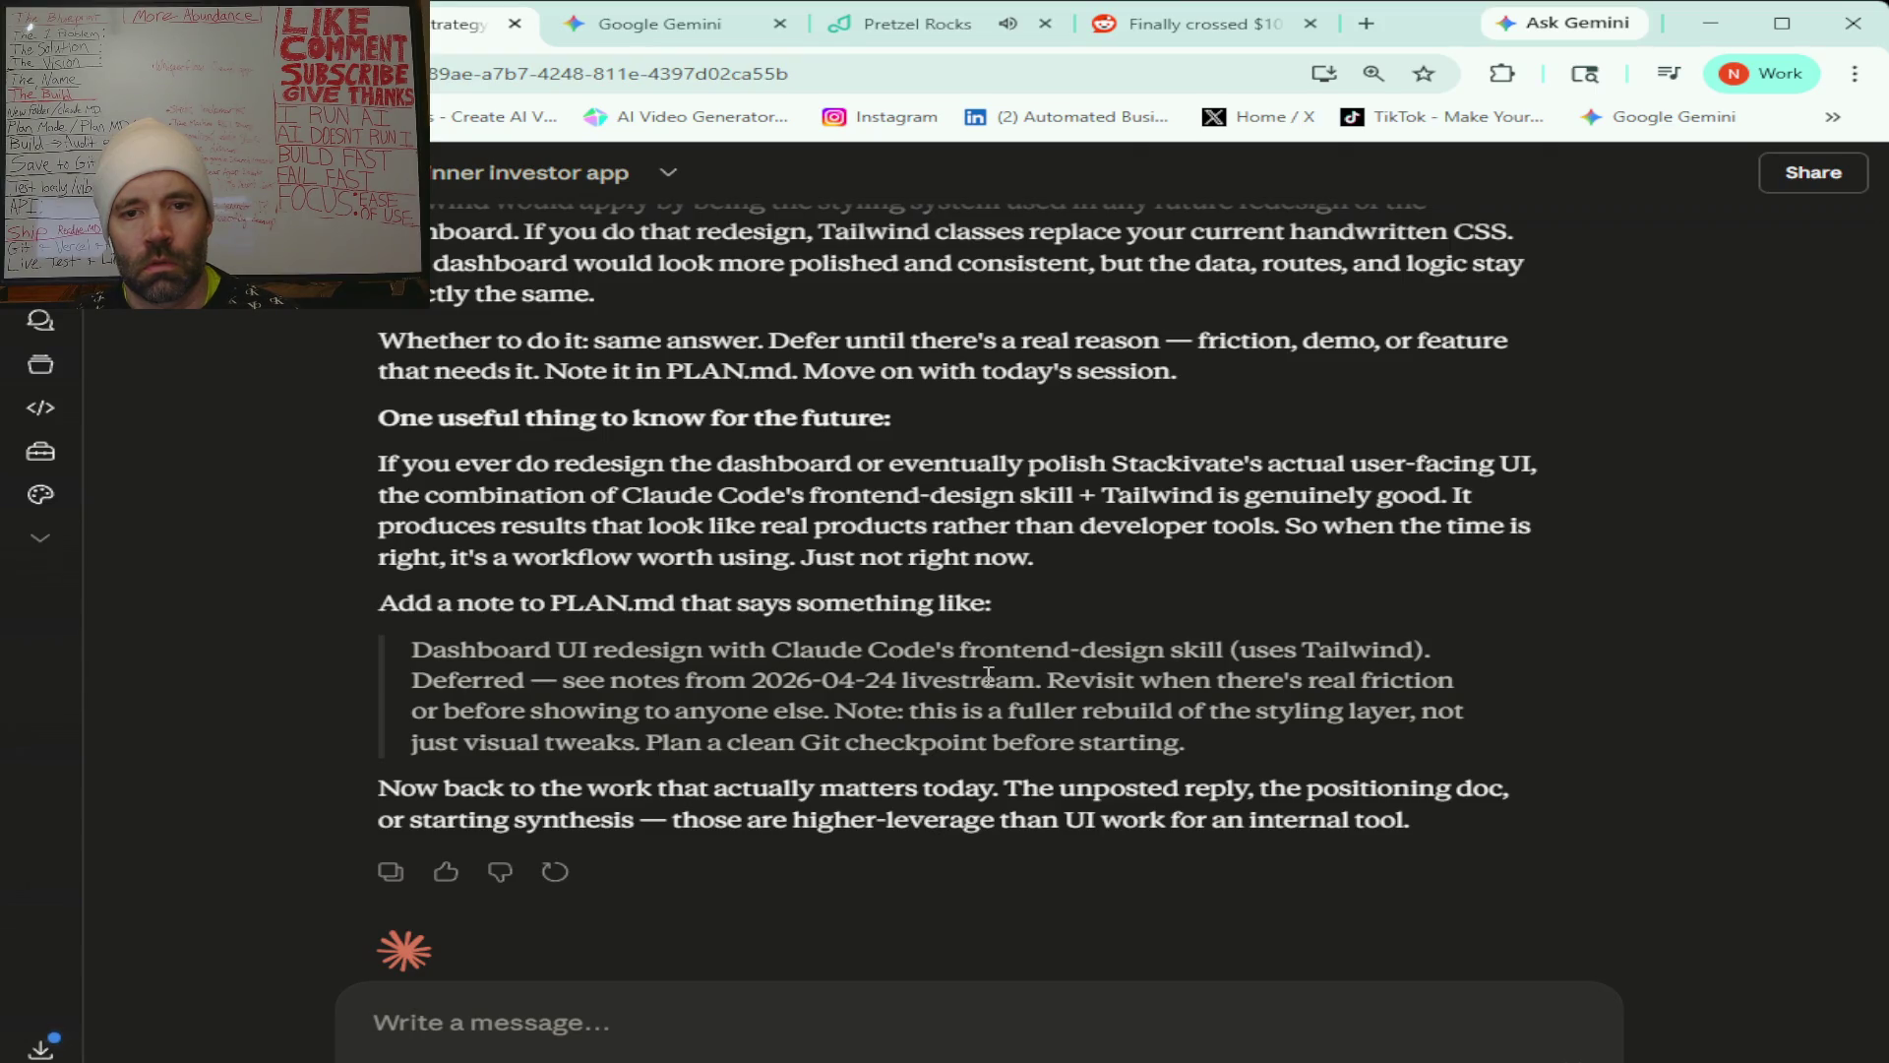
scroll(988, 675, down, 1)
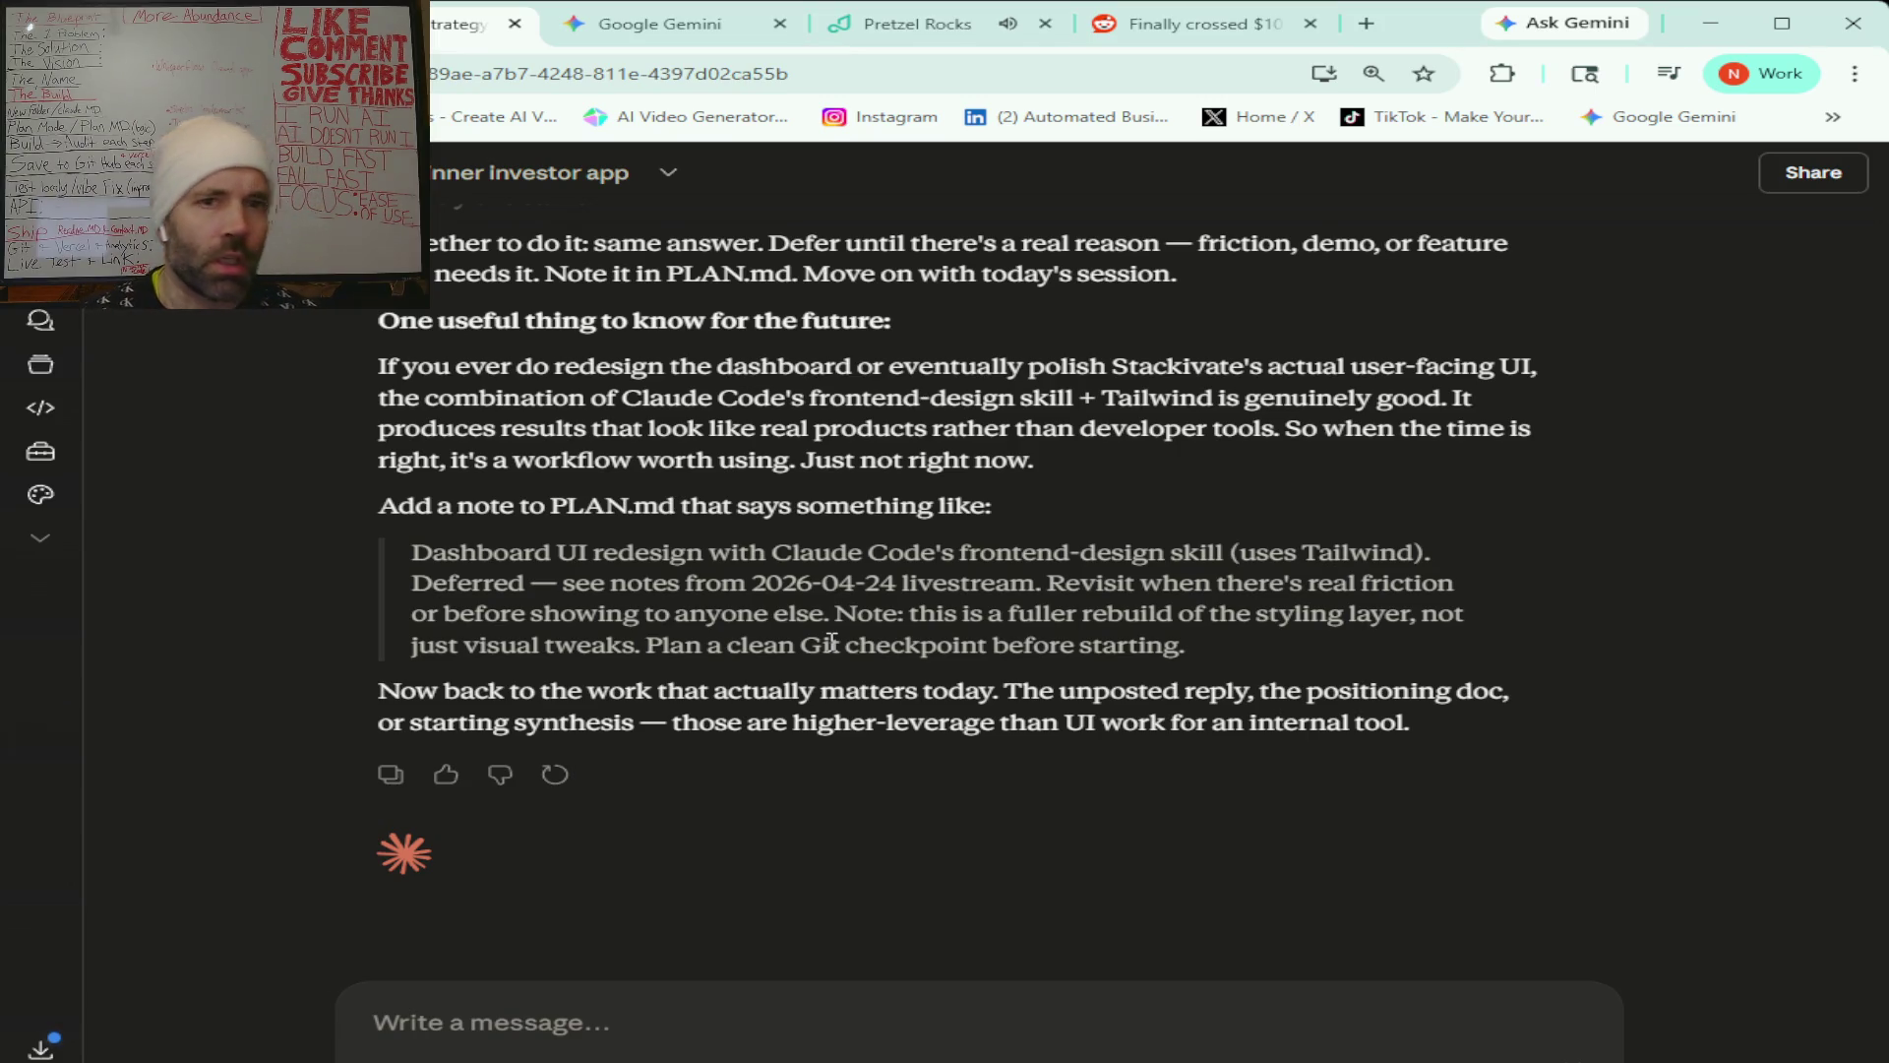
click(661, 29)
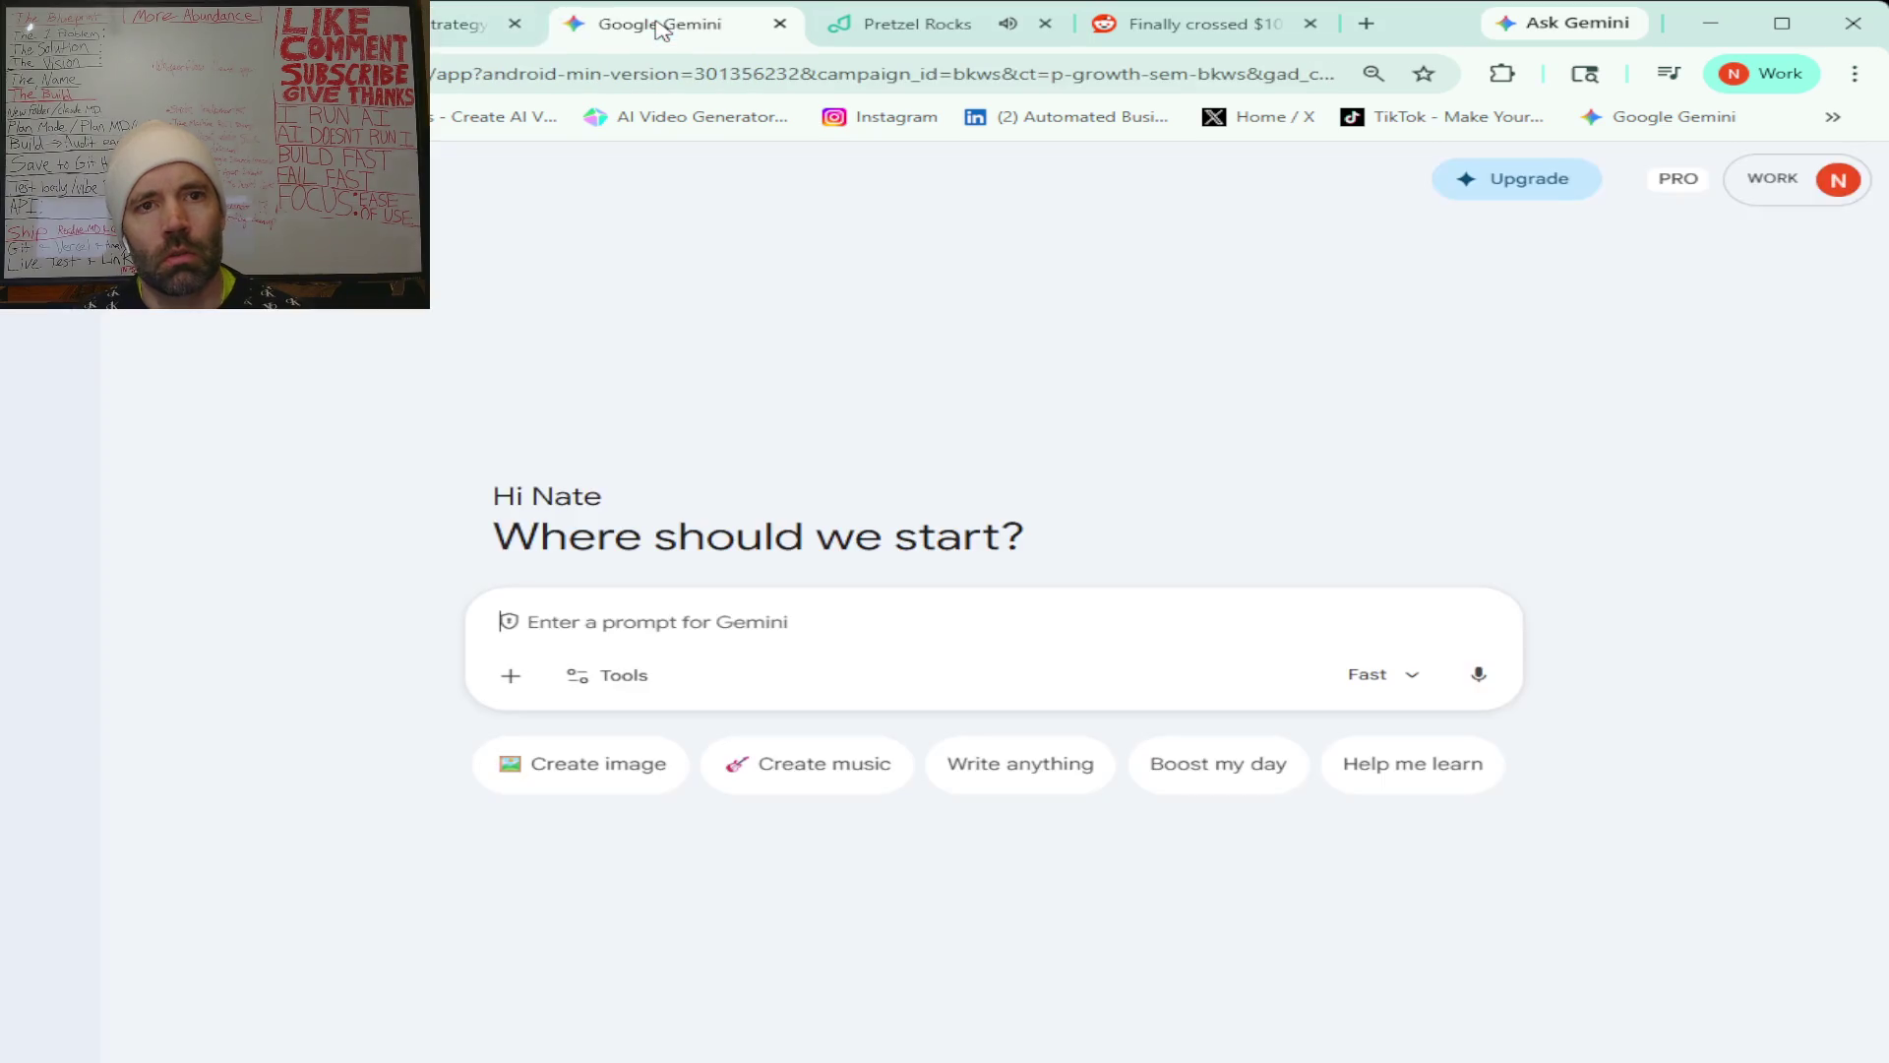
Ask Gemini what today's news says about Elon Musk versus Sam Altman.
click(607, 625)
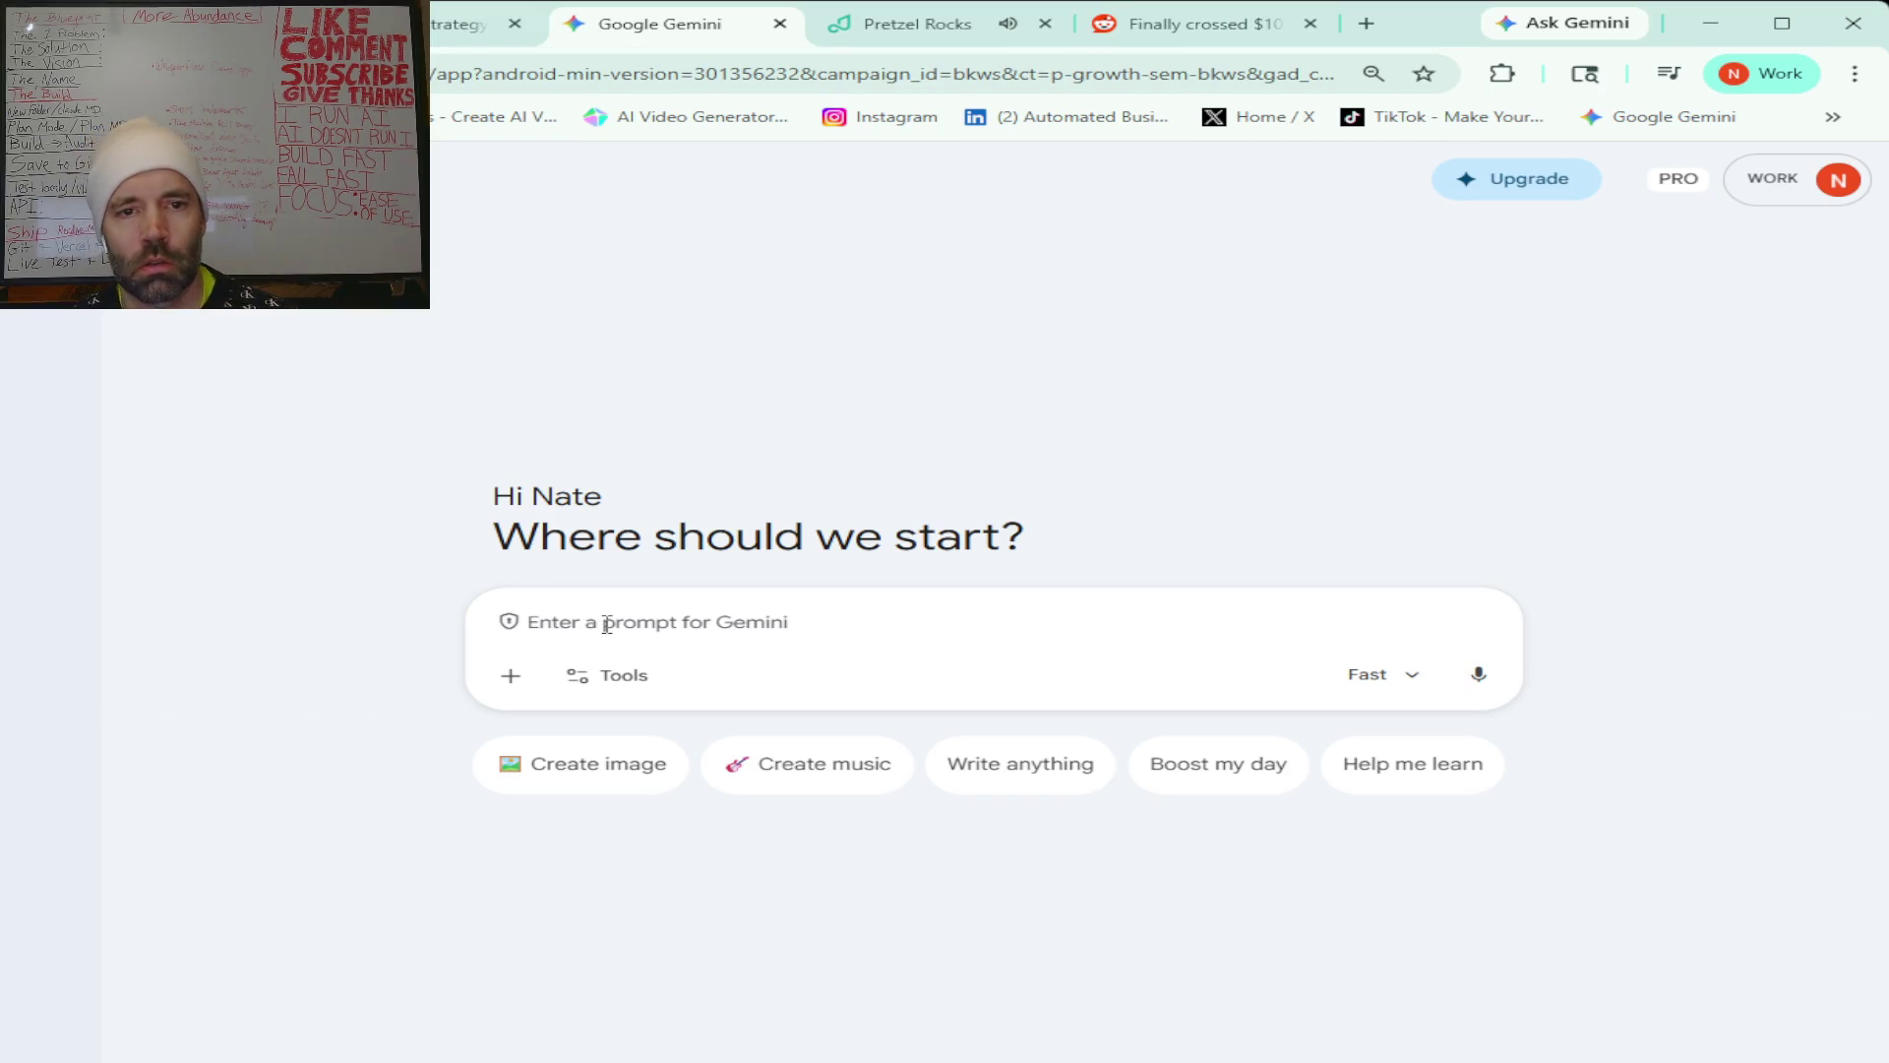
text(somebody from the comments was talking about what I think versus Elon versus Altman. I think maybe it was a typo for Elon, and I'm guessing they're talking about Sam Altman from OpenAI. Something in the news today. Let me know what's going on with that, if there's anything.)
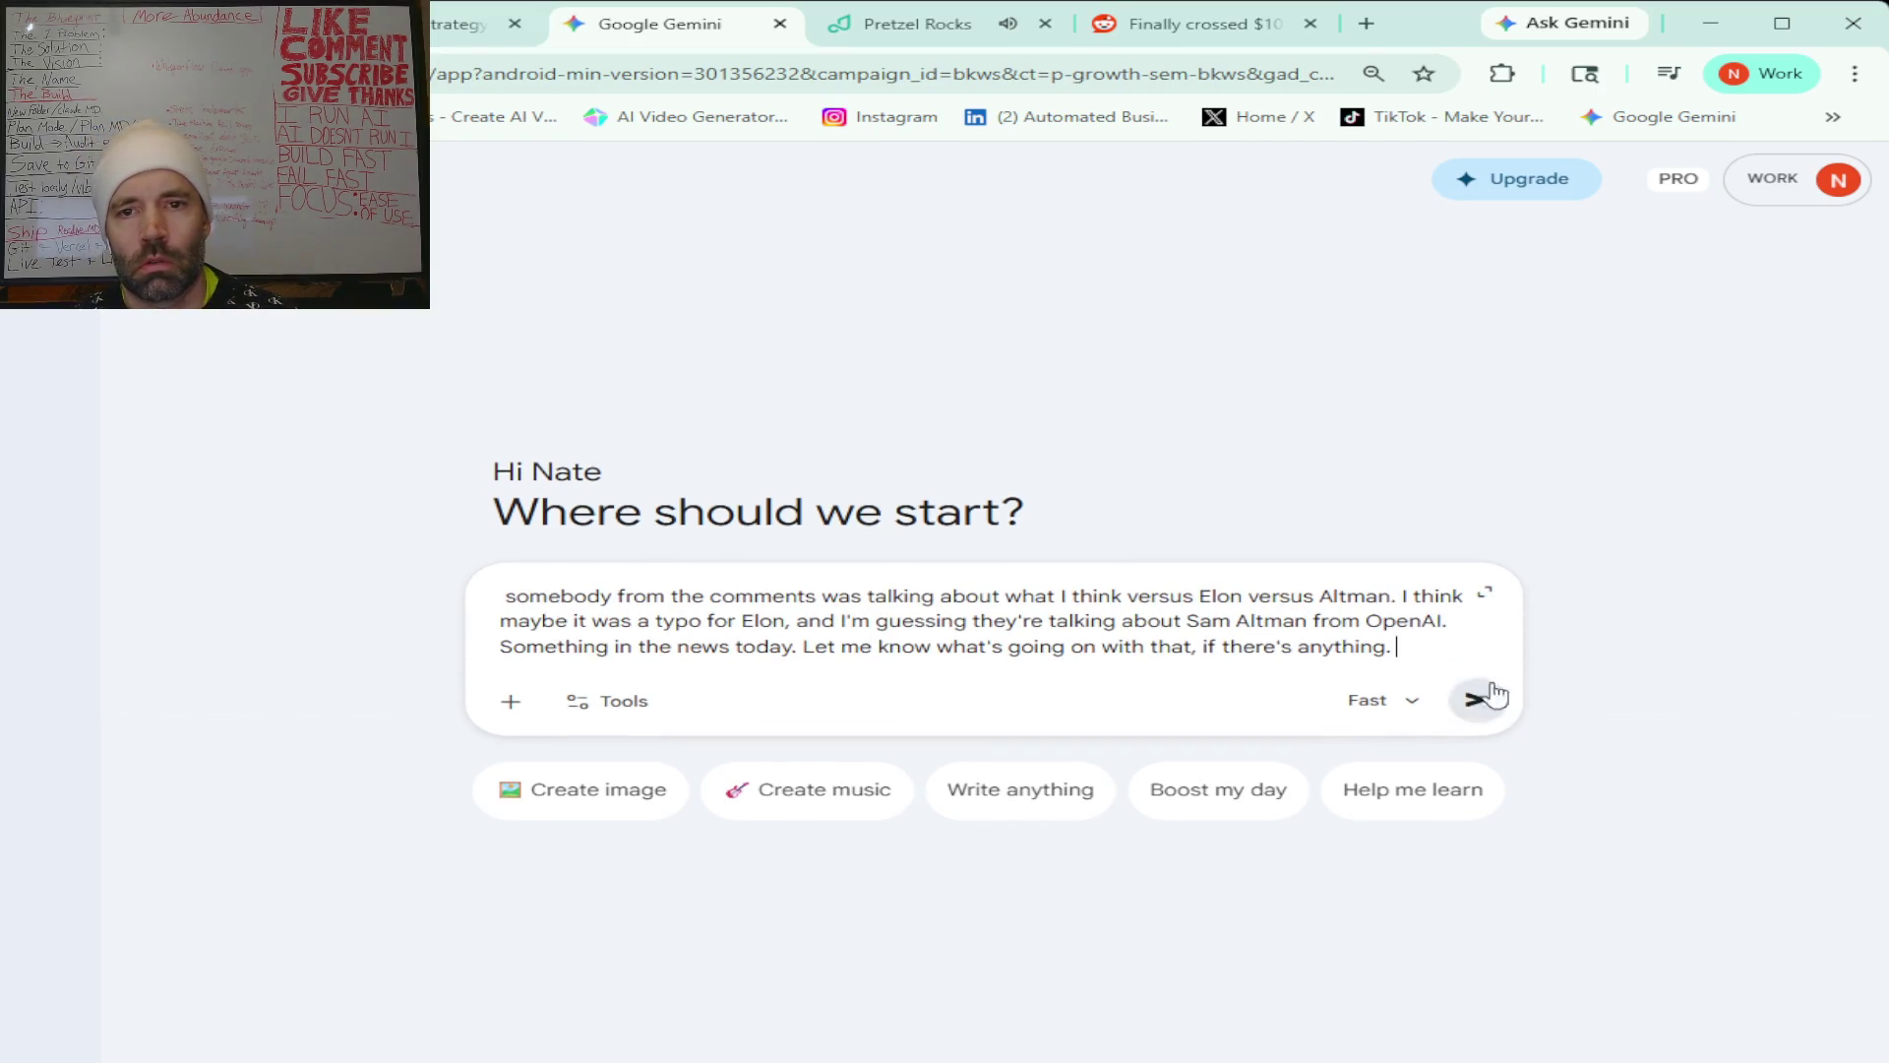
click(1476, 701)
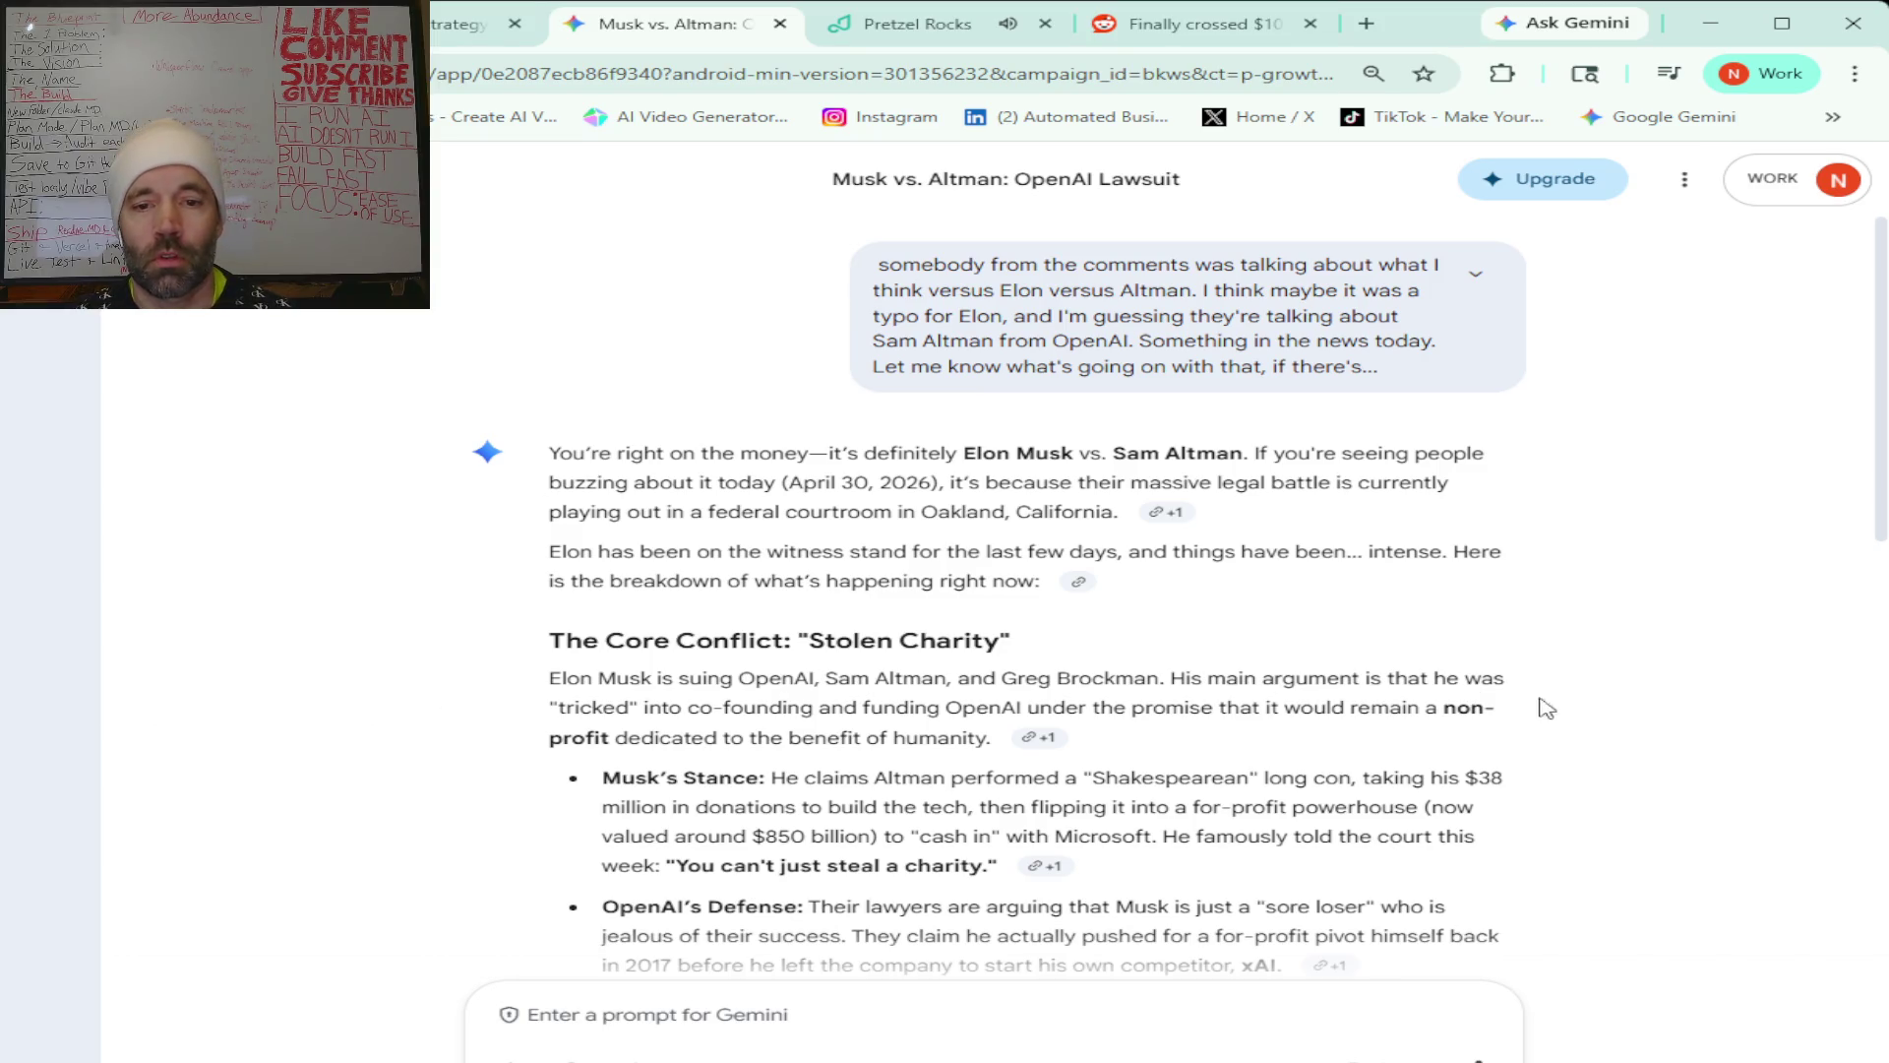
Scroll down through Gemini's answer on the Musk vs. Altman OpenAI lawsuit.
scroll(1555, 709, down, 4)
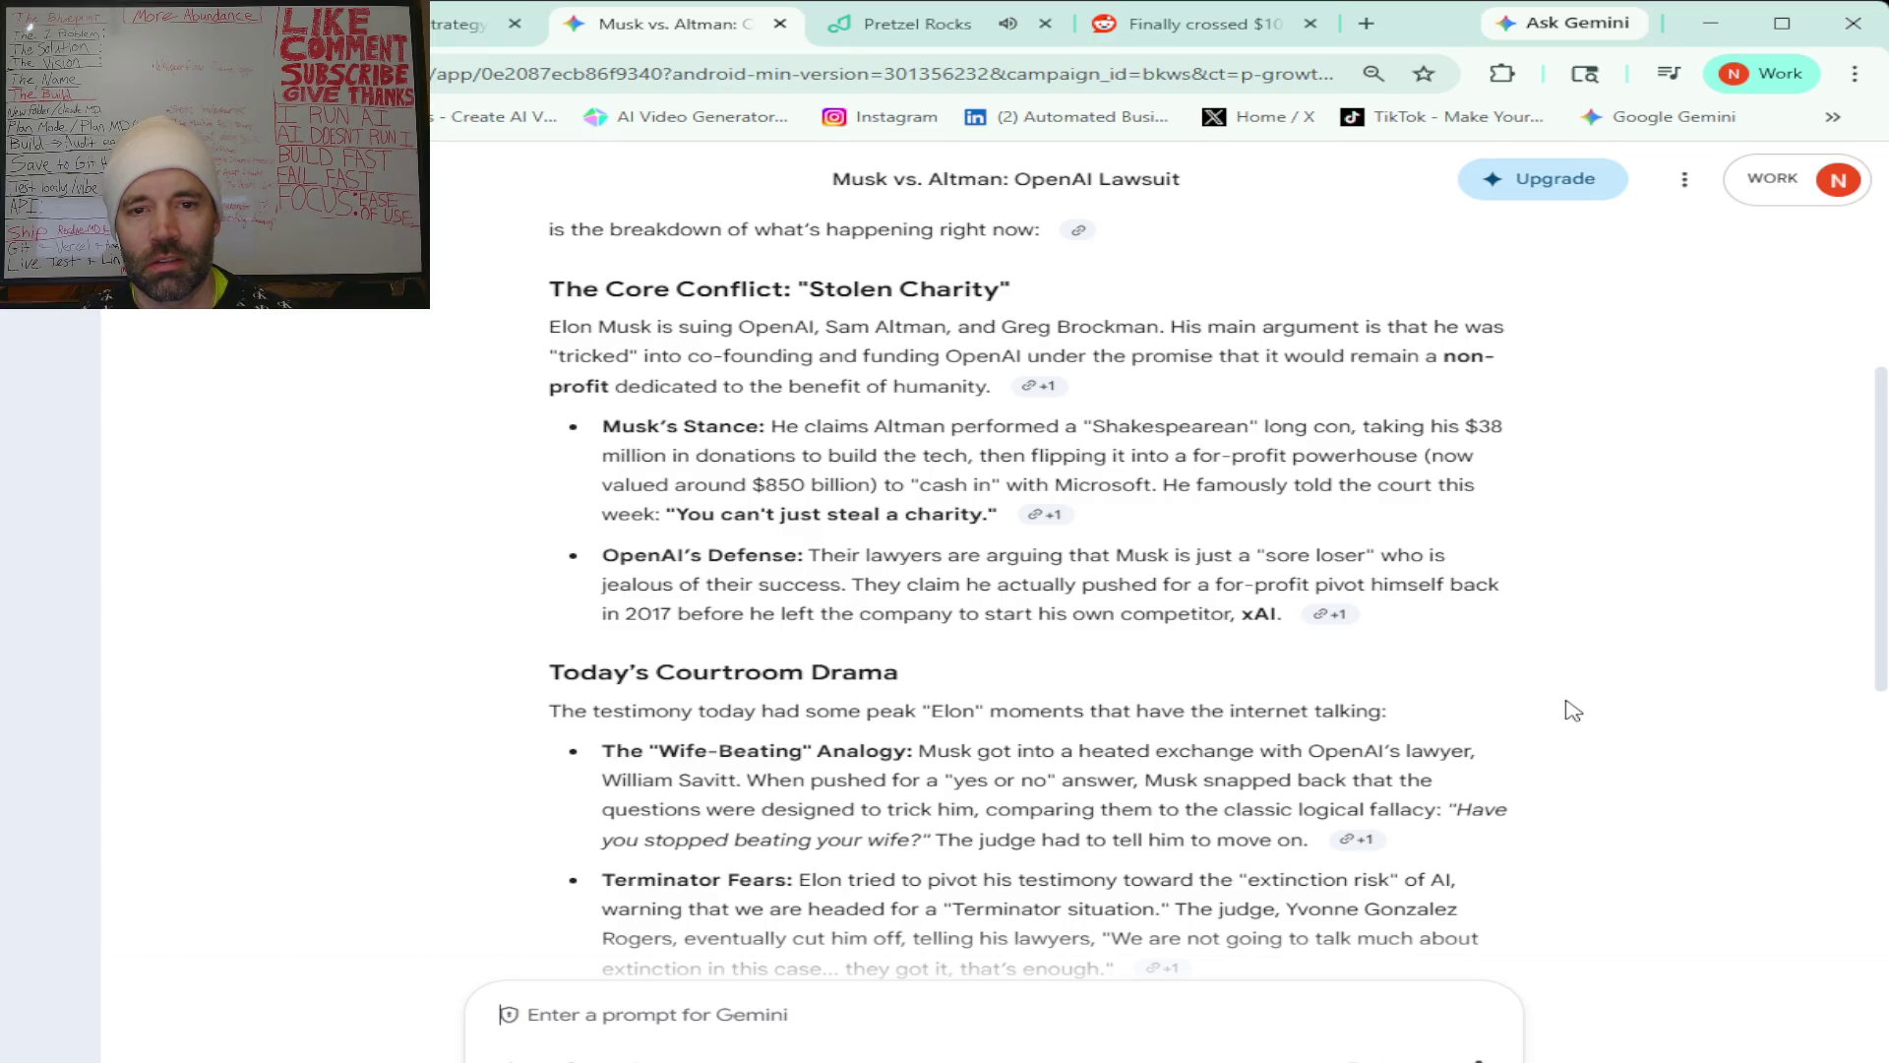
scroll(1573, 710, down, 1)
Finish reading Gemini's lawsuit answer, then return to Reddit's r/investingforbeginners search results.
scroll(1572, 709, down, 1)
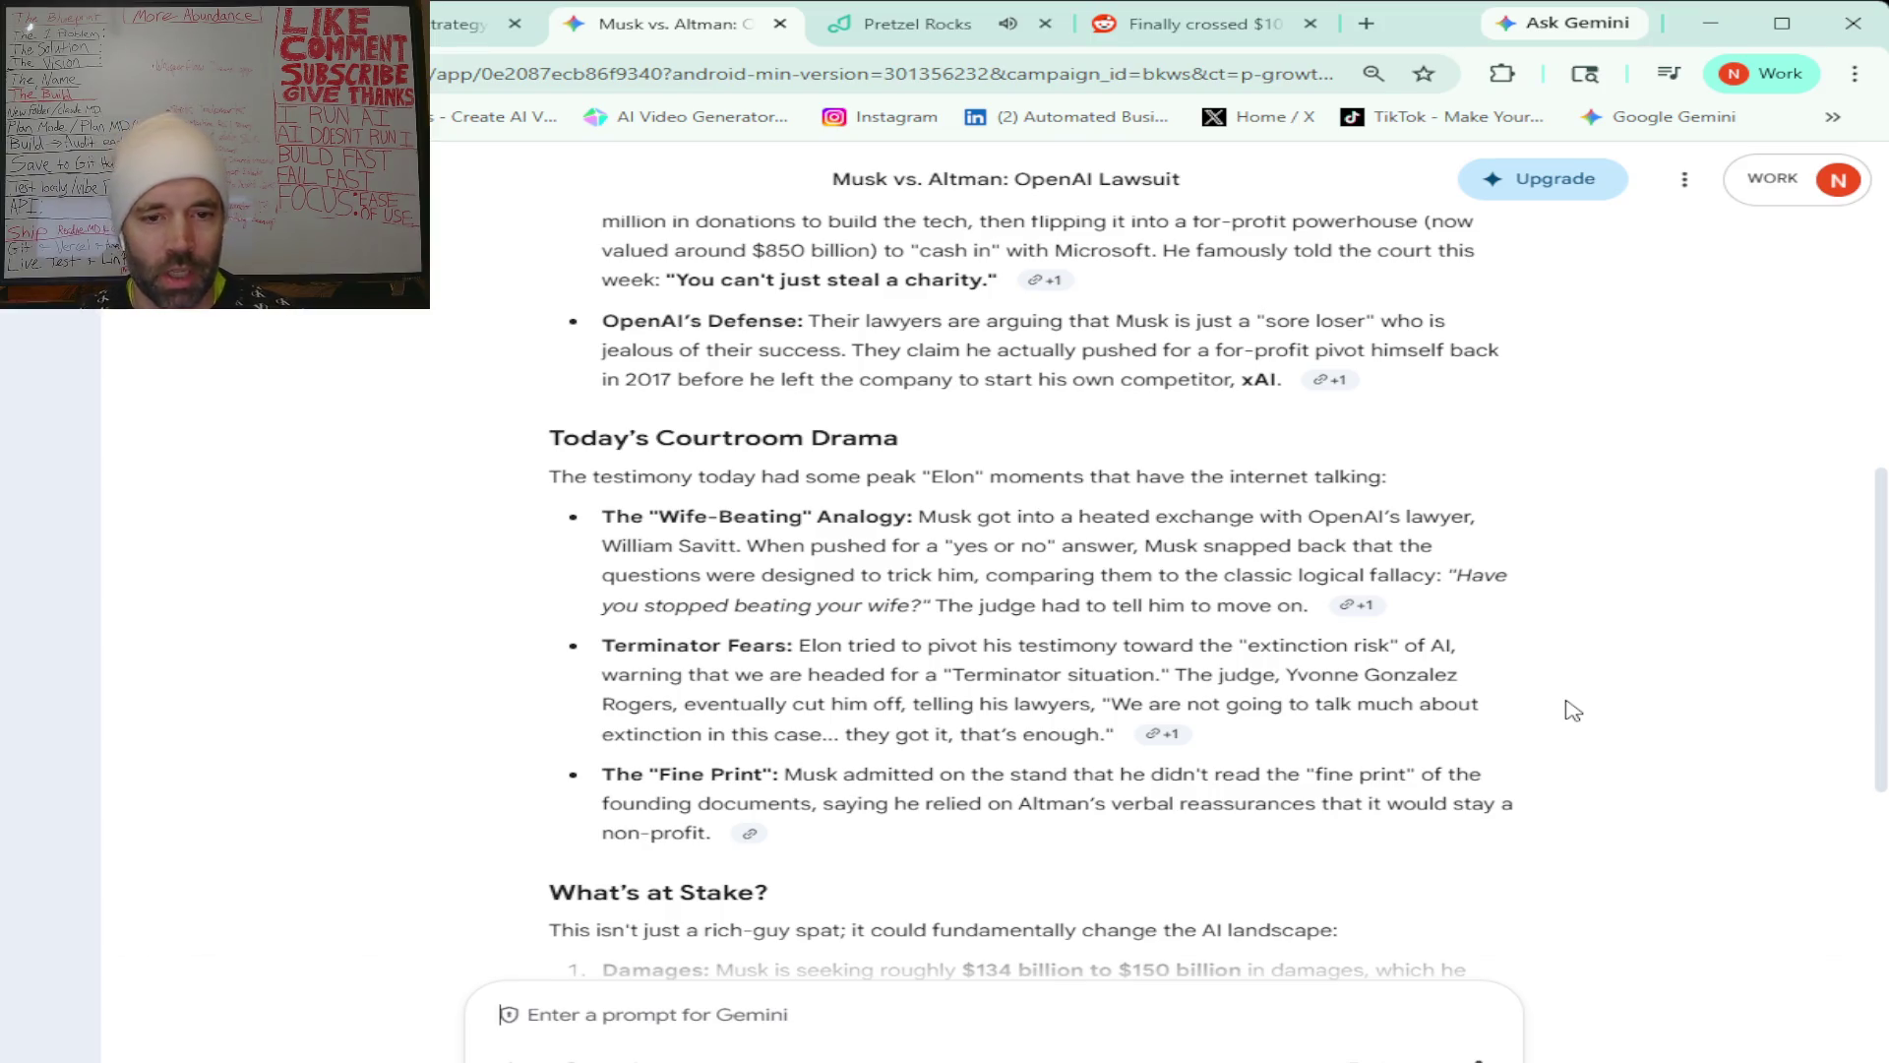
scroll(421, 712, down, 4)
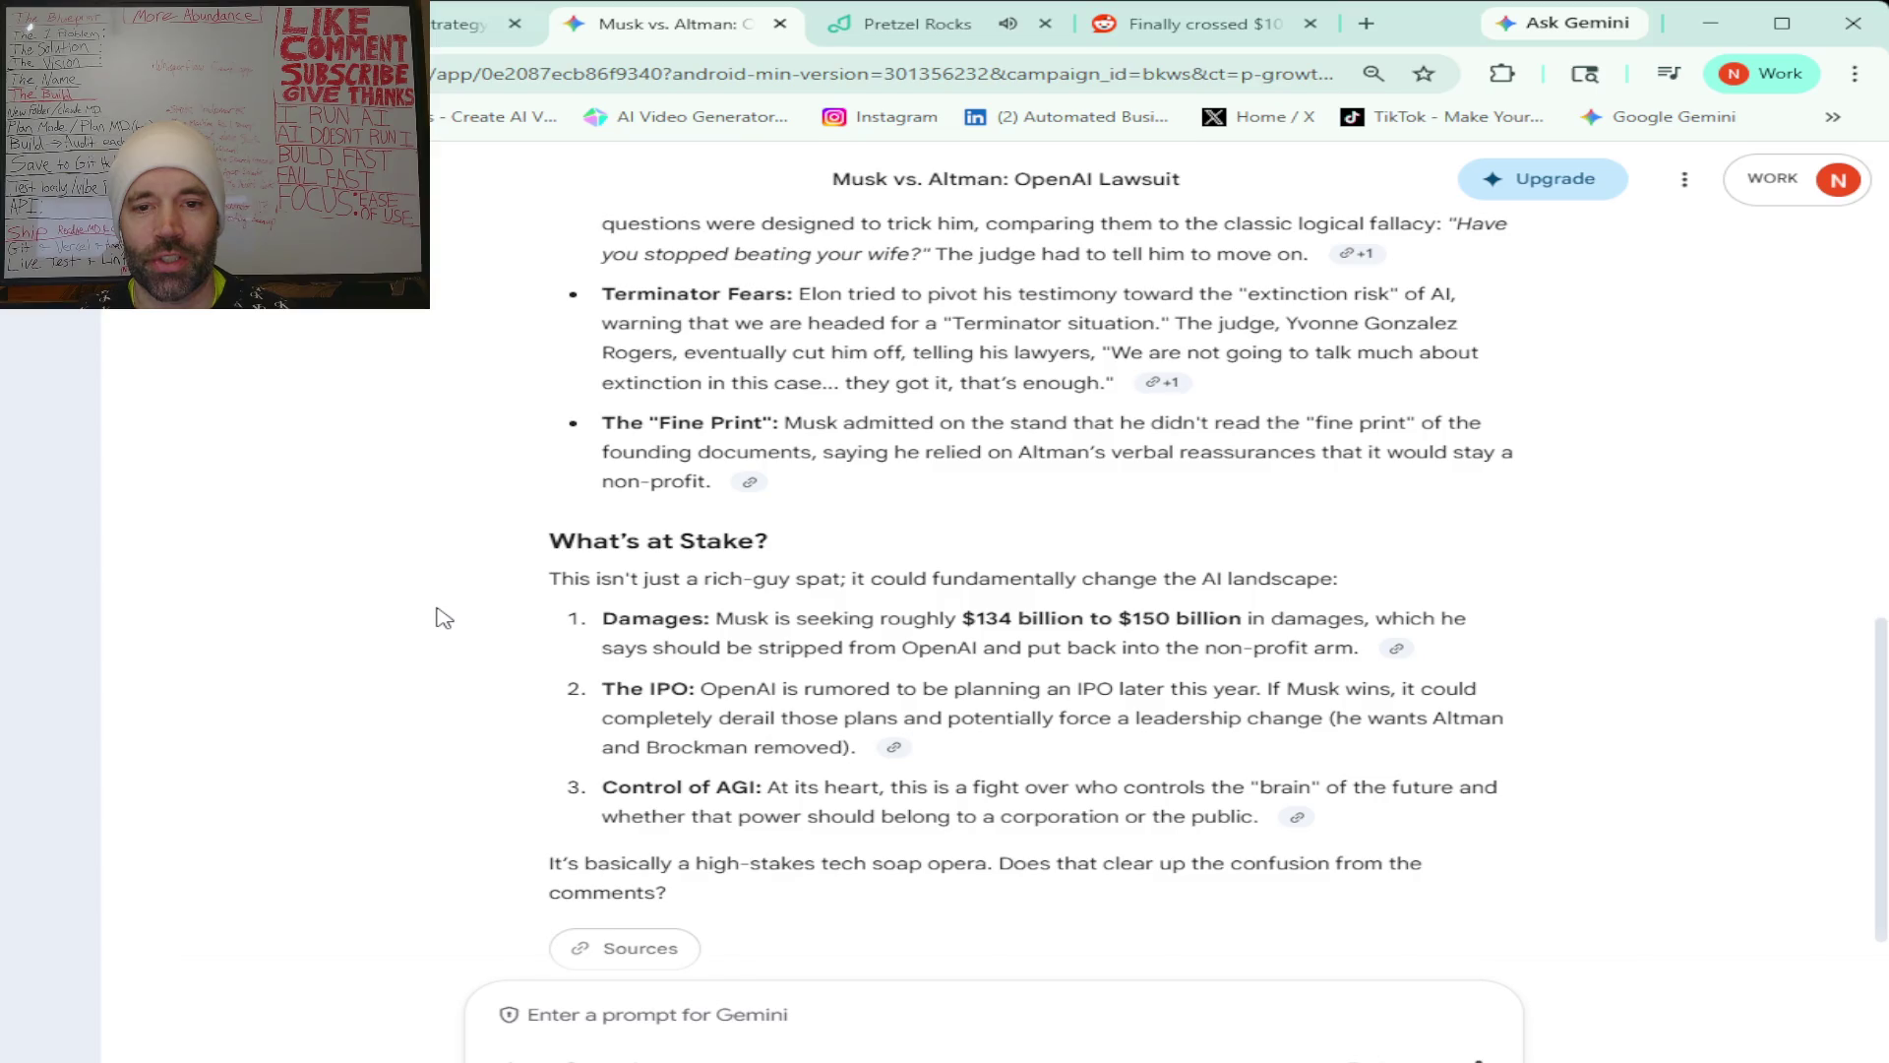
scroll(571, 642, down, 1)
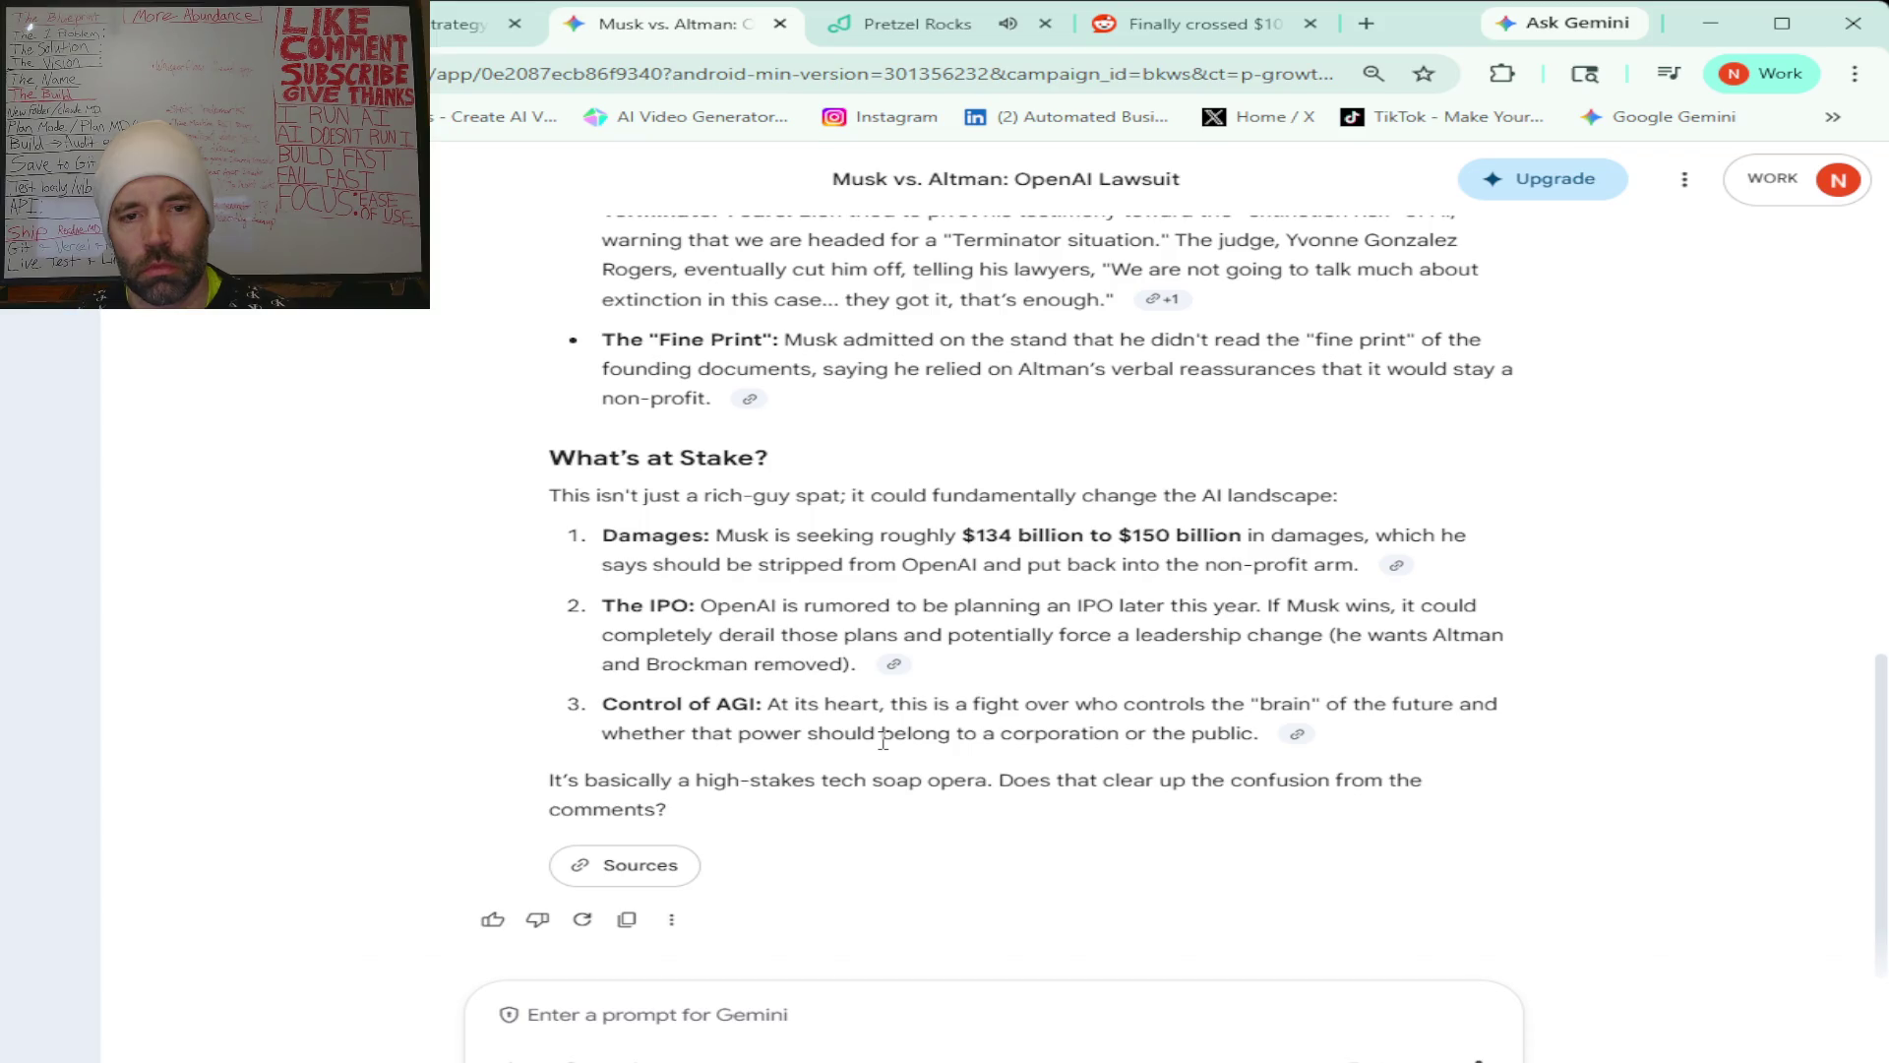
scroll(883, 741, up, 5)
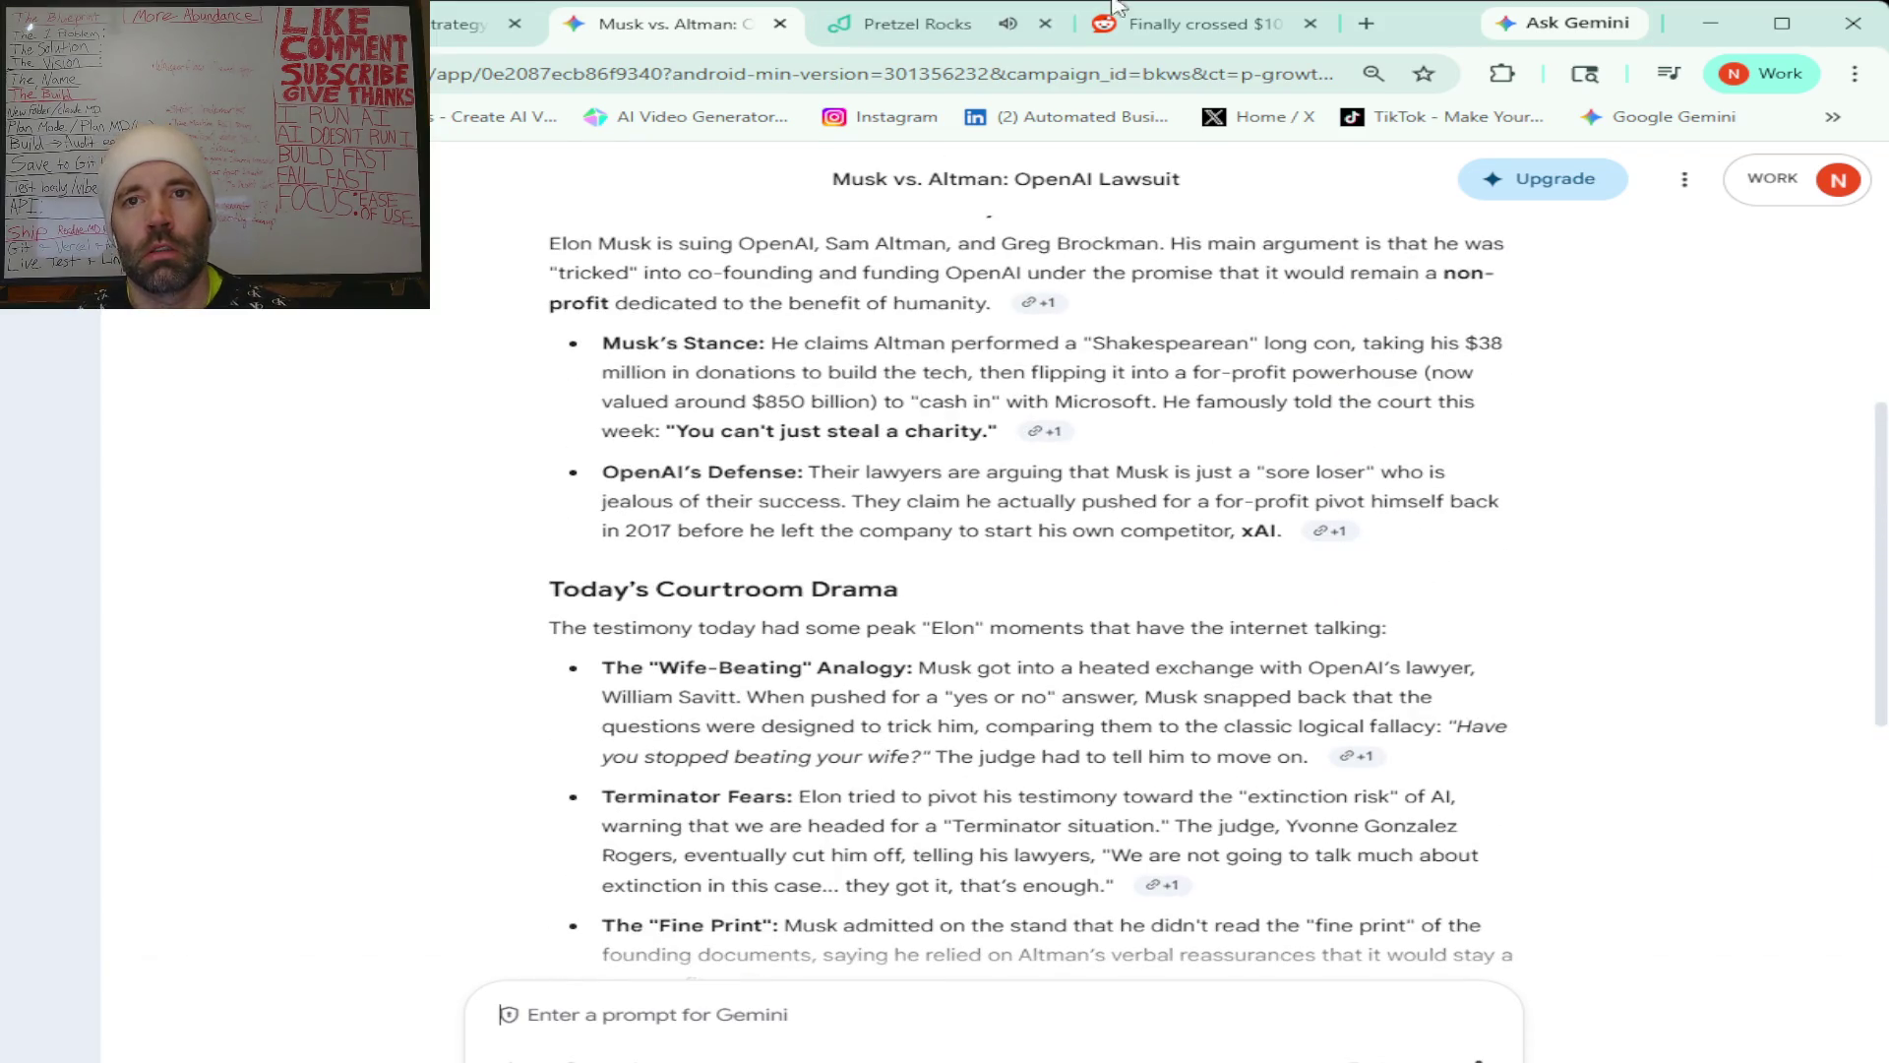
click(1214, 36)
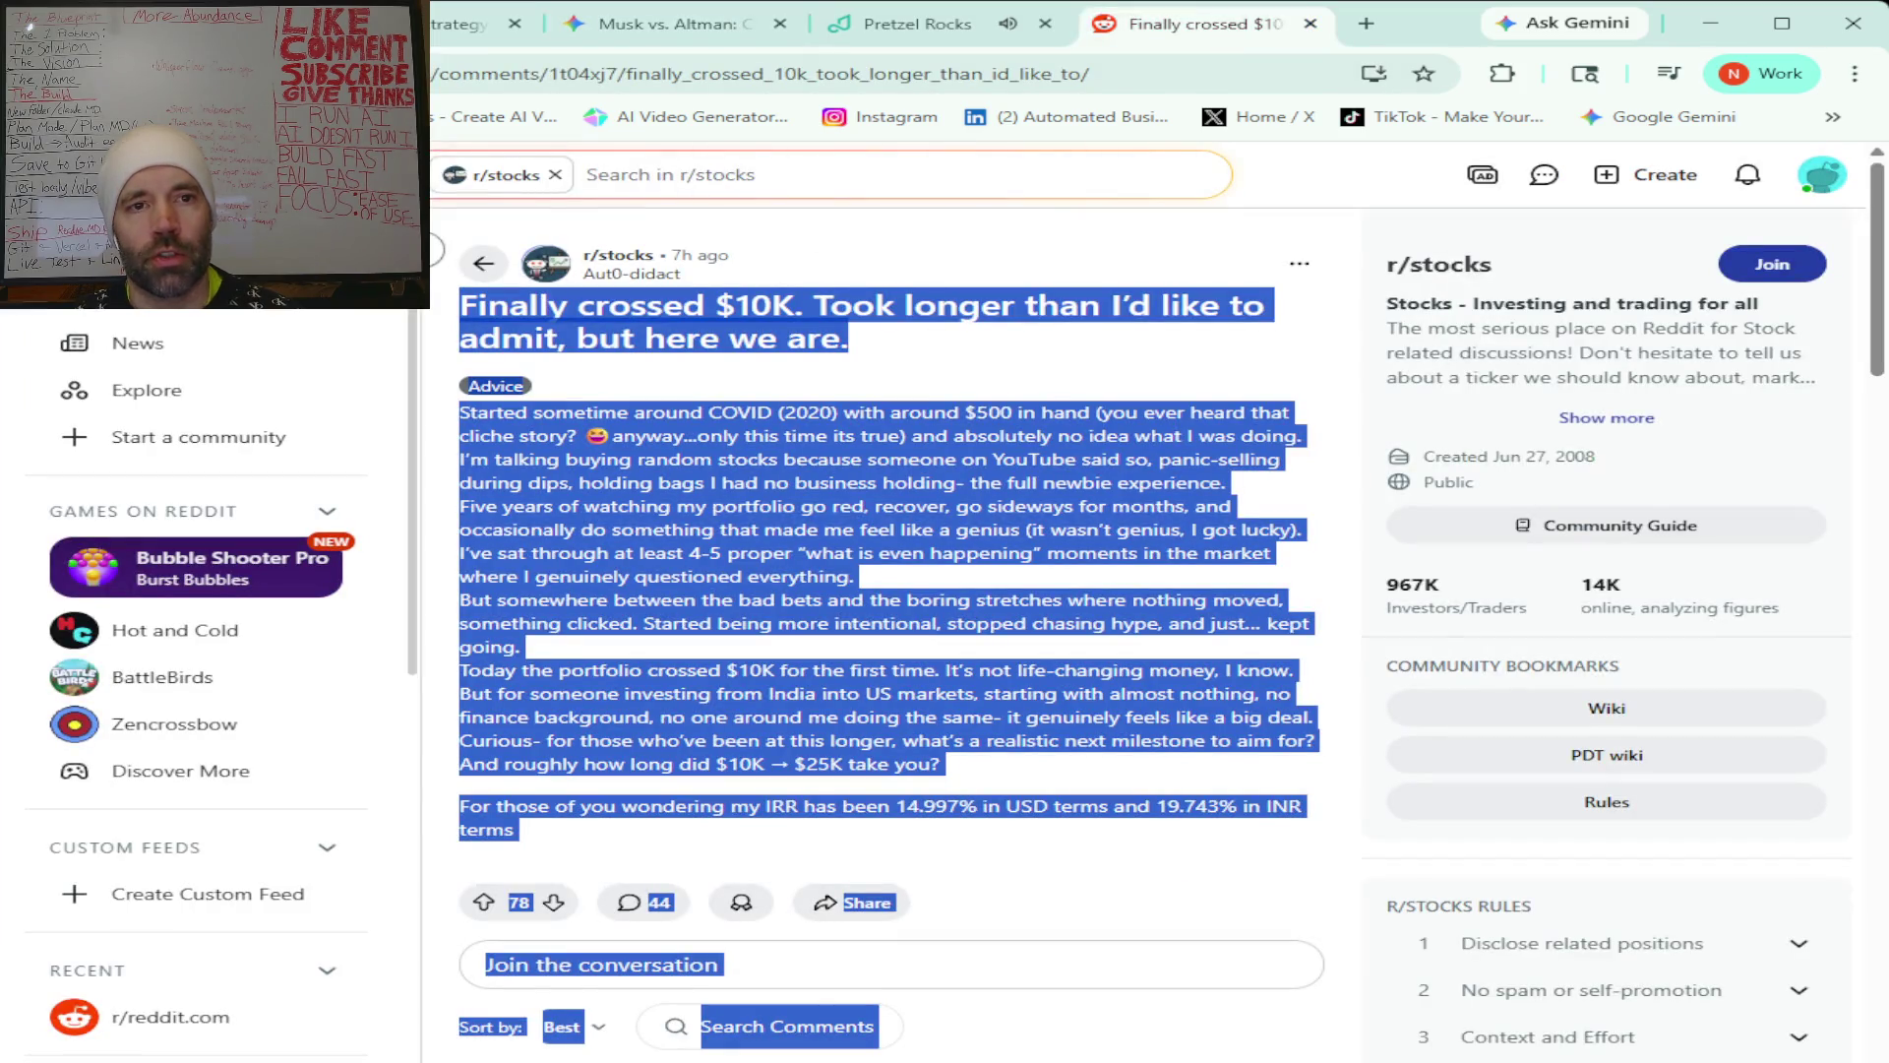
click(482, 265)
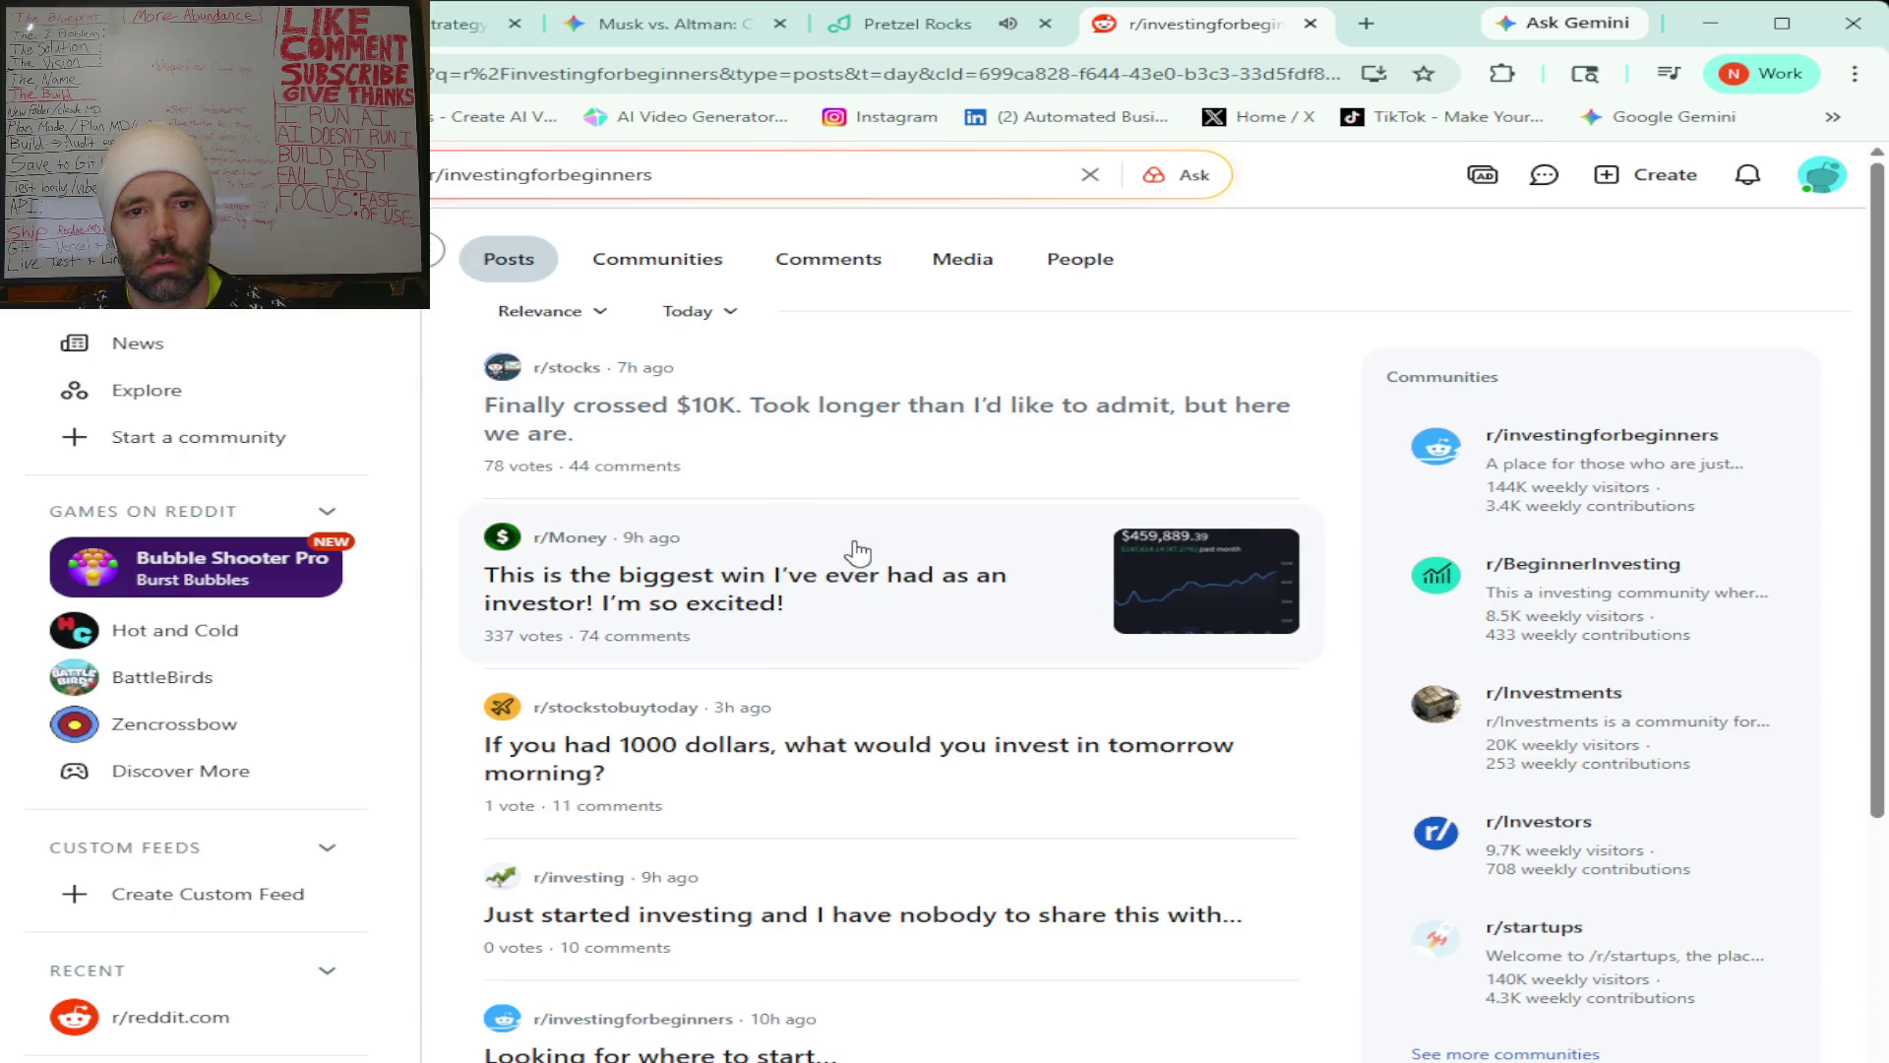
Glance at the r/Money investing-win post, then open the r/investing 'nobody to share this with' post.
click(649, 596)
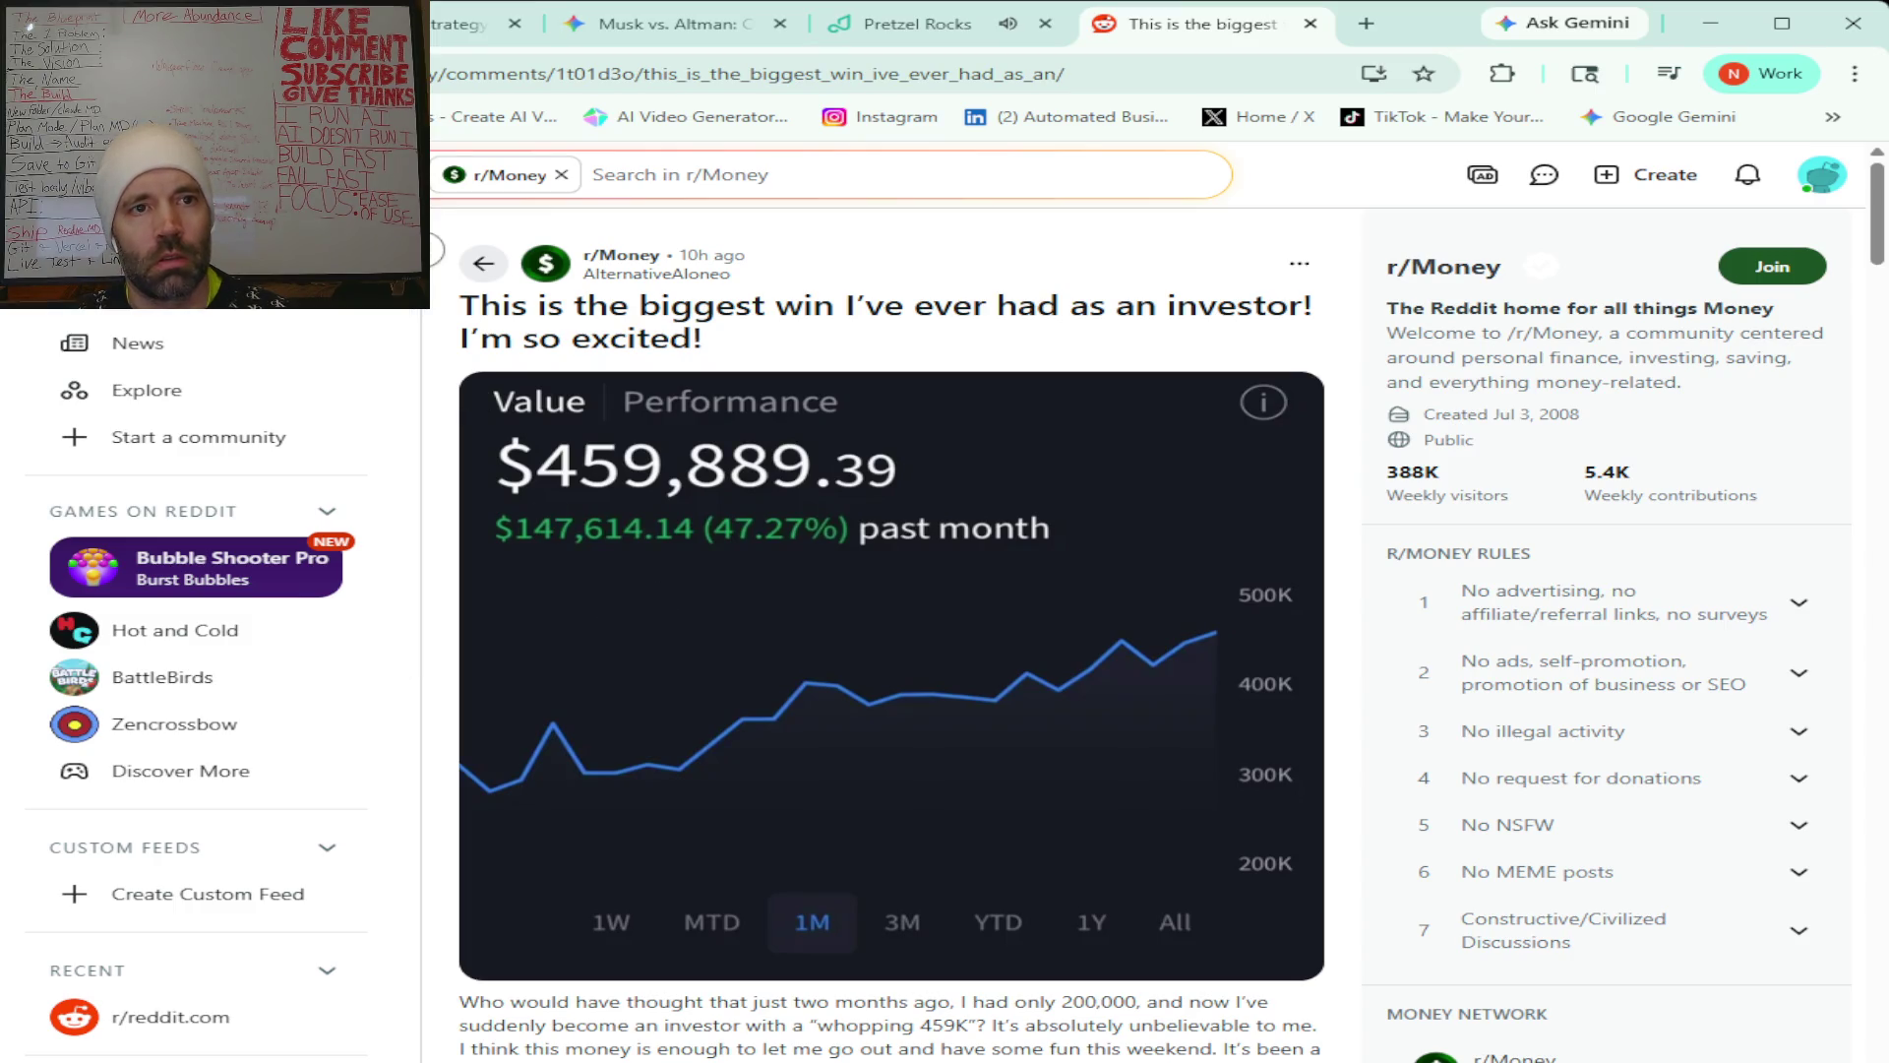
key(alt+Left)
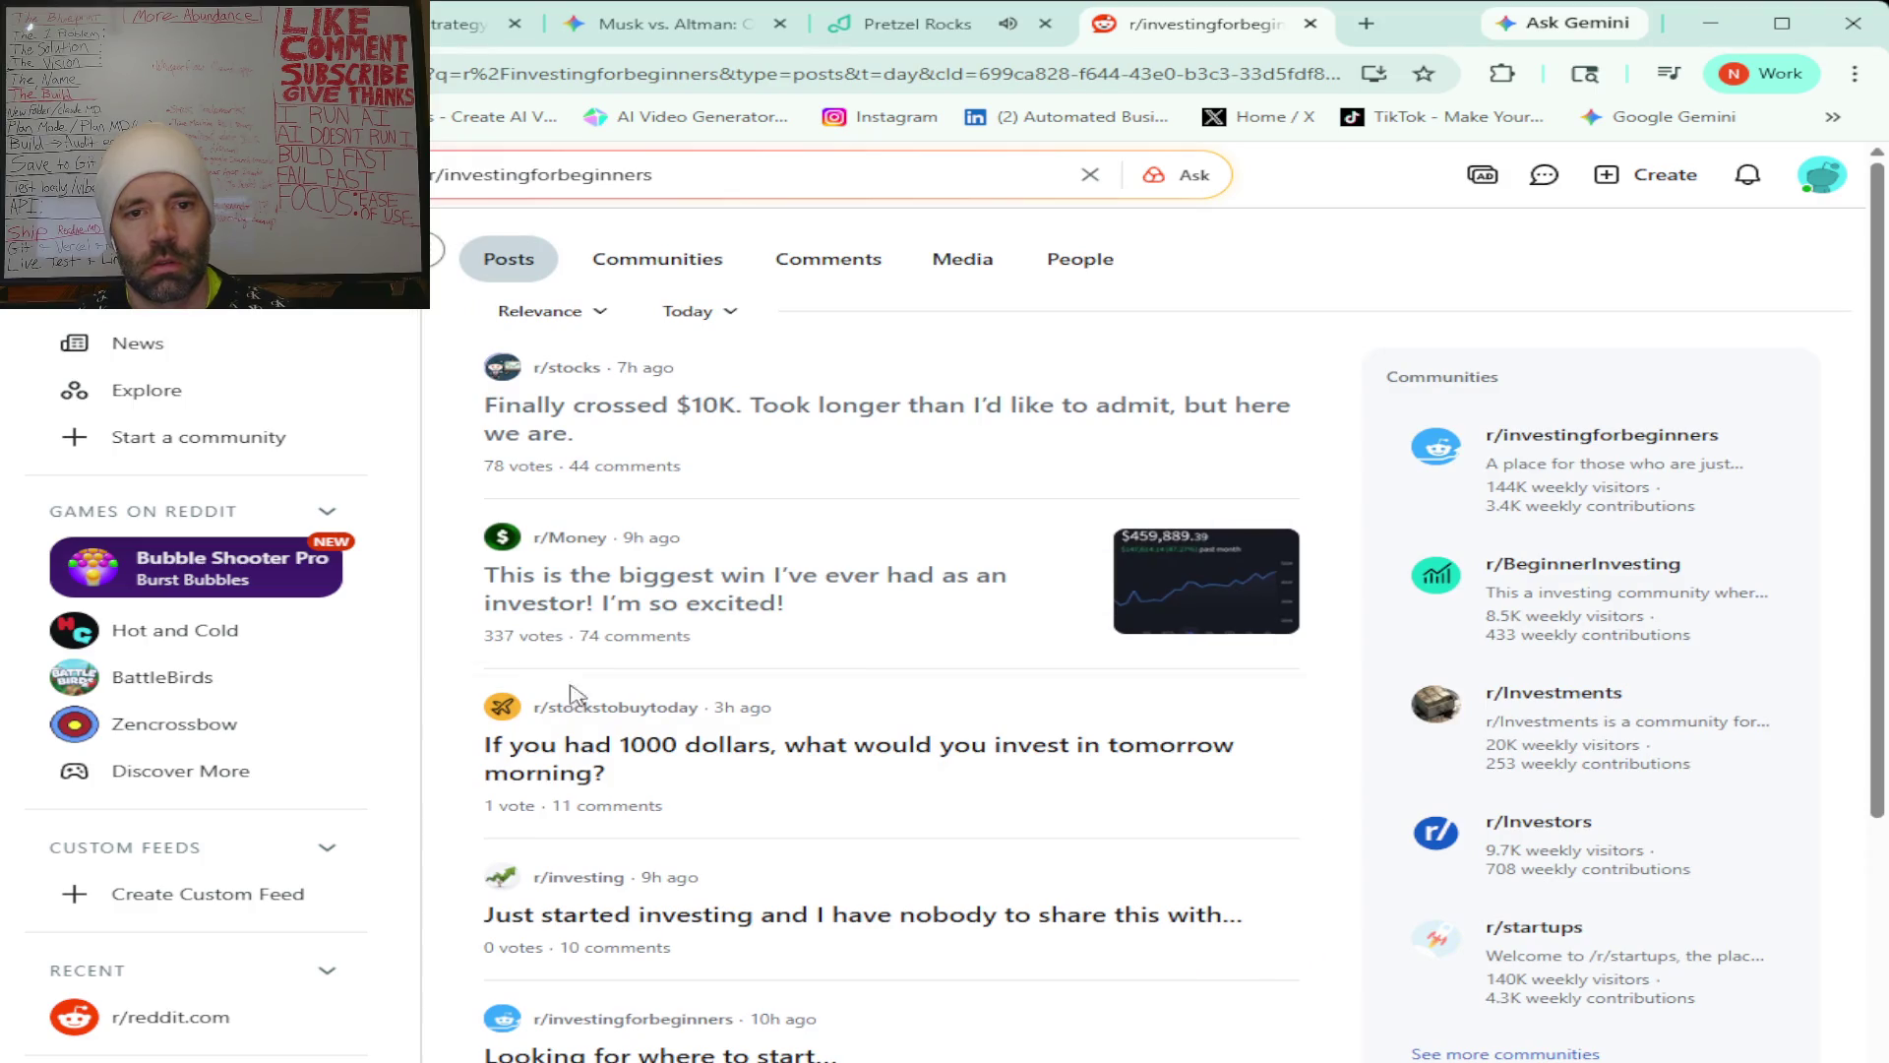
mouse_move(649, 707)
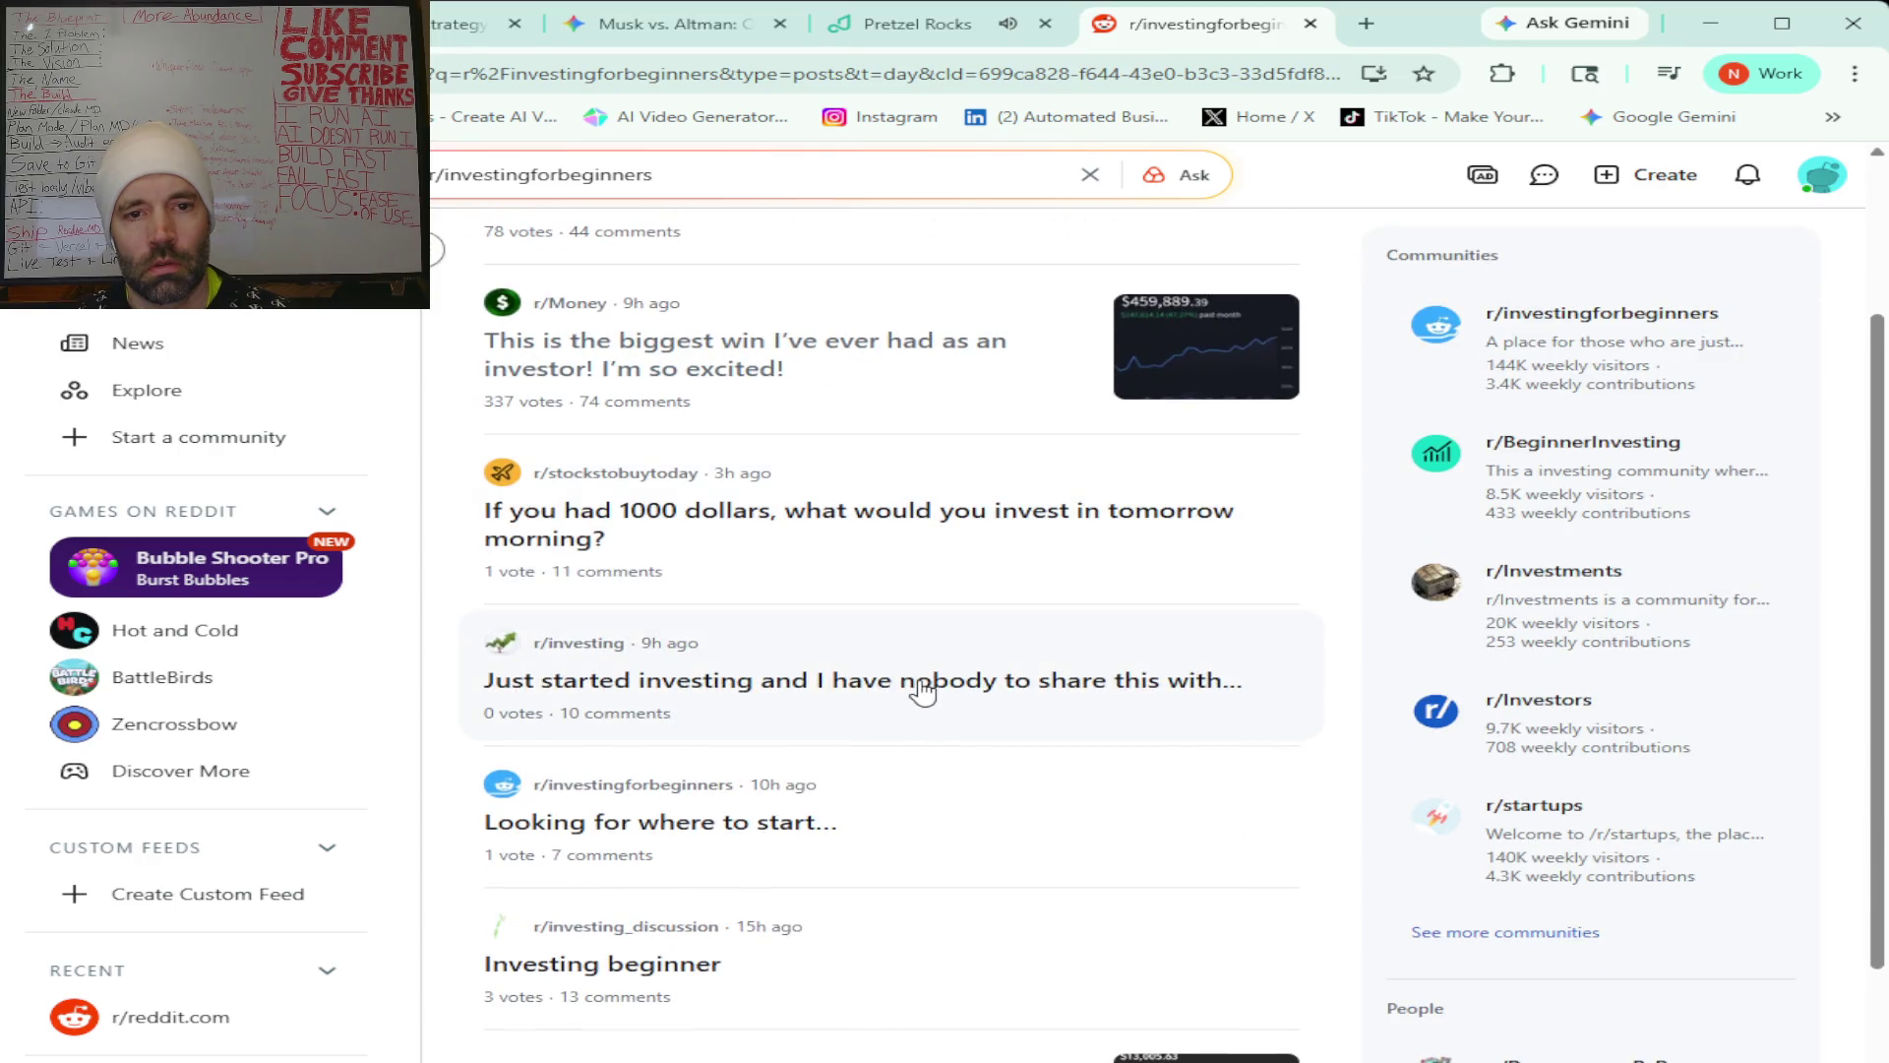
click(922, 689)
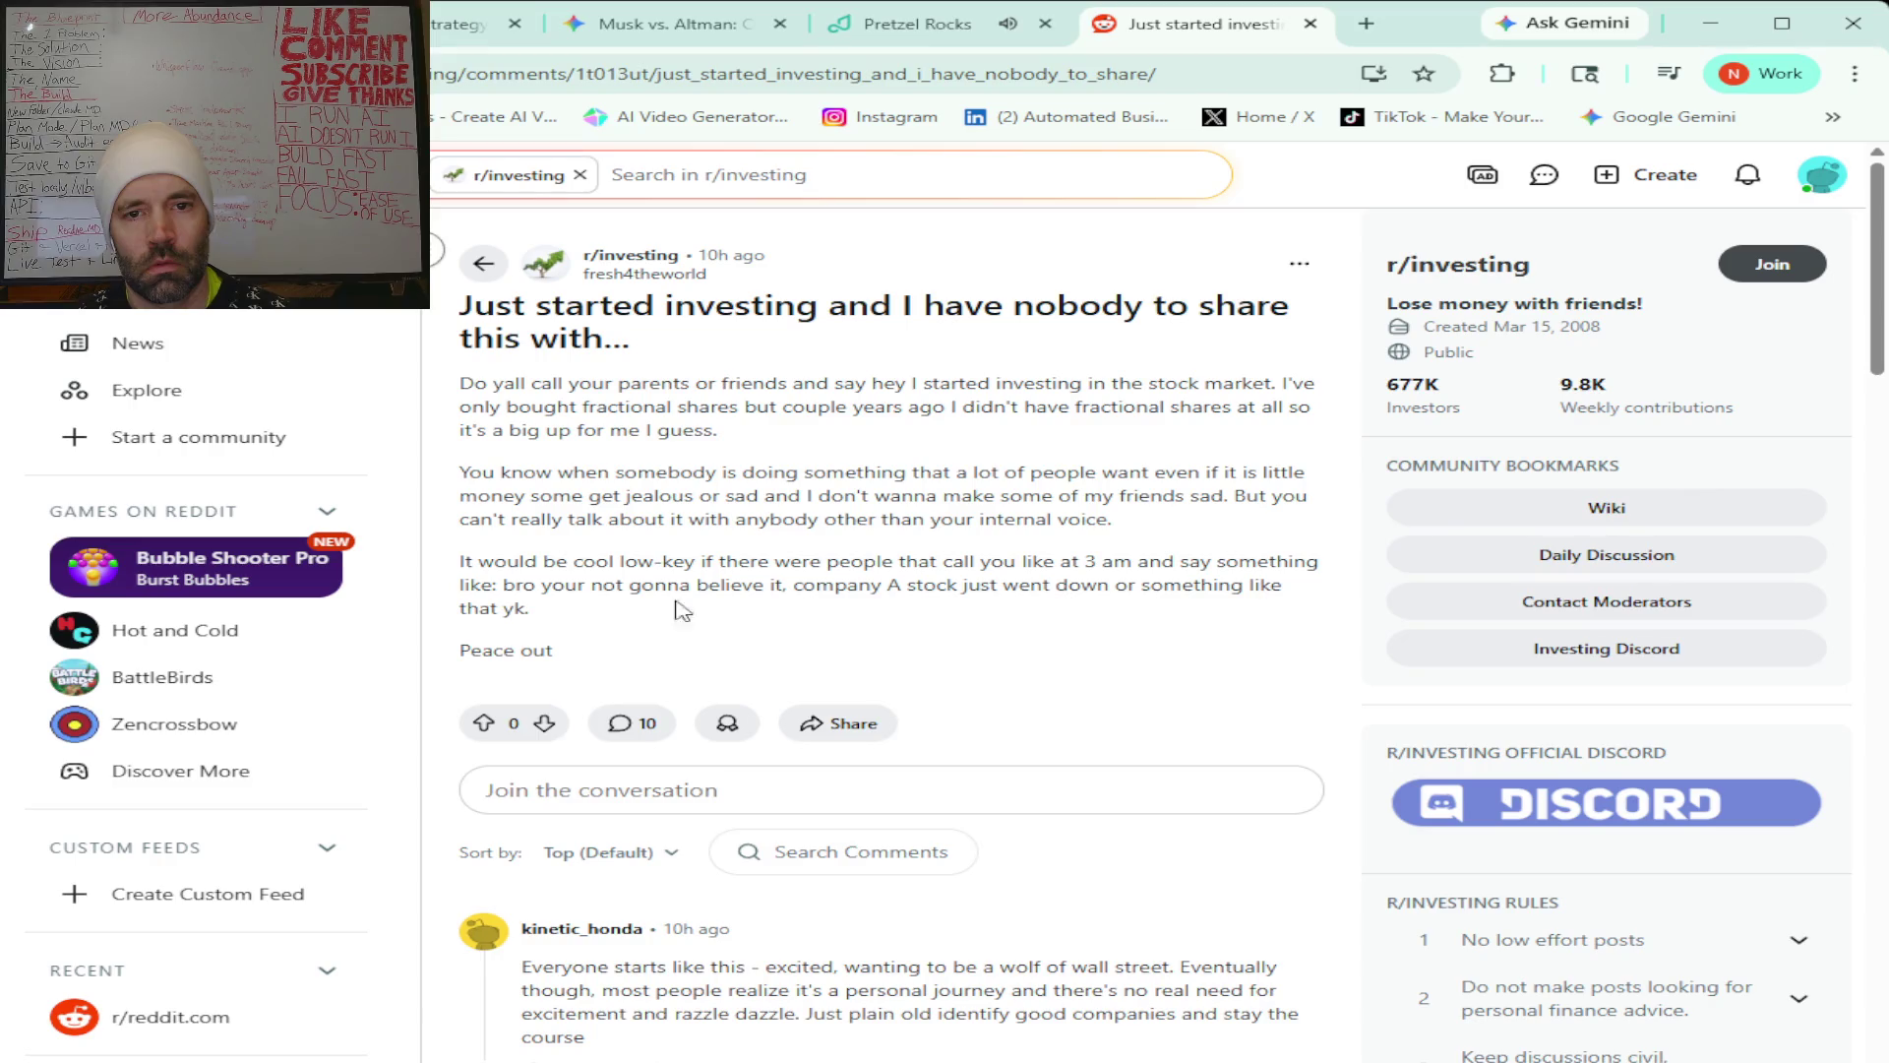
Read through the r/investing post's comments, then go back to the r/investingforbeginners results.
scroll(1035, 434, down, 1)
scroll(1036, 437, down, 1)
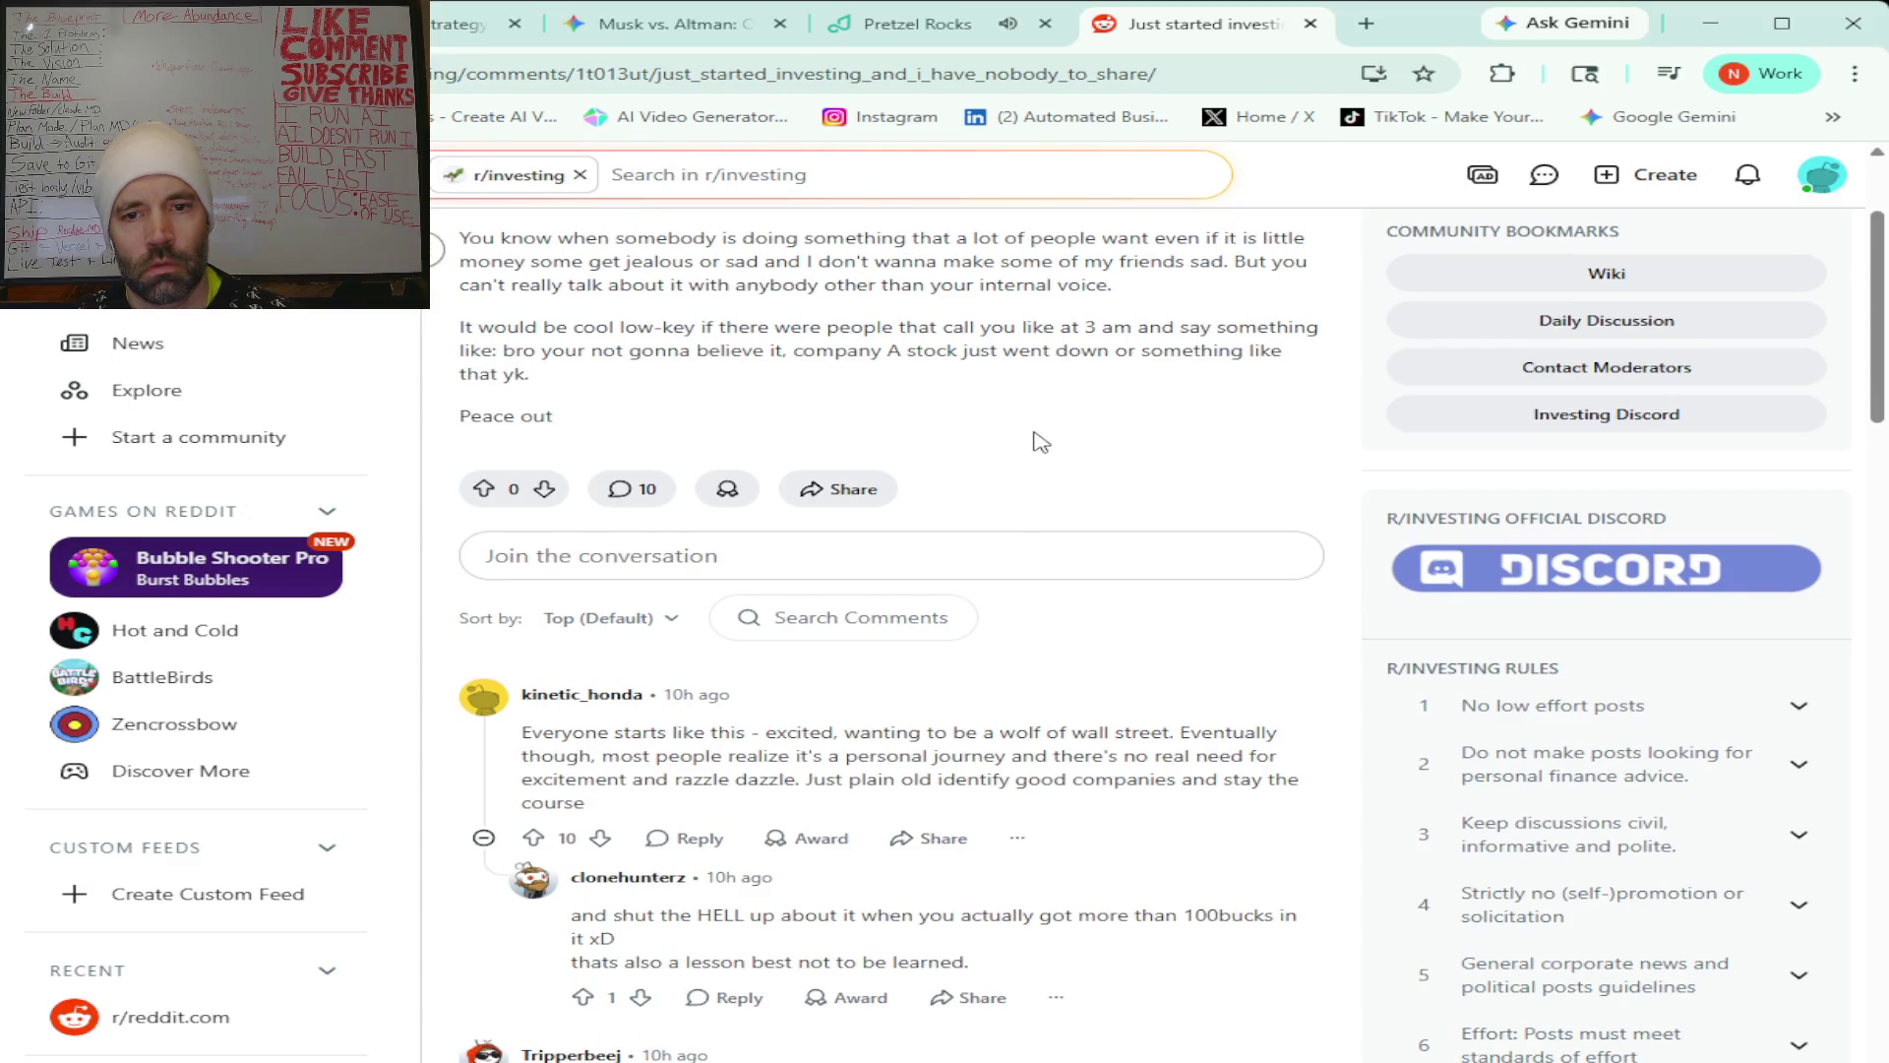
scroll(1041, 442, down, 2)
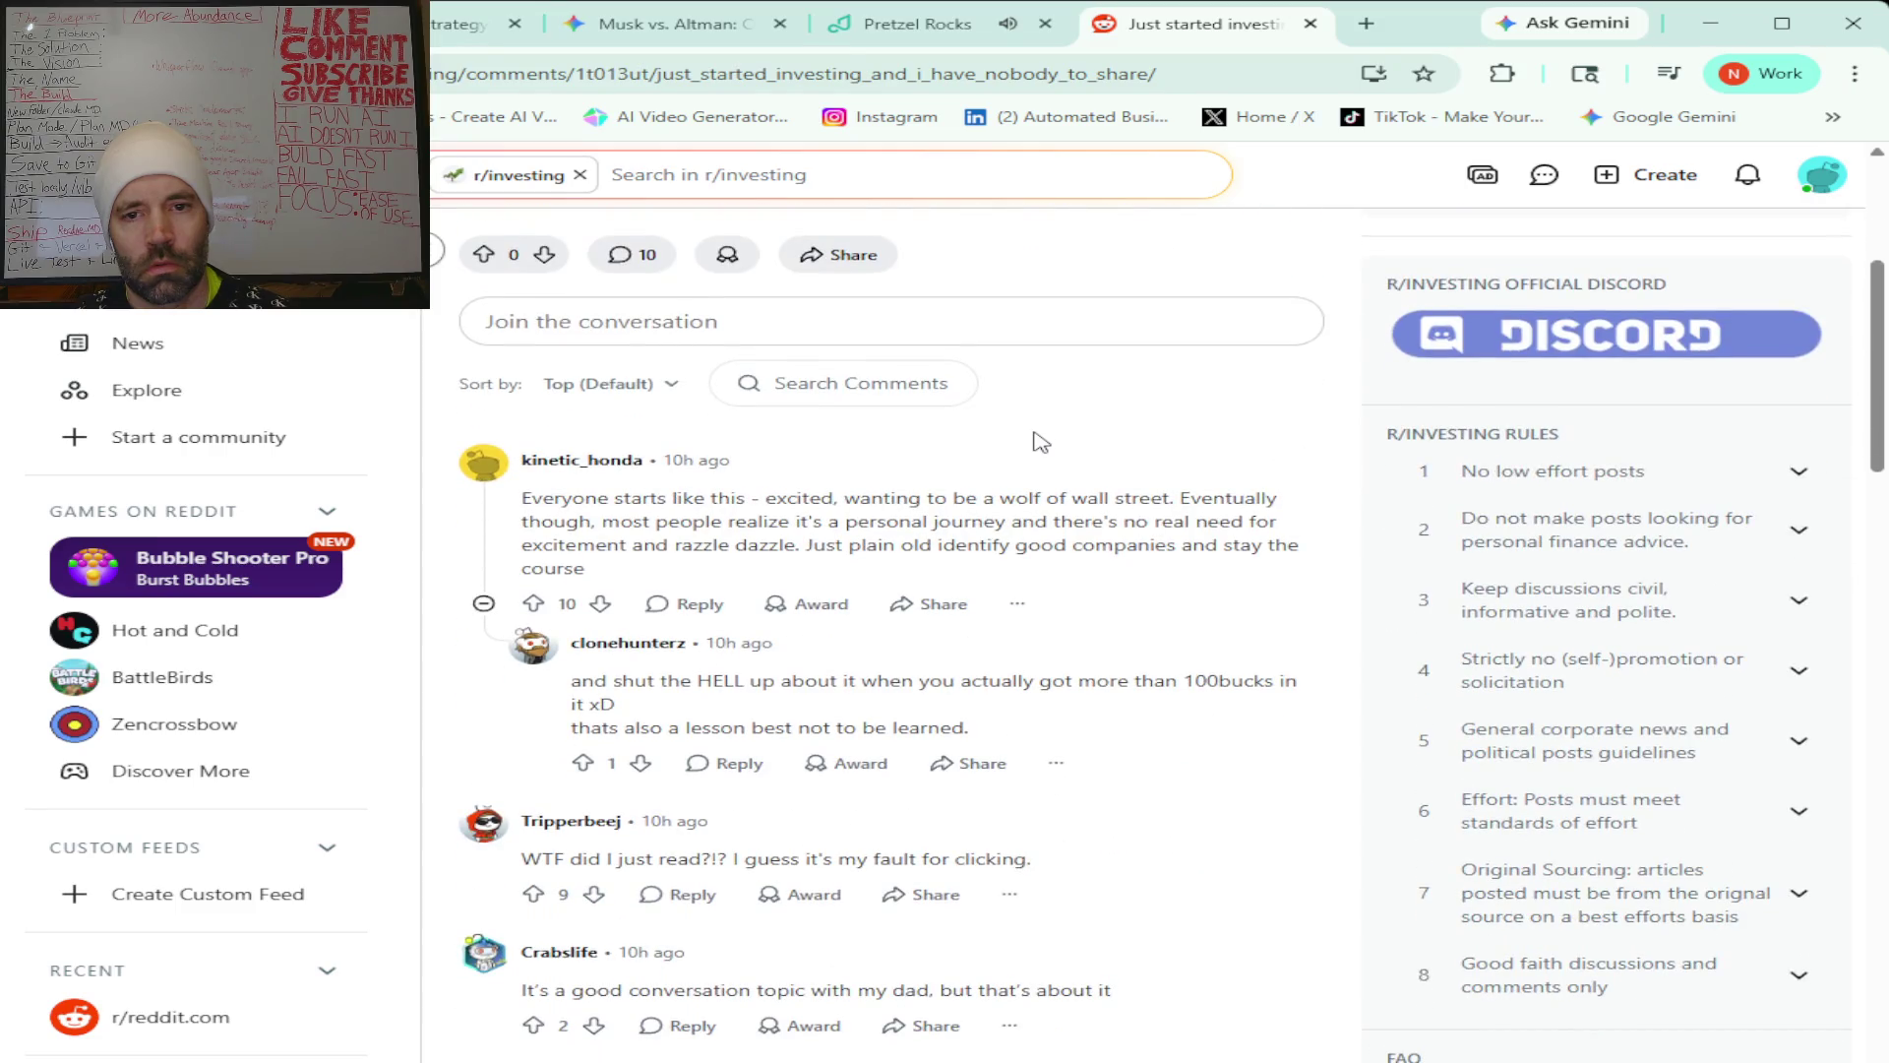
scroll(1041, 442, down, 1)
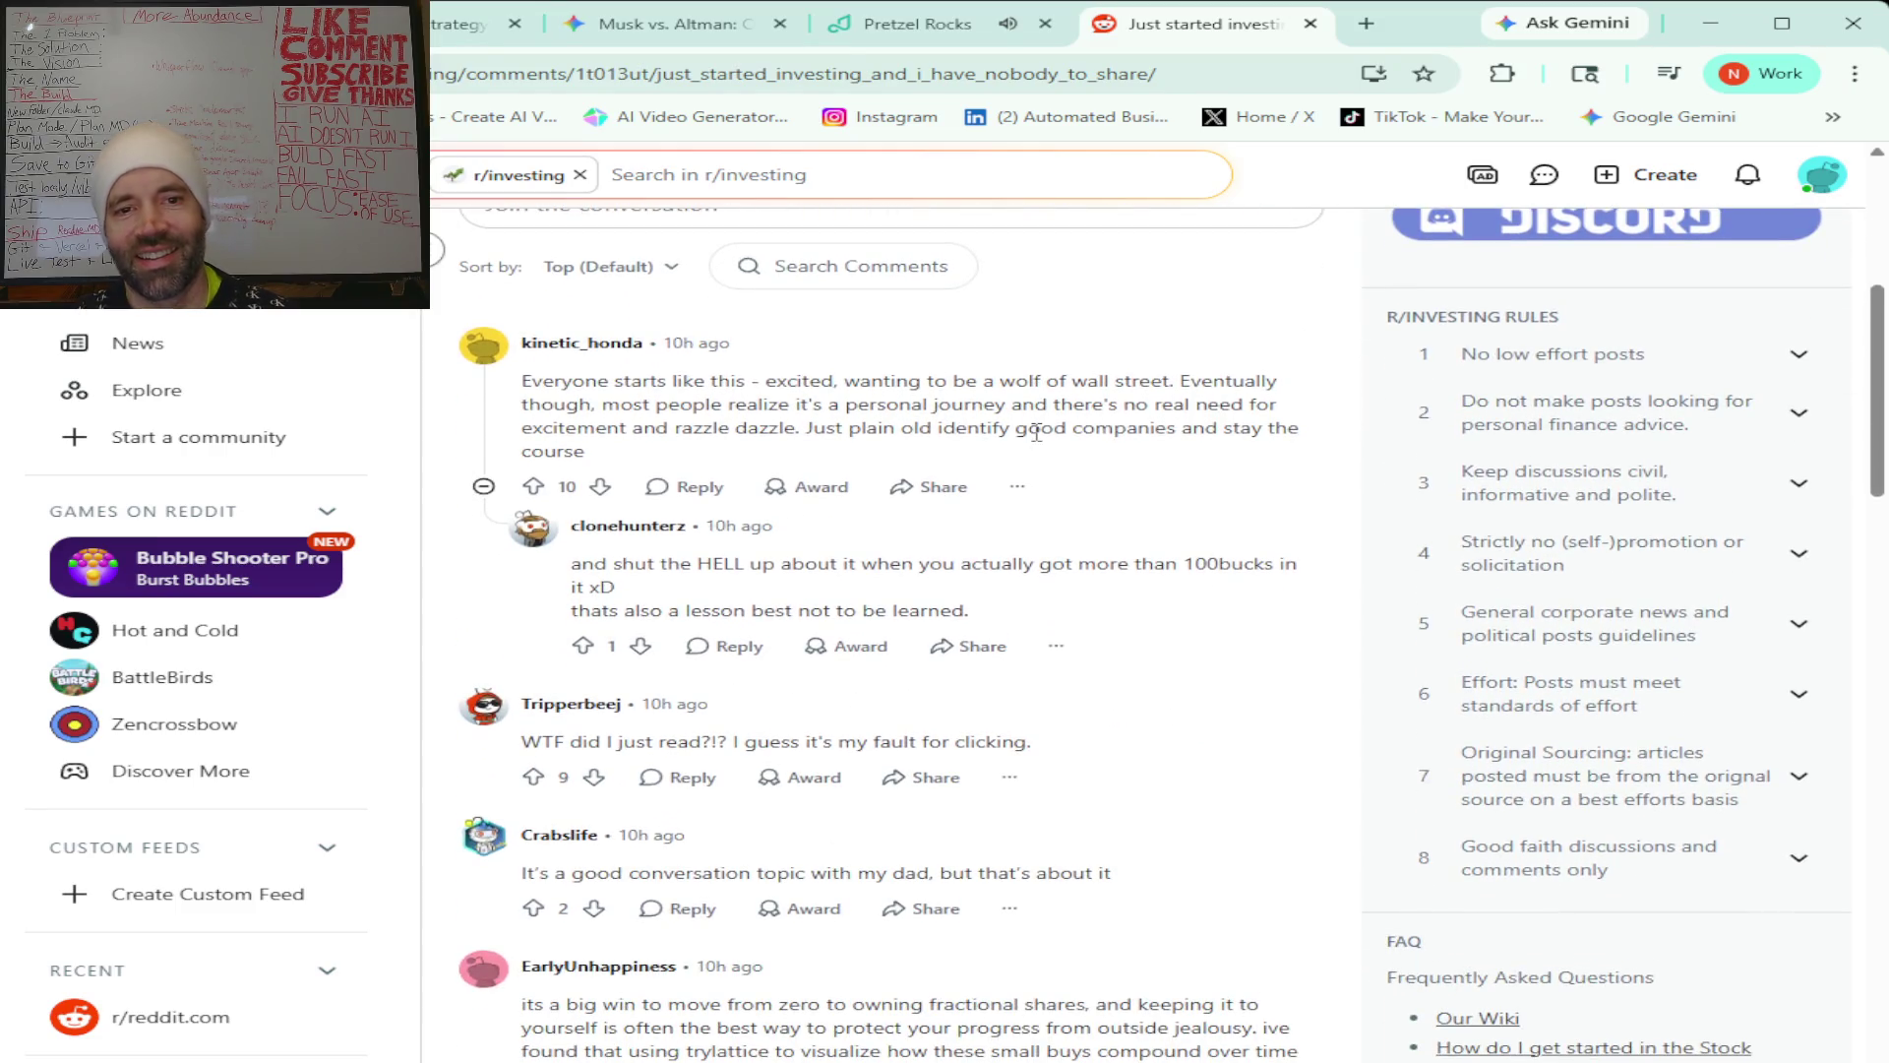
scroll(1036, 433, down, 1)
scroll(1038, 438, up, 3)
scroll(1038, 440, down, 3)
scroll(1036, 439, down, 1)
scroll(1038, 441, up, 2)
scroll(1041, 442, up, 1)
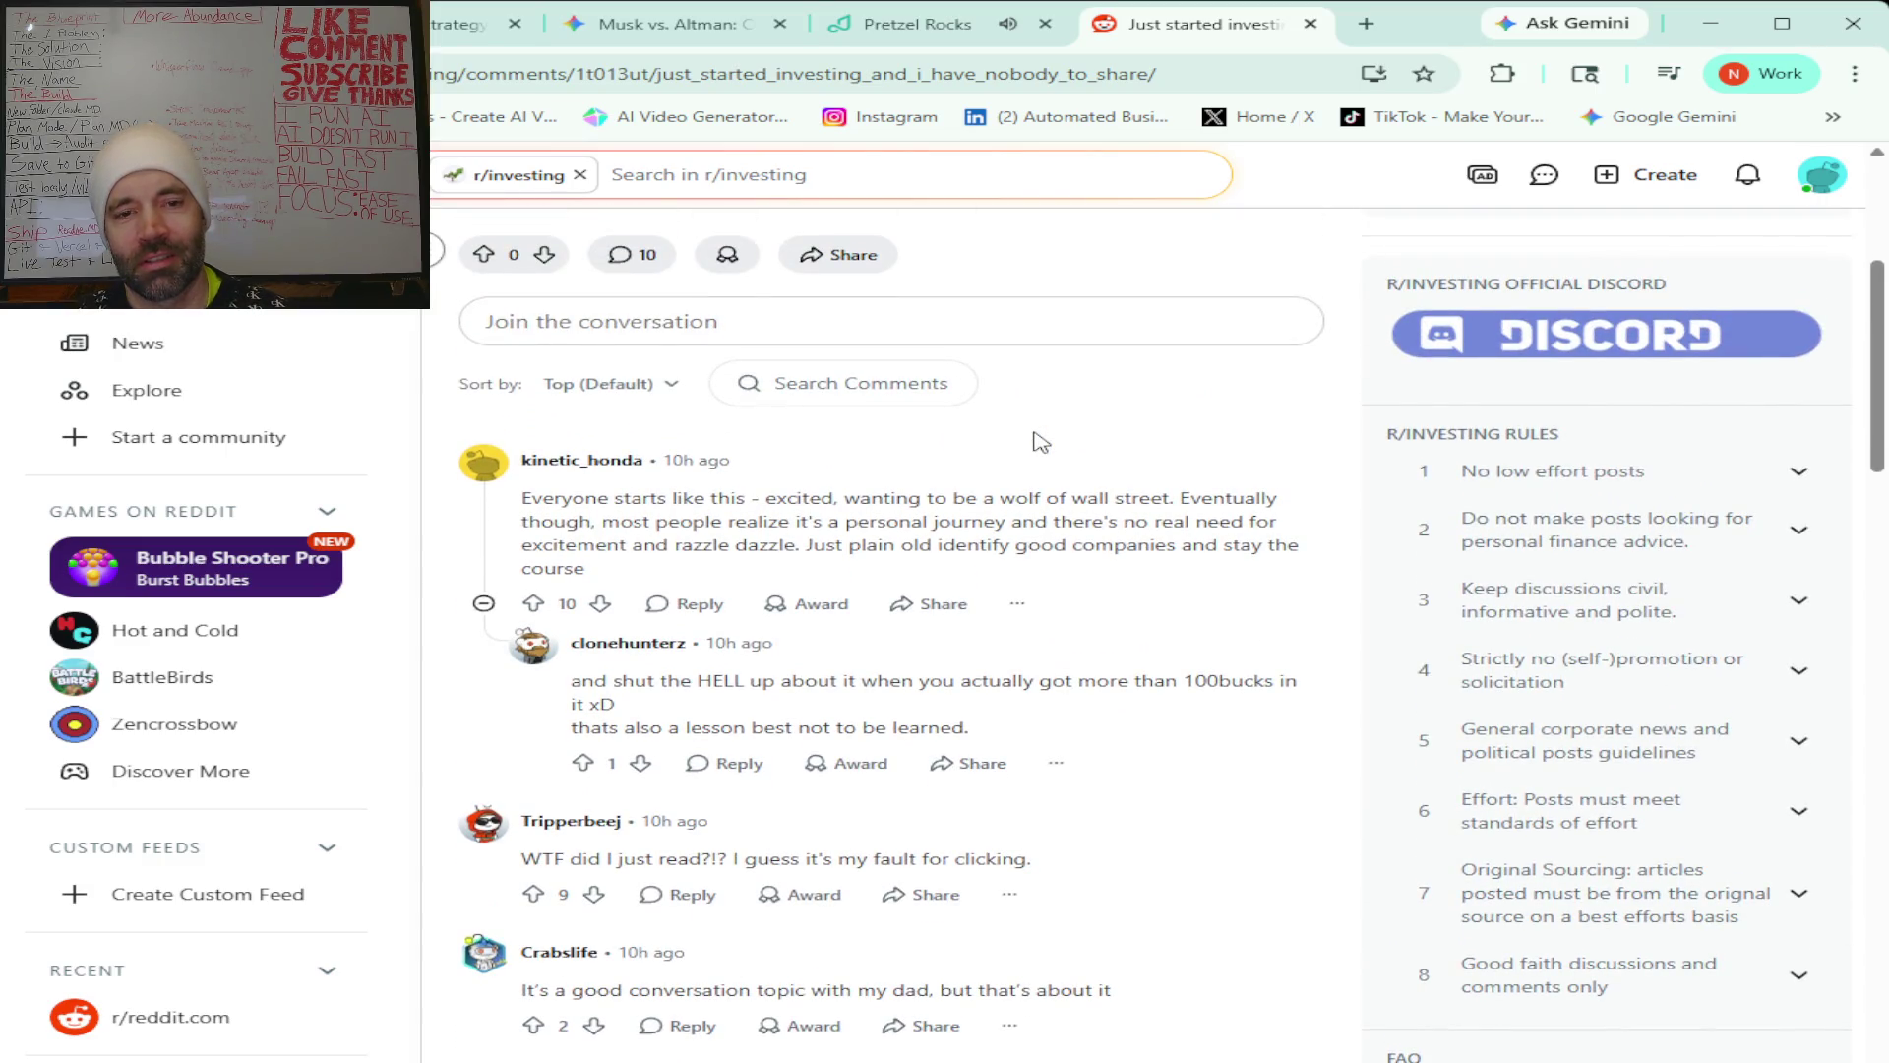
scroll(1040, 440, up, 1)
scroll(1038, 436, up, 3)
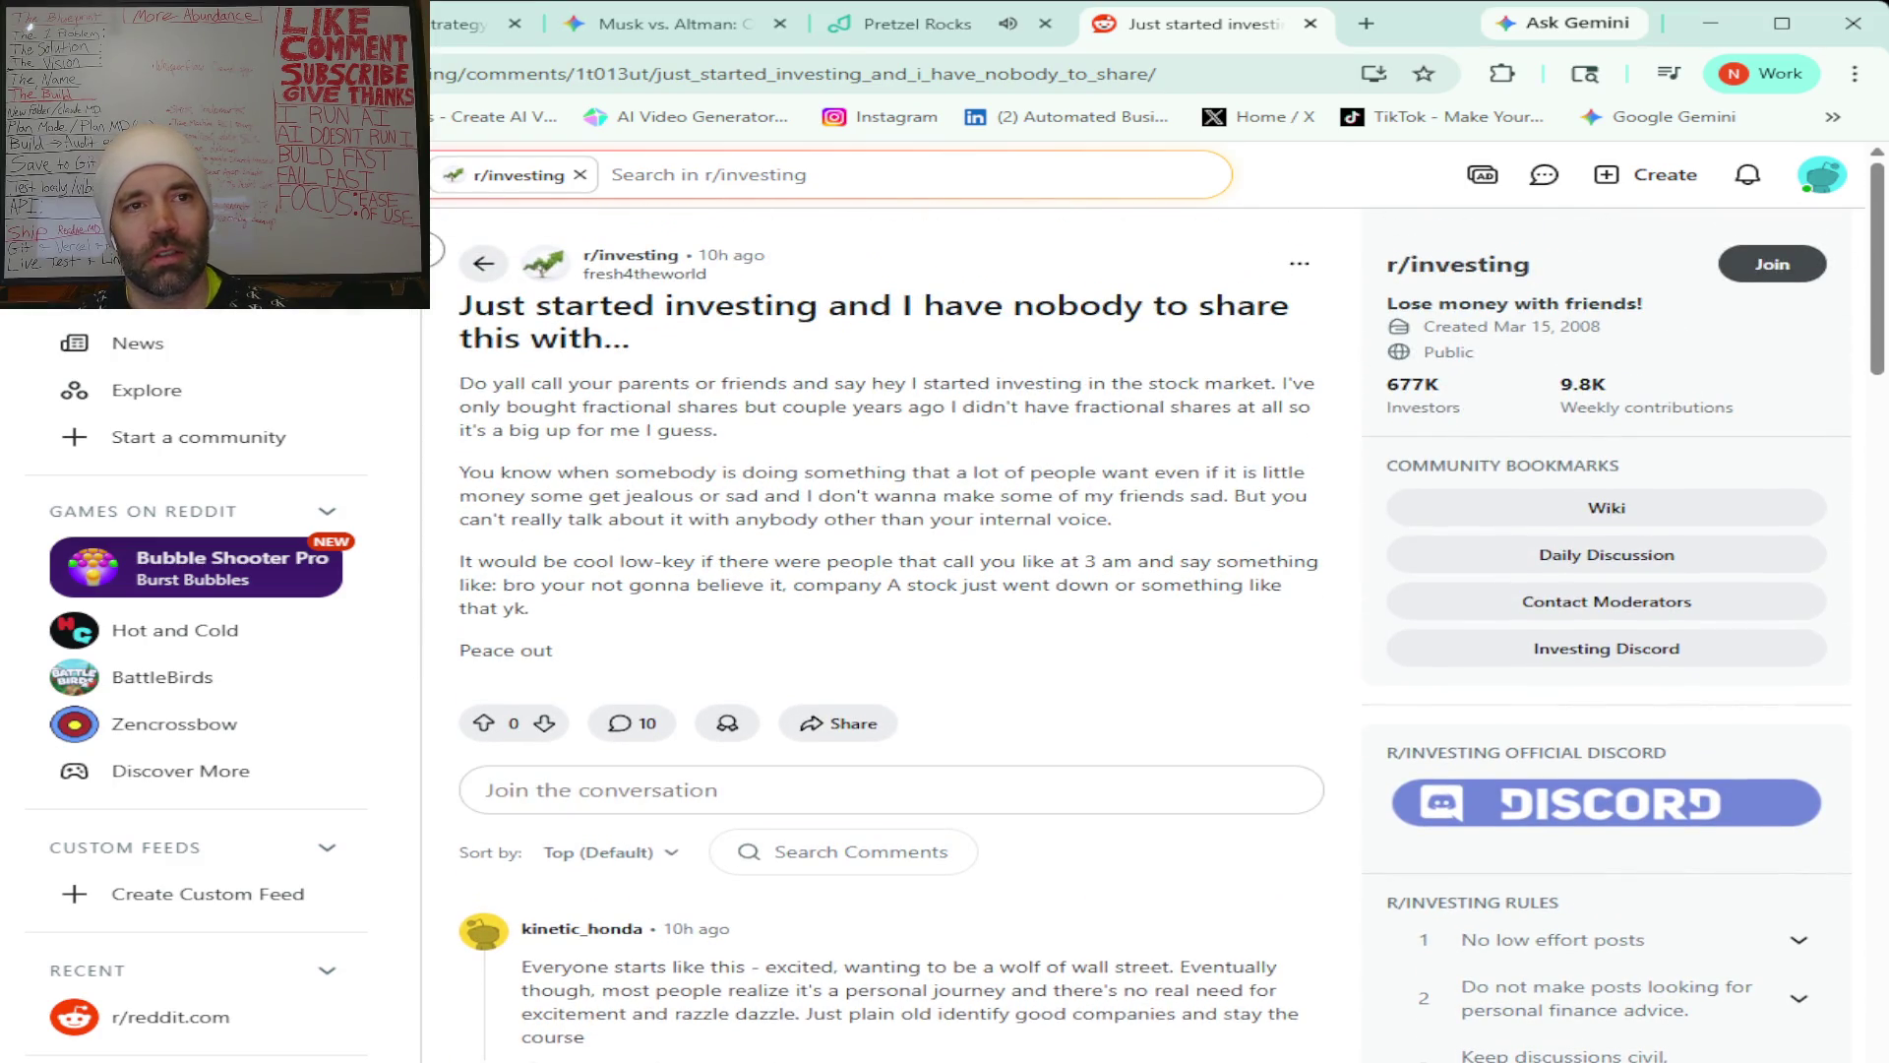
key(alt+Left)
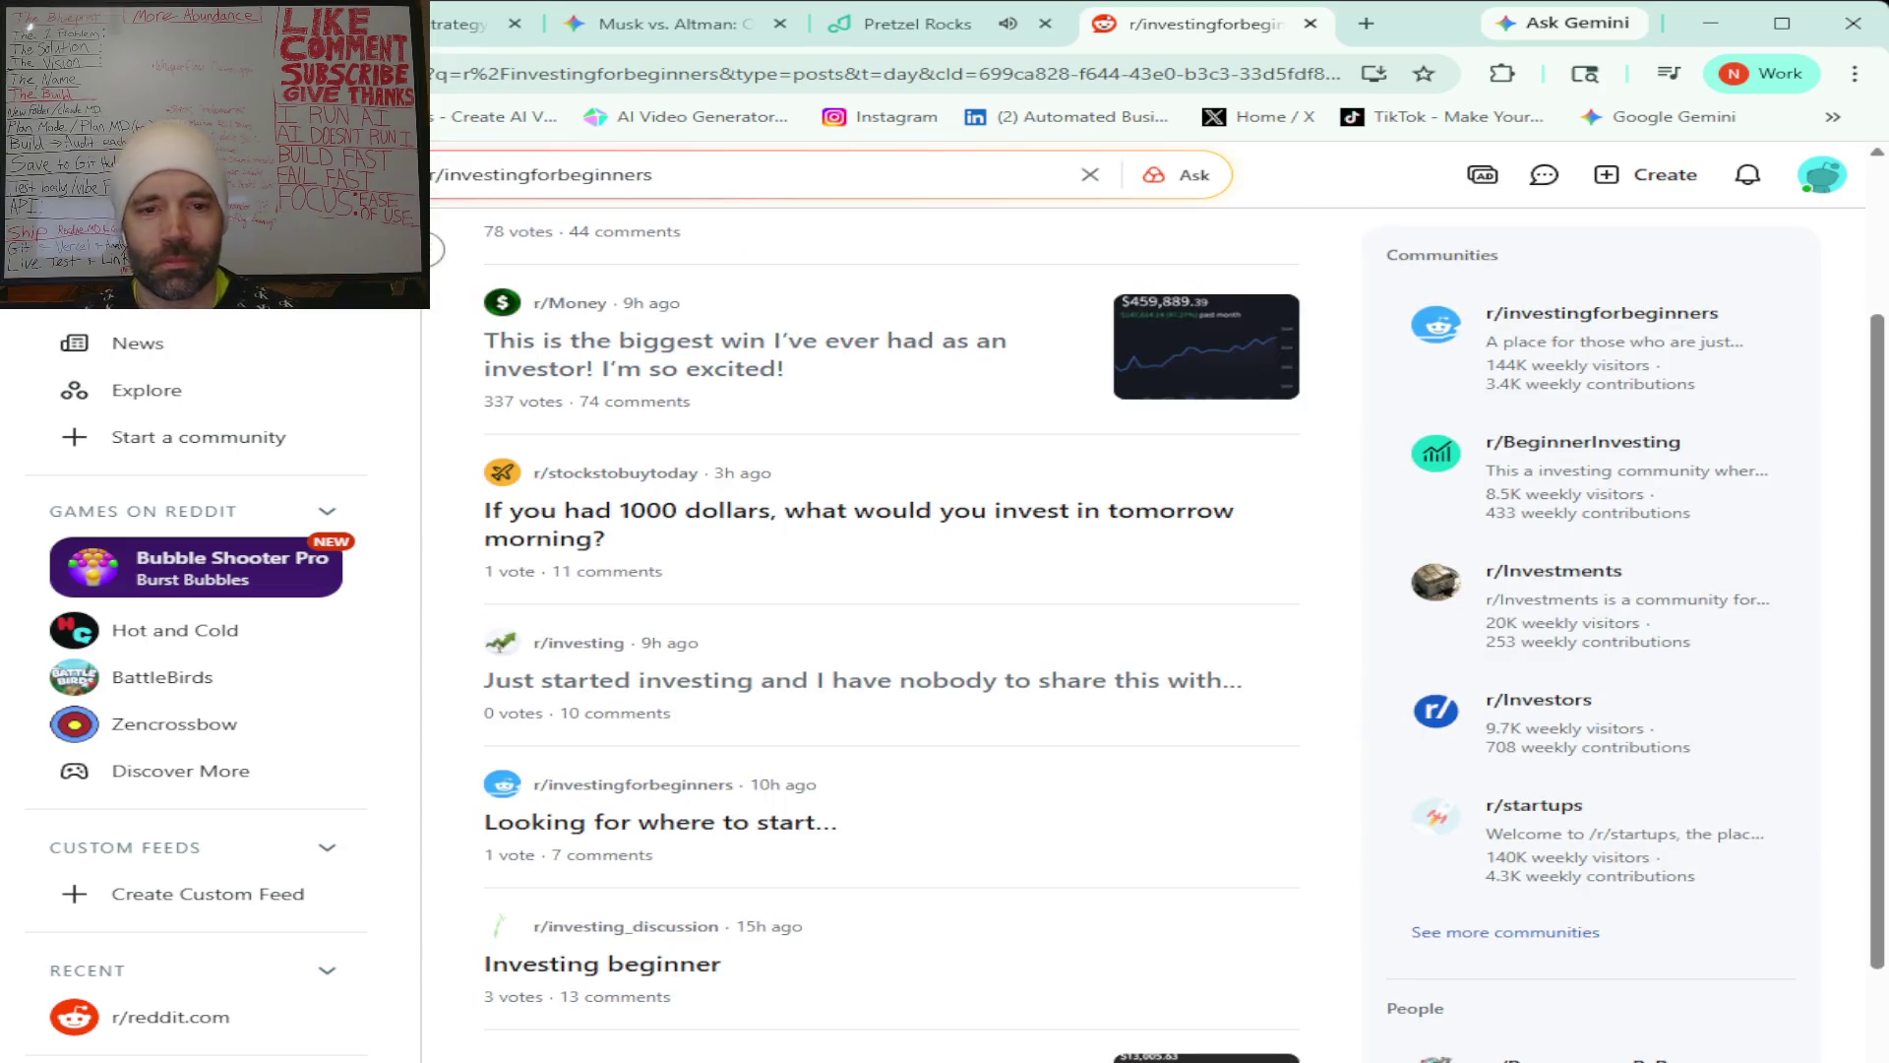
Open the 'Looking for where to start...' post, select its body text, and return to Claude.
click(809, 846)
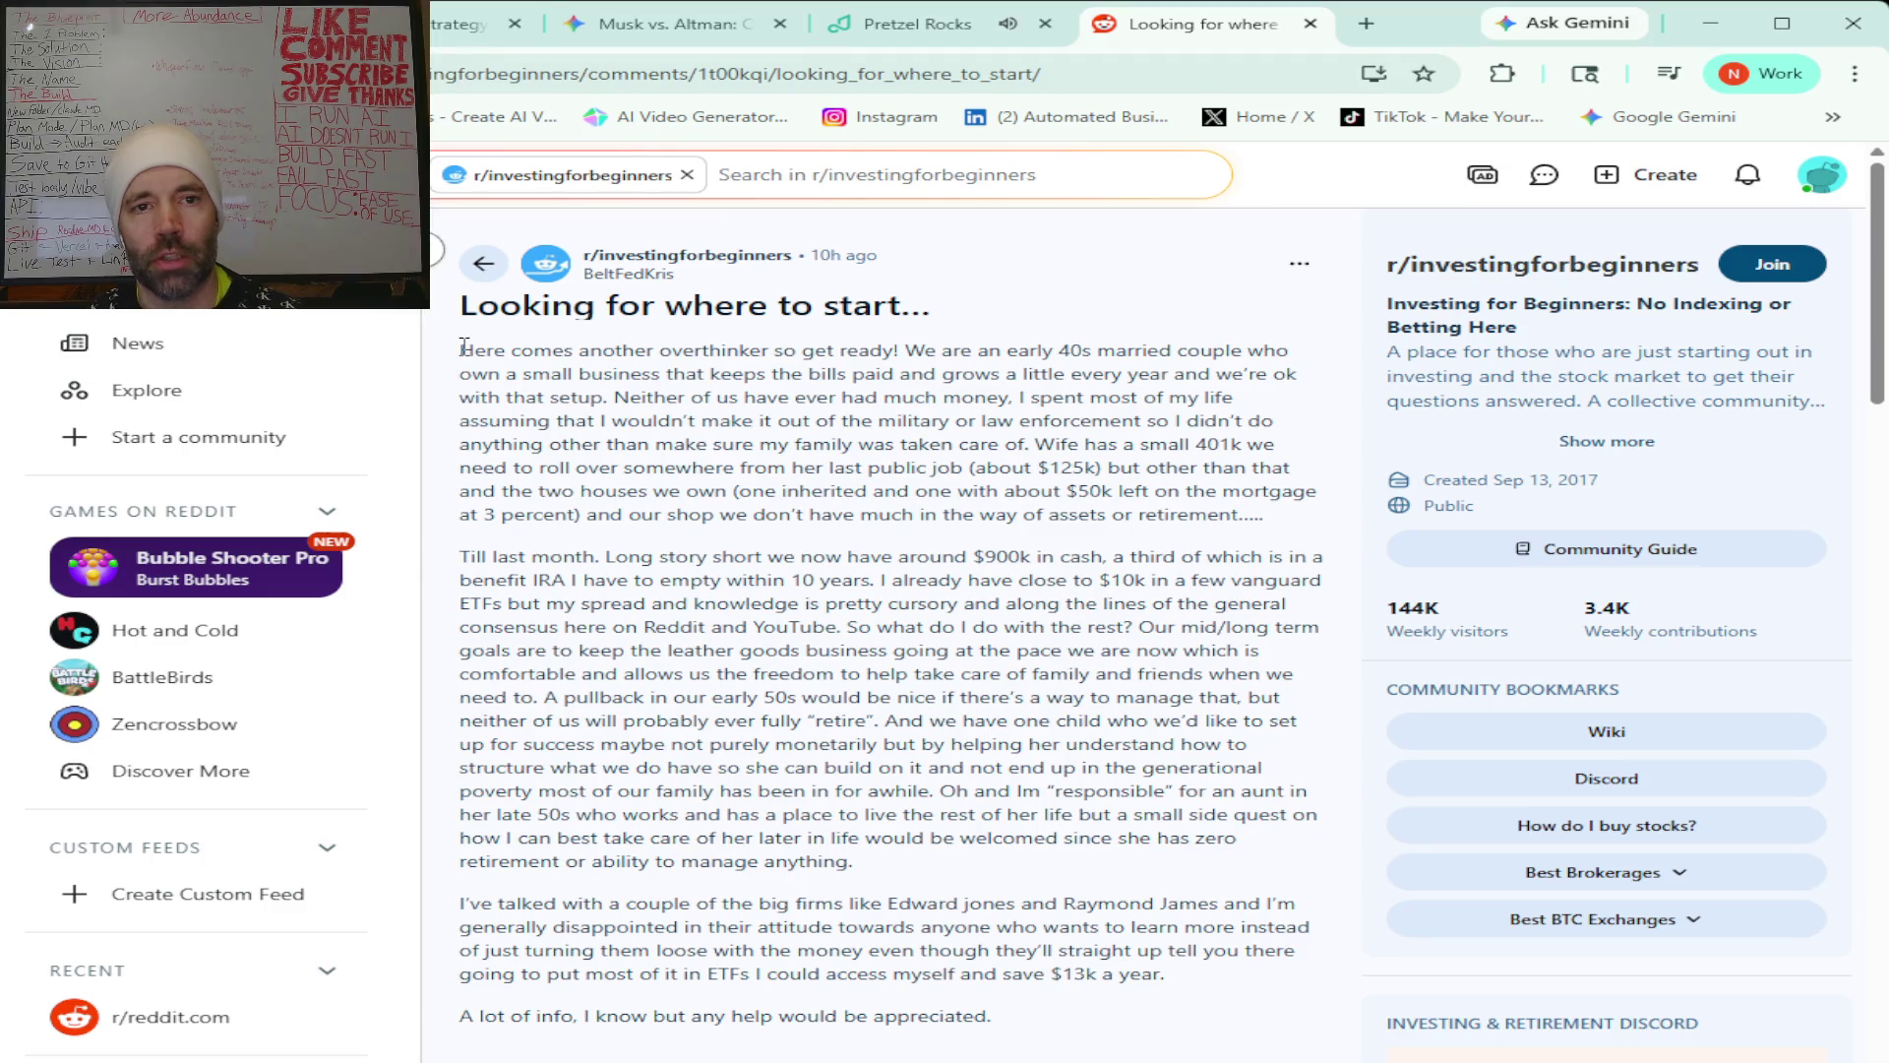
mouse_move(465, 346)
mouse_down()
mouse_move(1083, 837)
mouse_move(994, 1019)
mouse_move(725, 1057)
mouse_move(984, 689)
mouse_move(1045, 381)
mouse_move(1090, 399)
mouse_up()
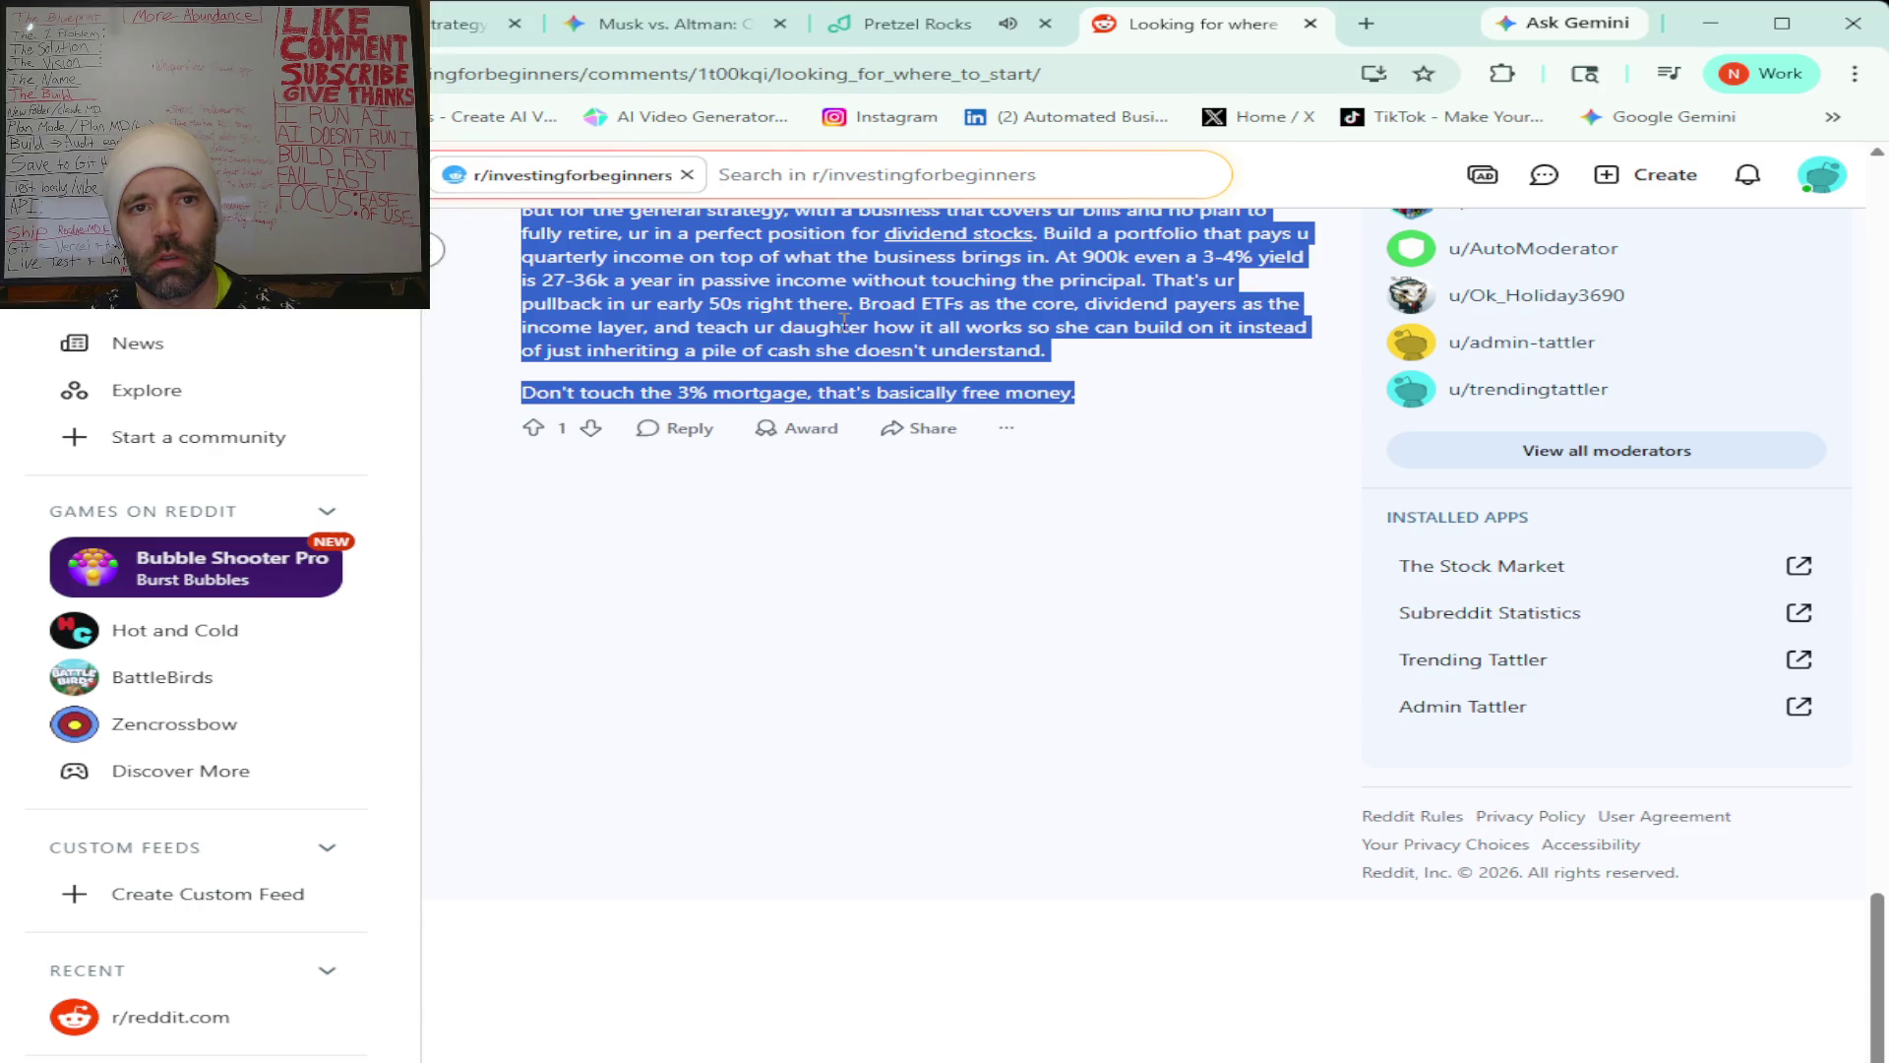
click(472, 23)
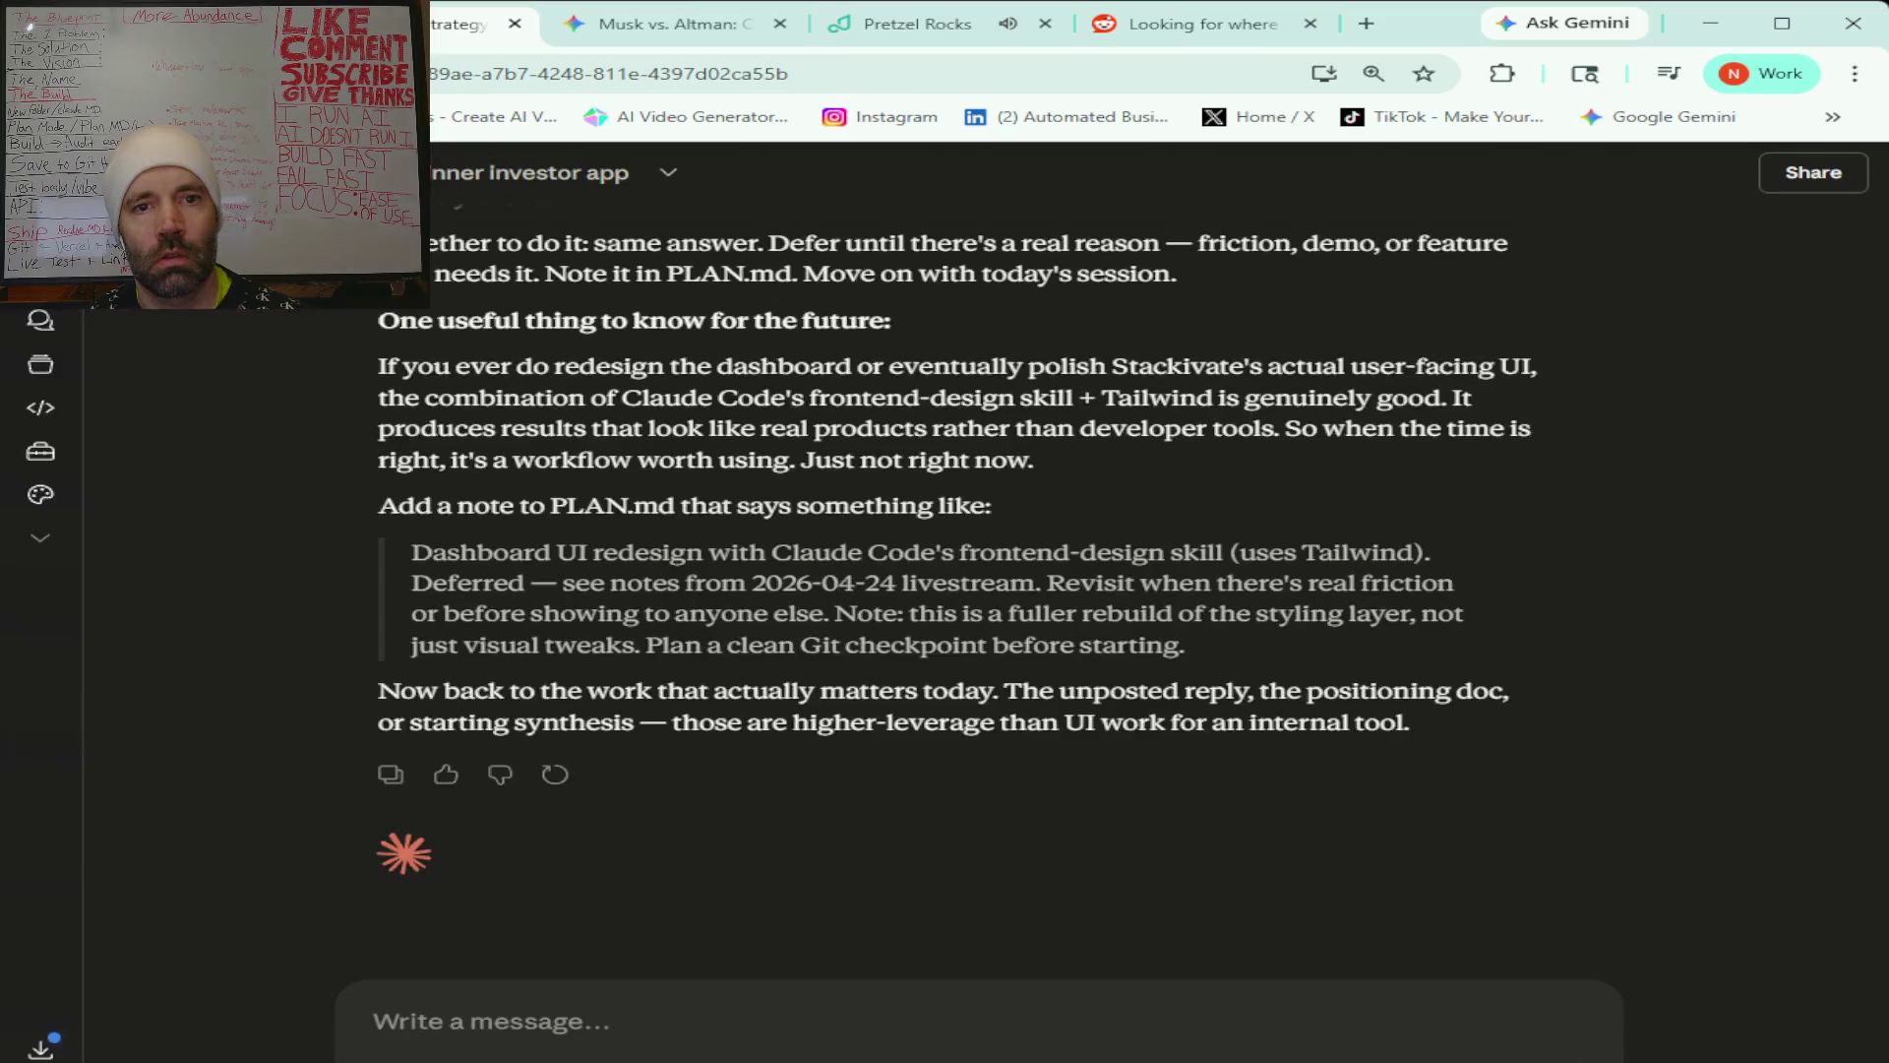
click(609, 1018)
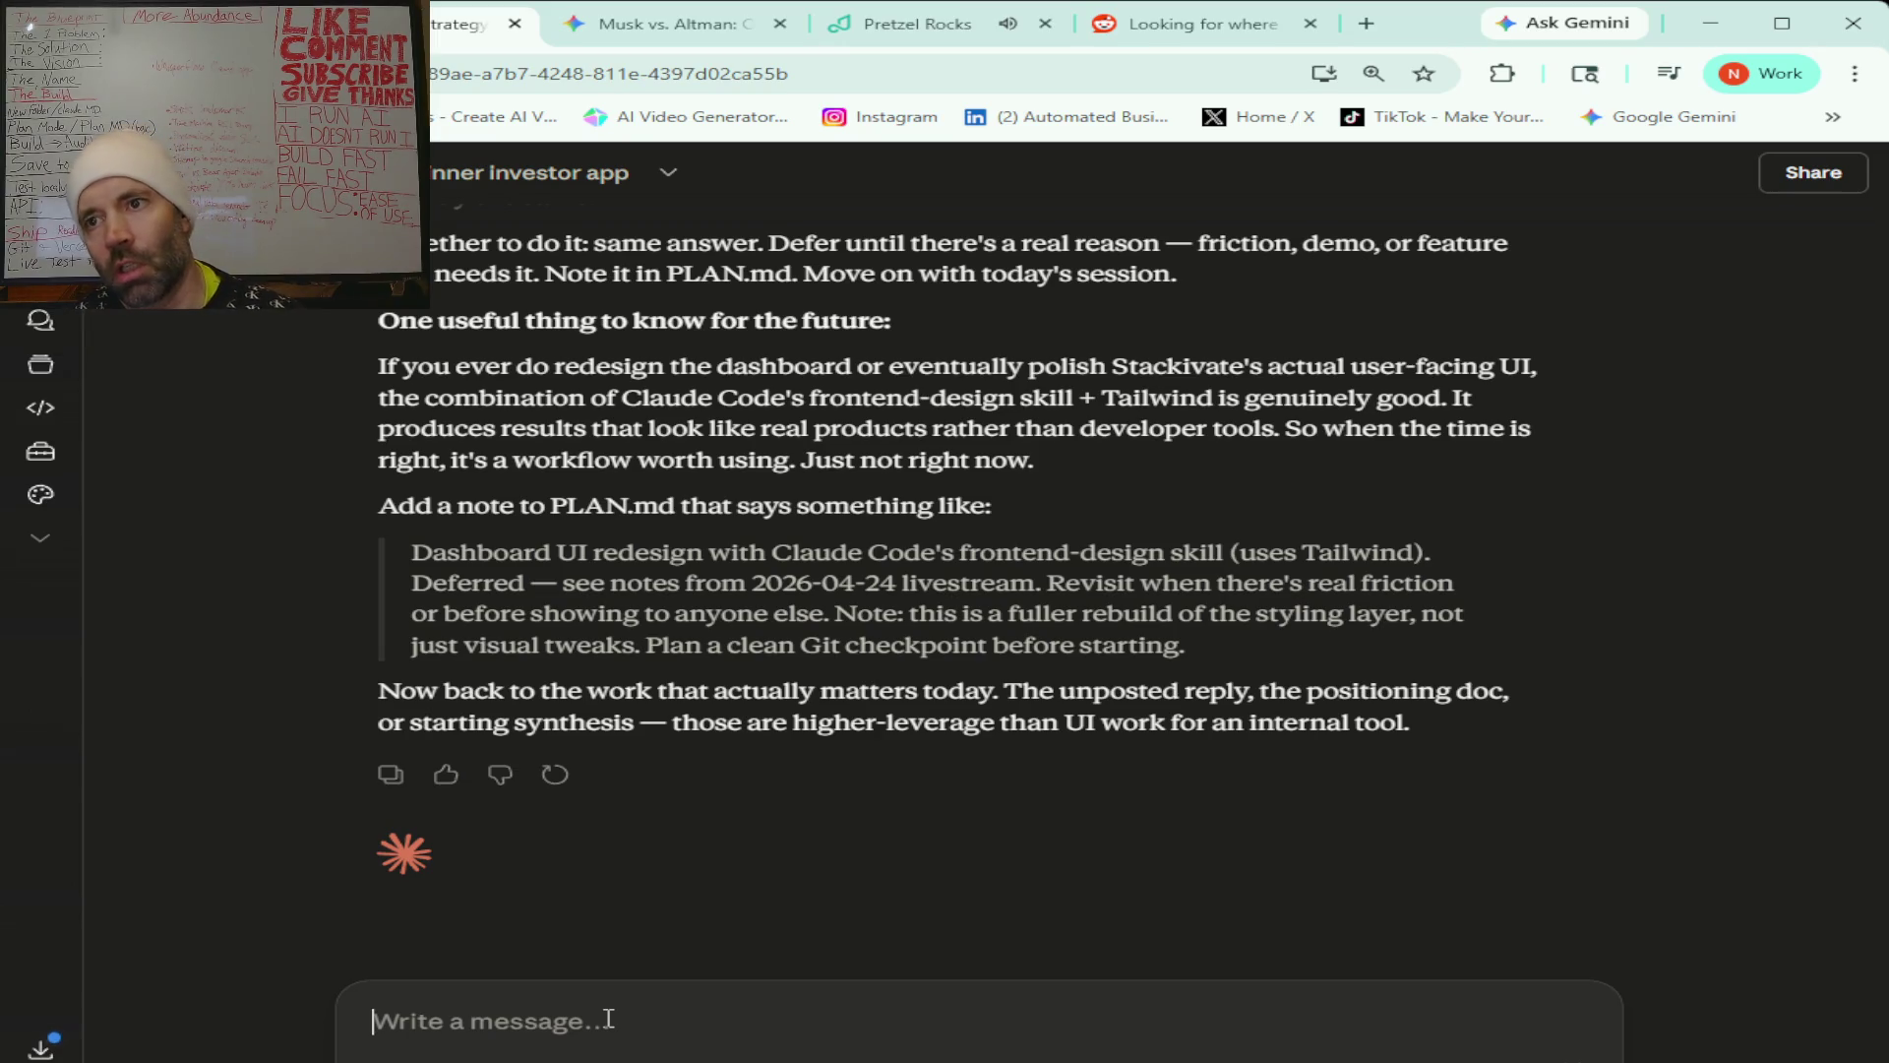
Draft a note that the first observation is logged, asking feedback on this post, with the post pasted in.
text(alright I got that first)
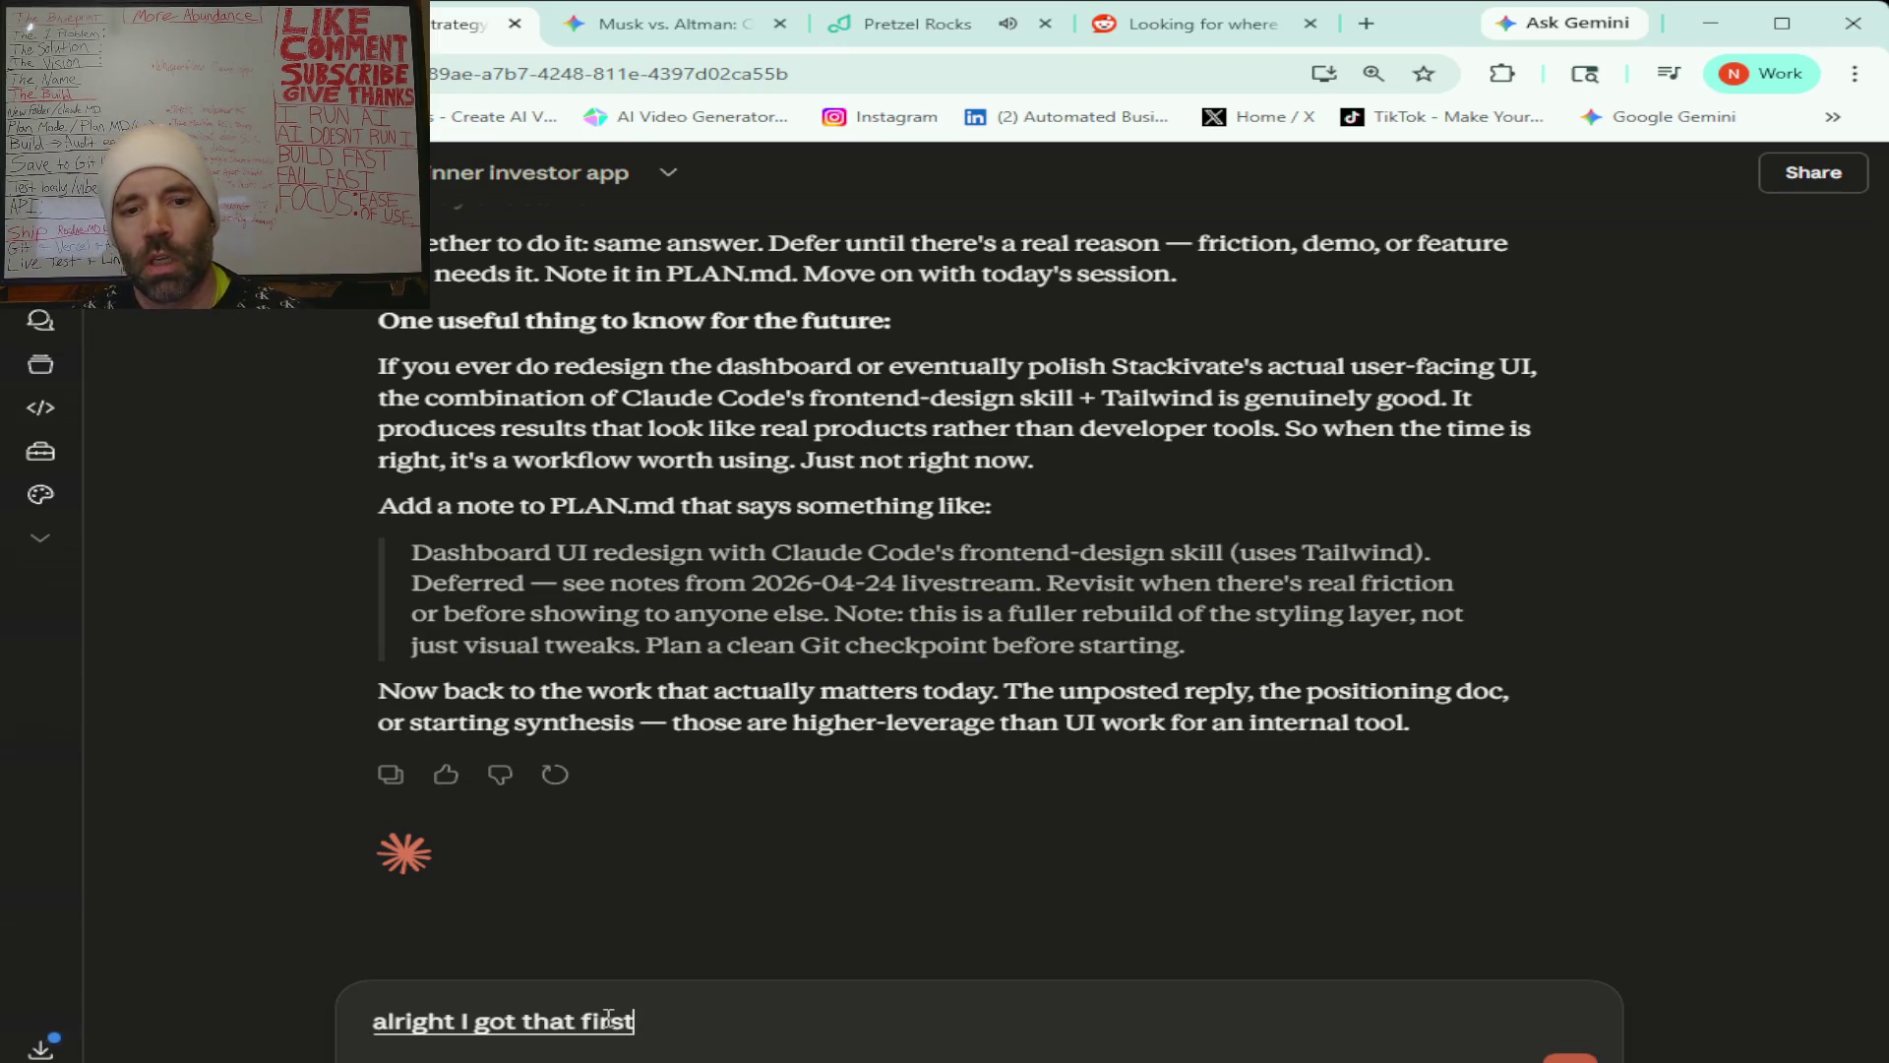
text( observation logged in)
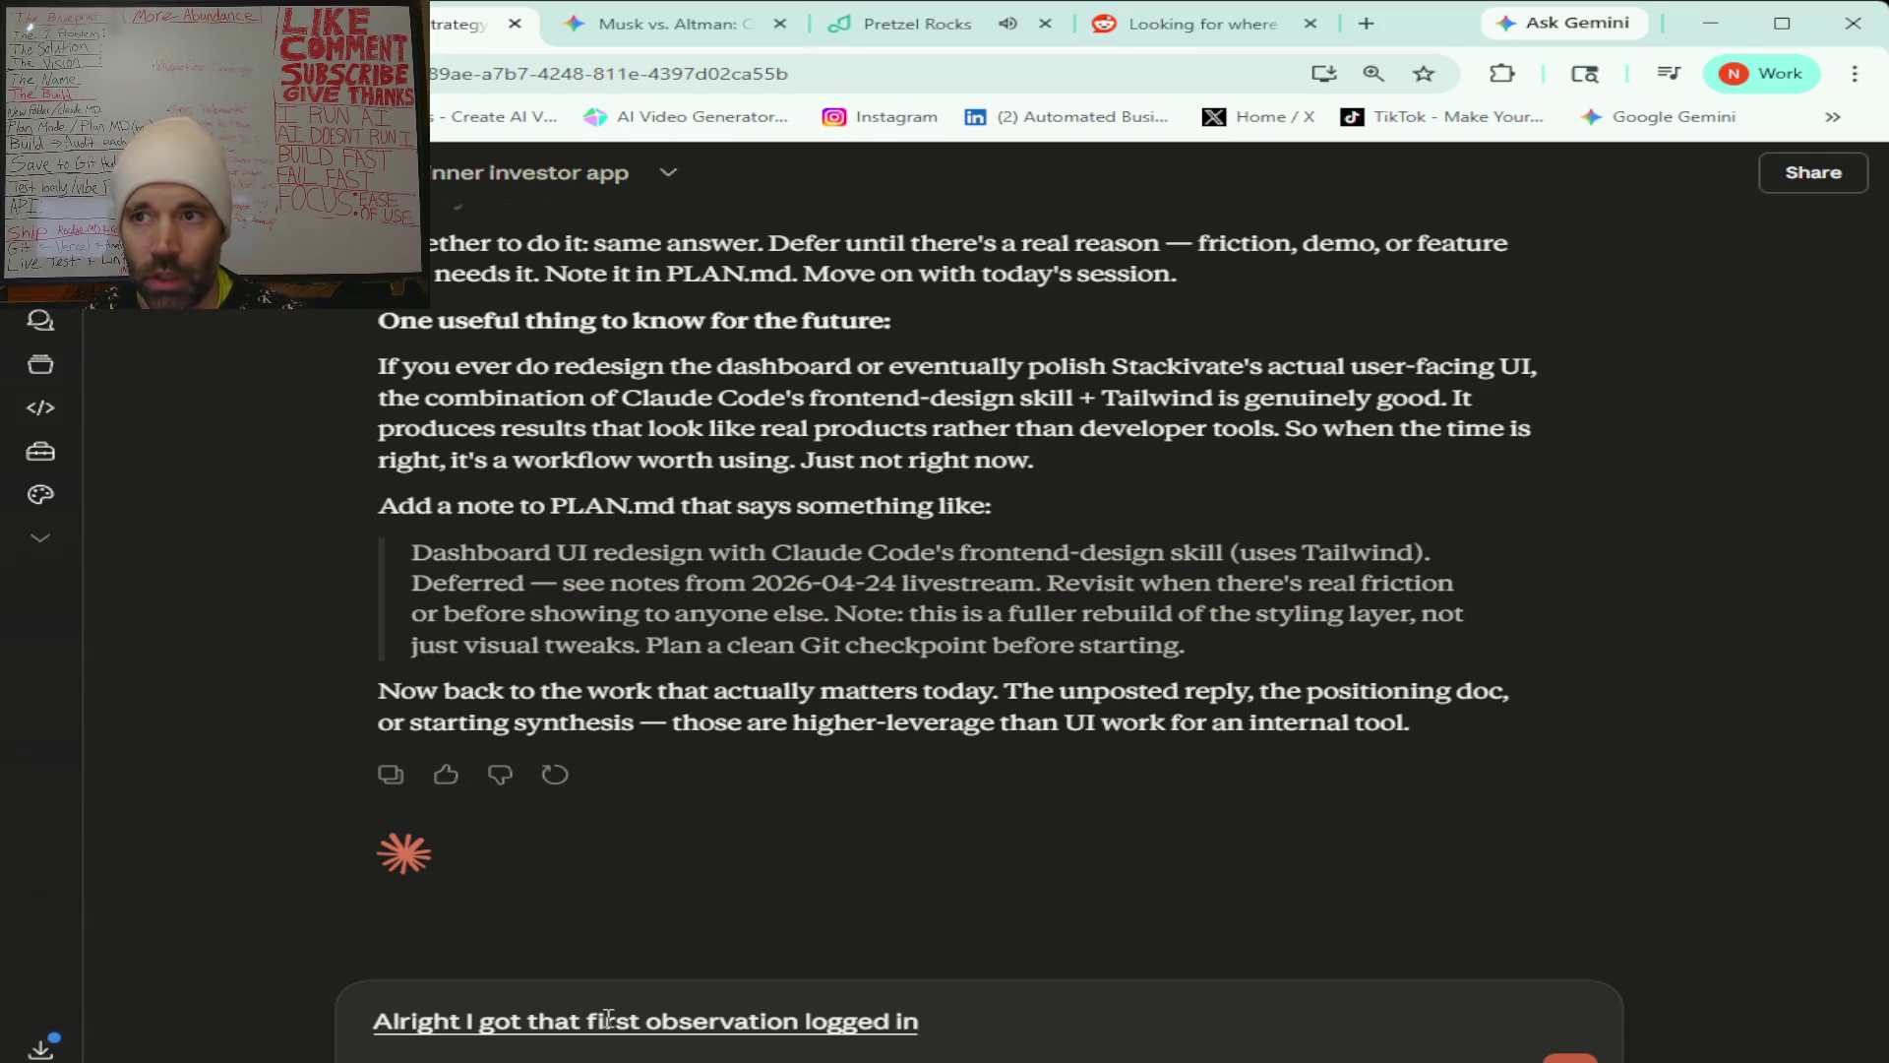
text( and I think I just found my first)
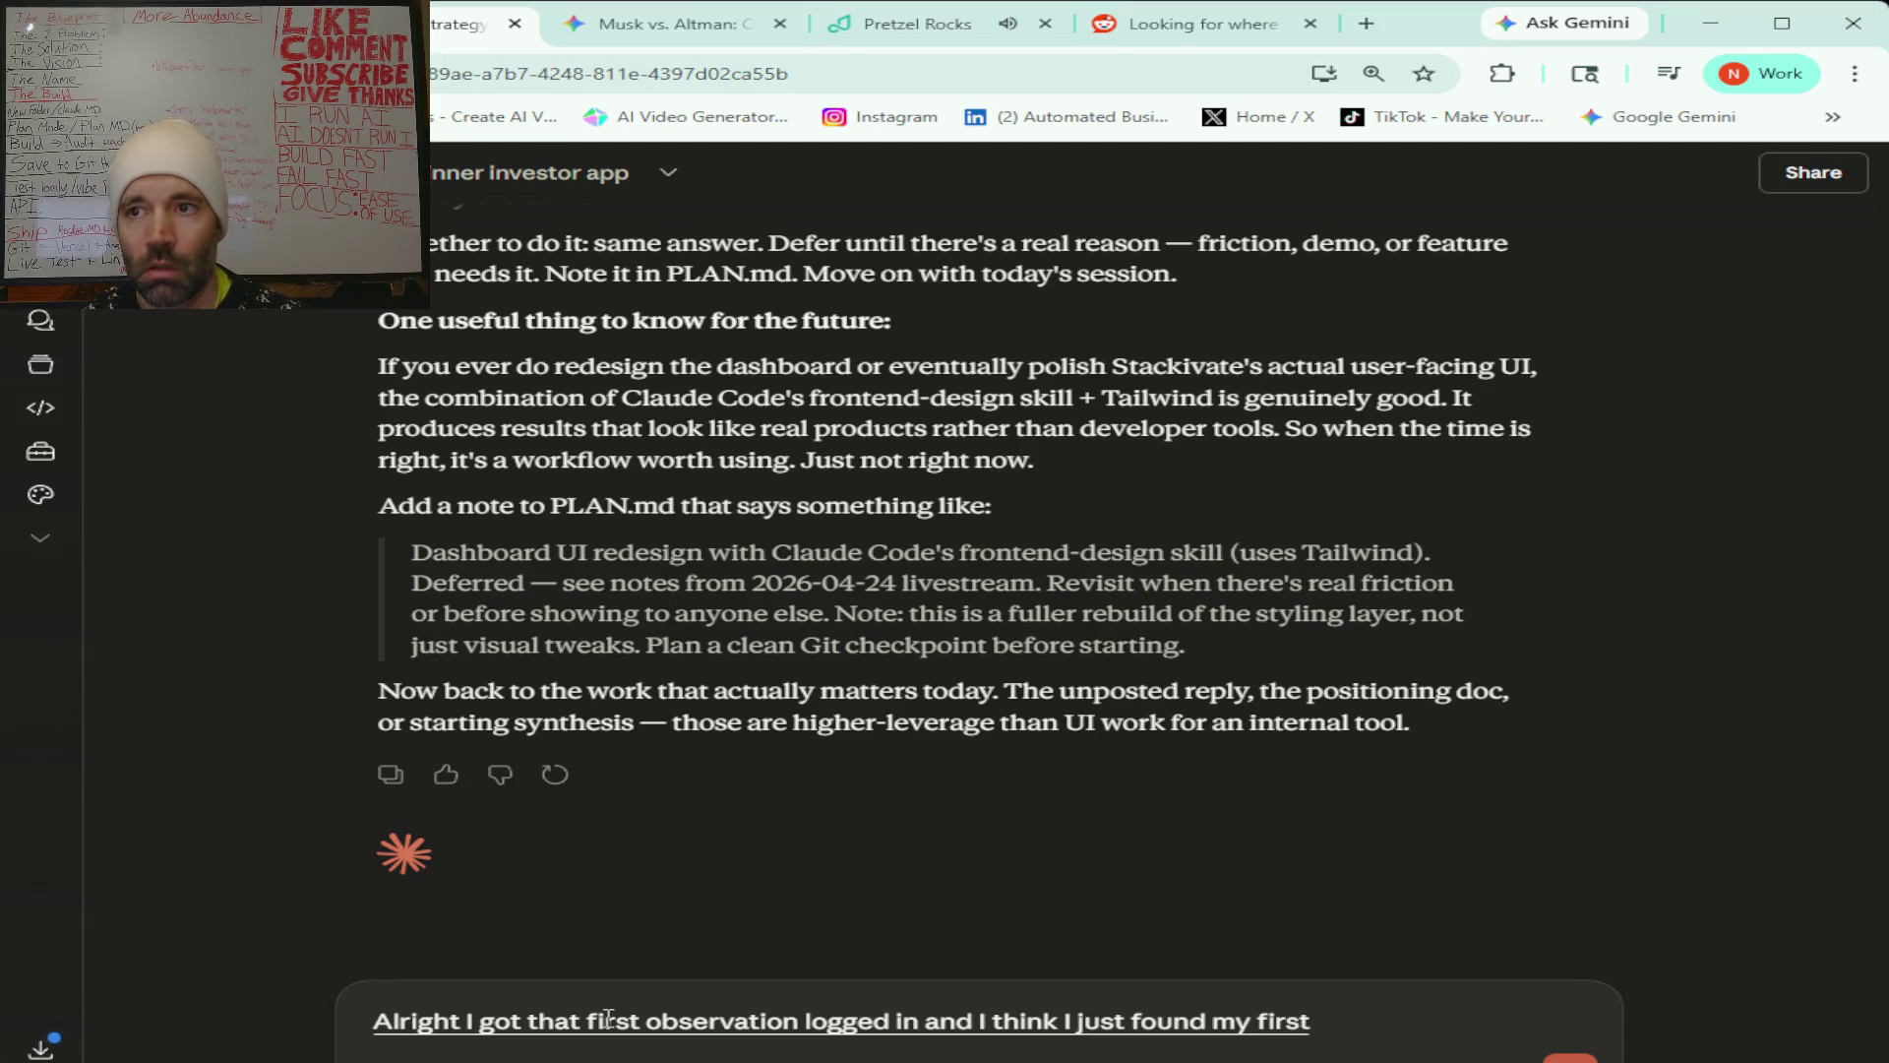
text( one that I can do for)
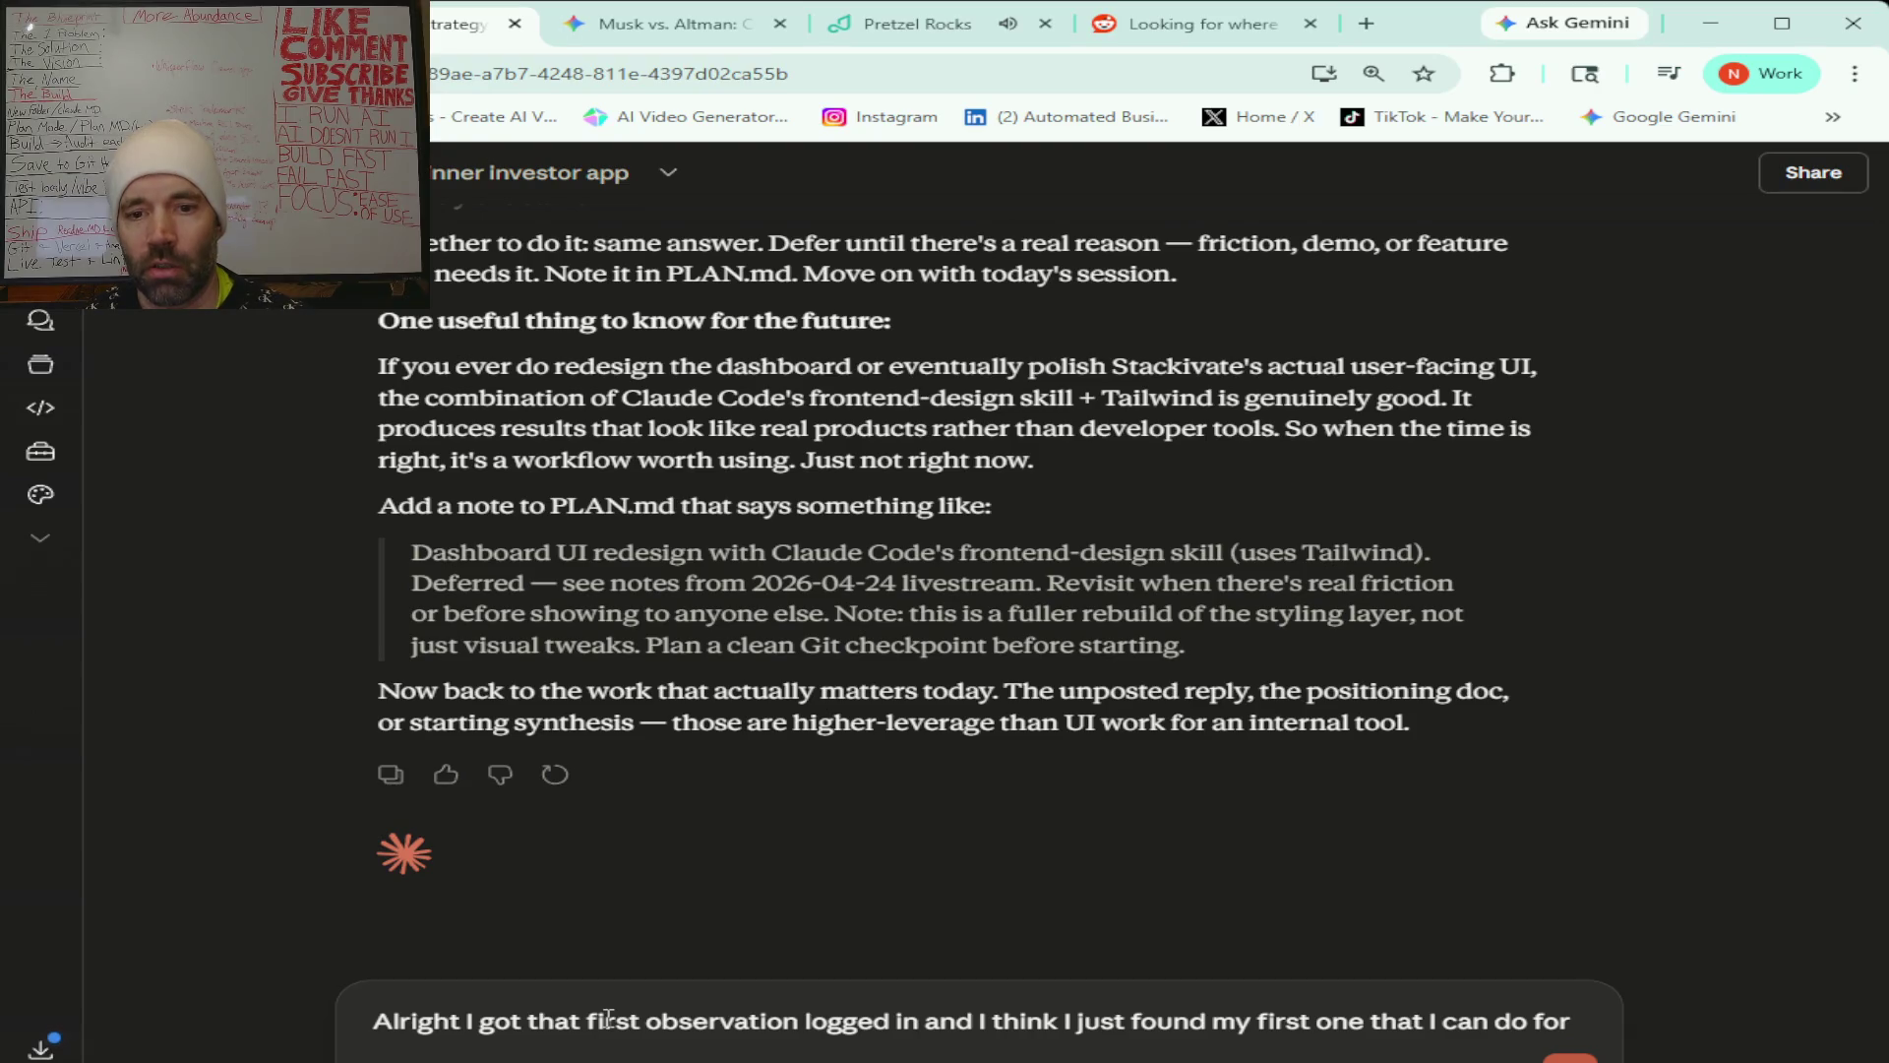
text( observation)
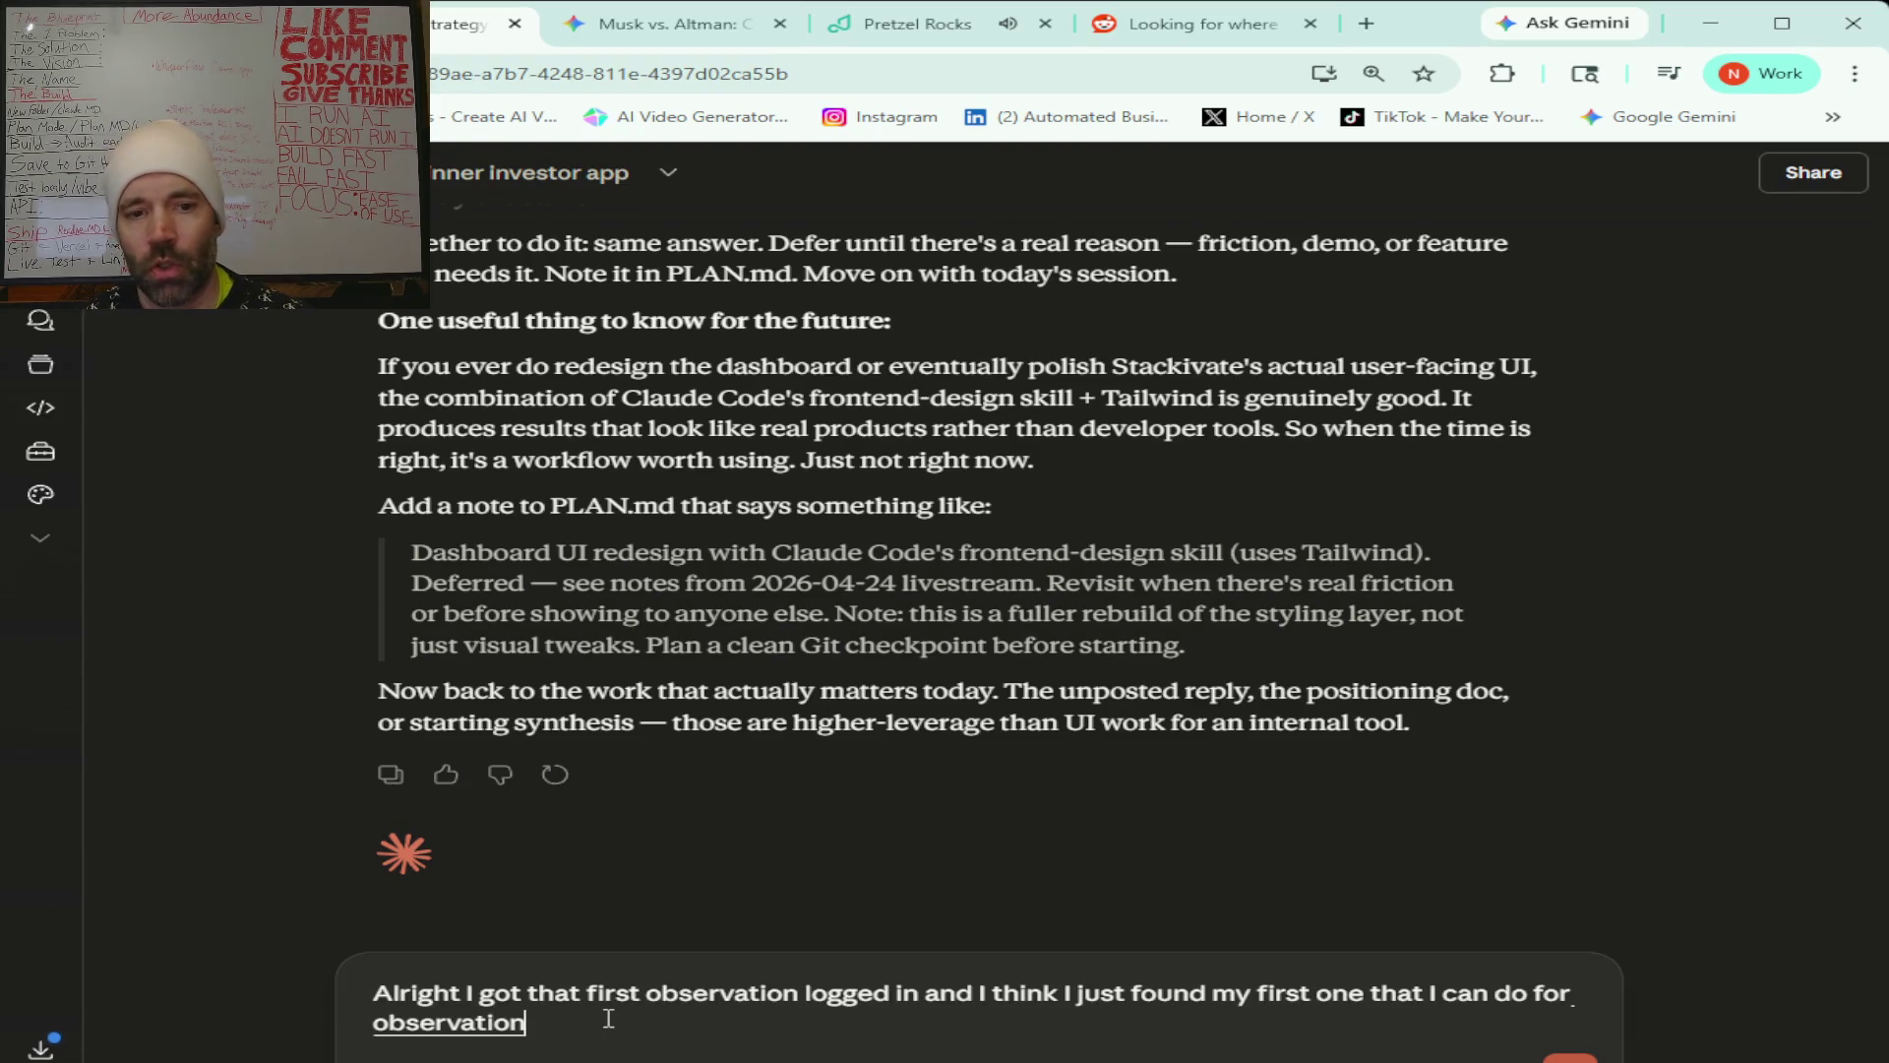
text( and create a comment for so this is)
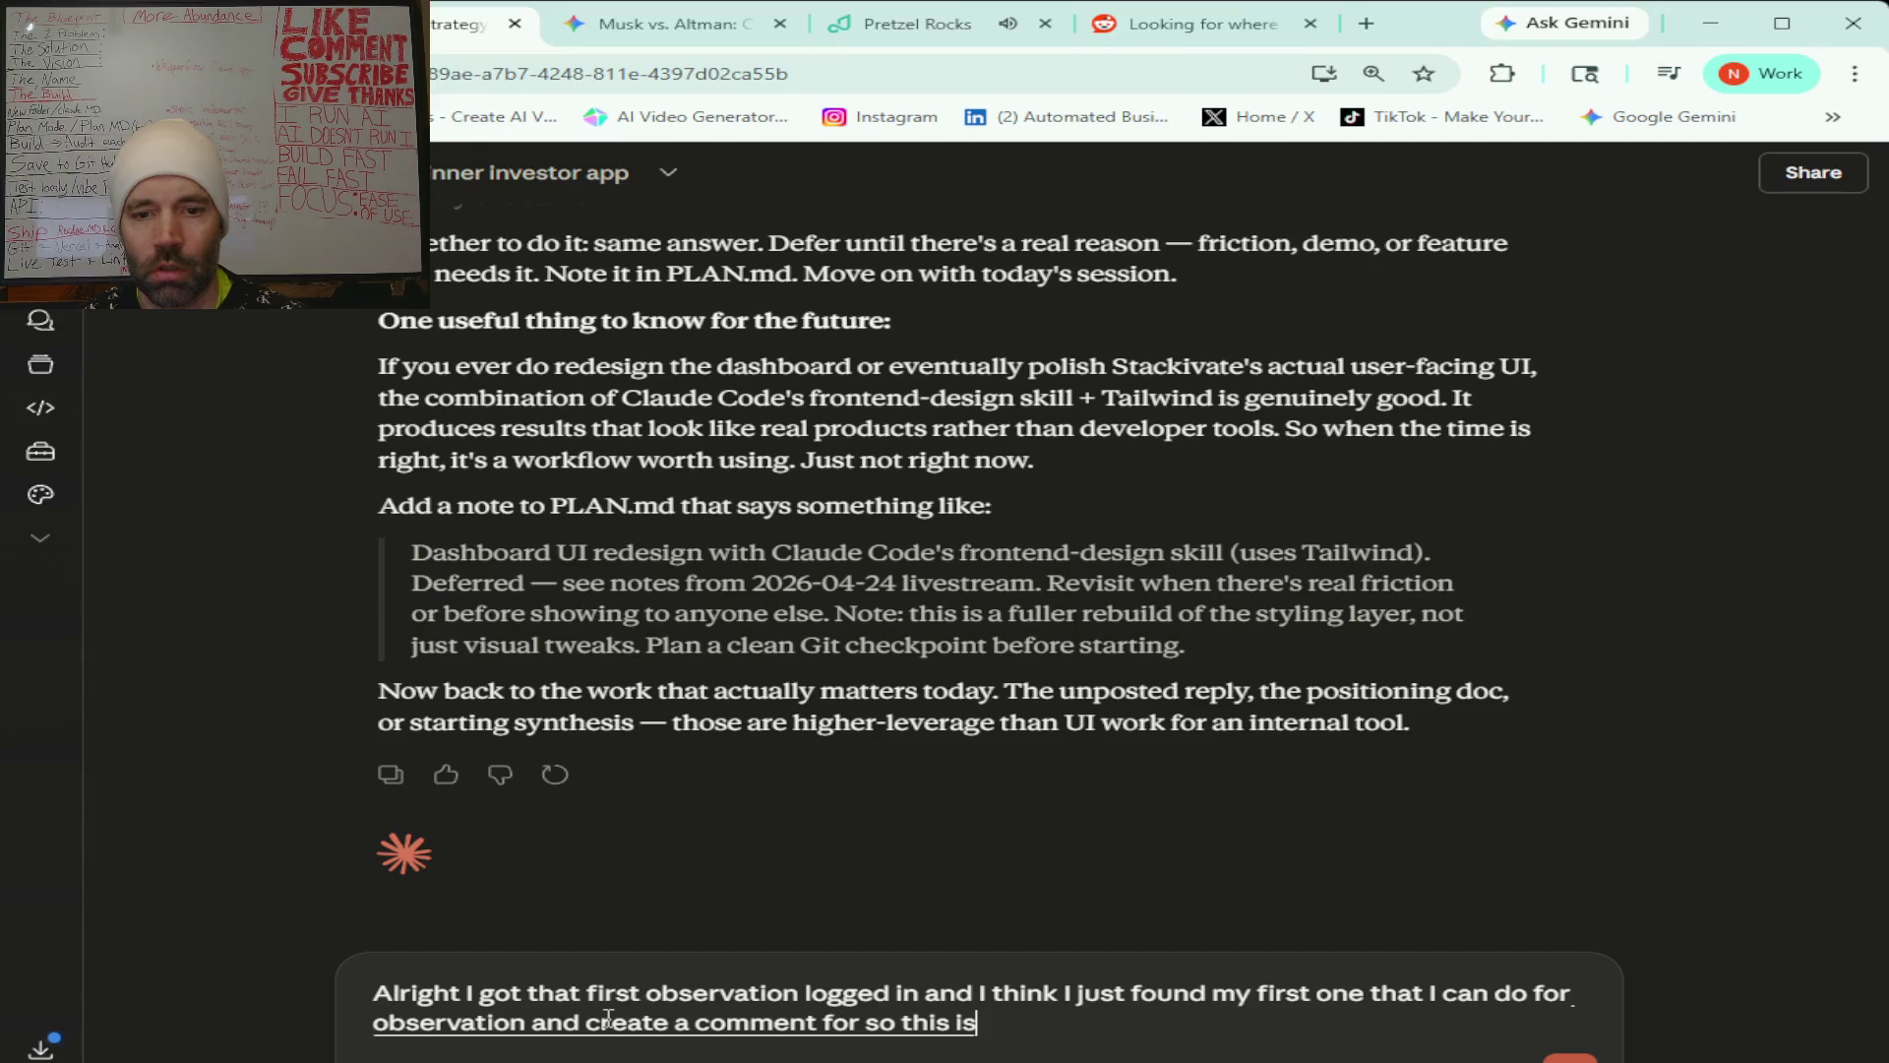
text( like a little bit older demographic than like my main target market)
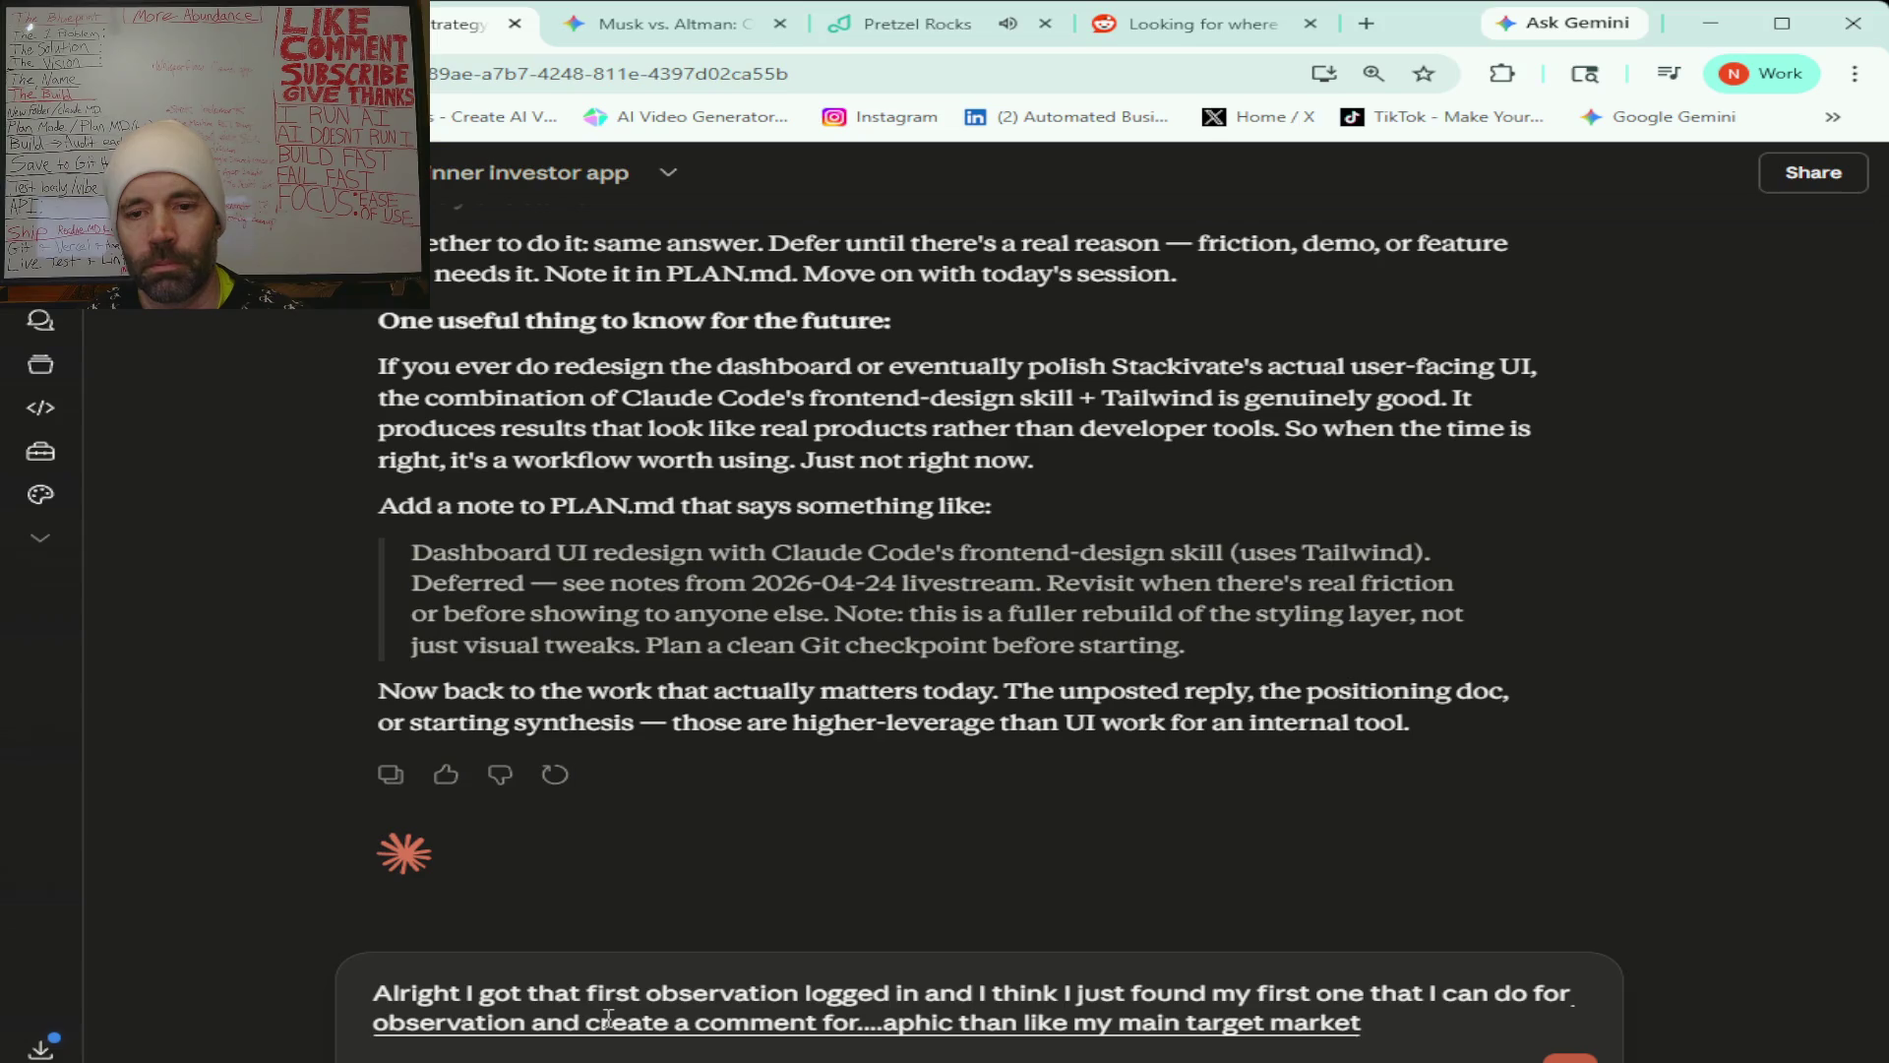
text( but)
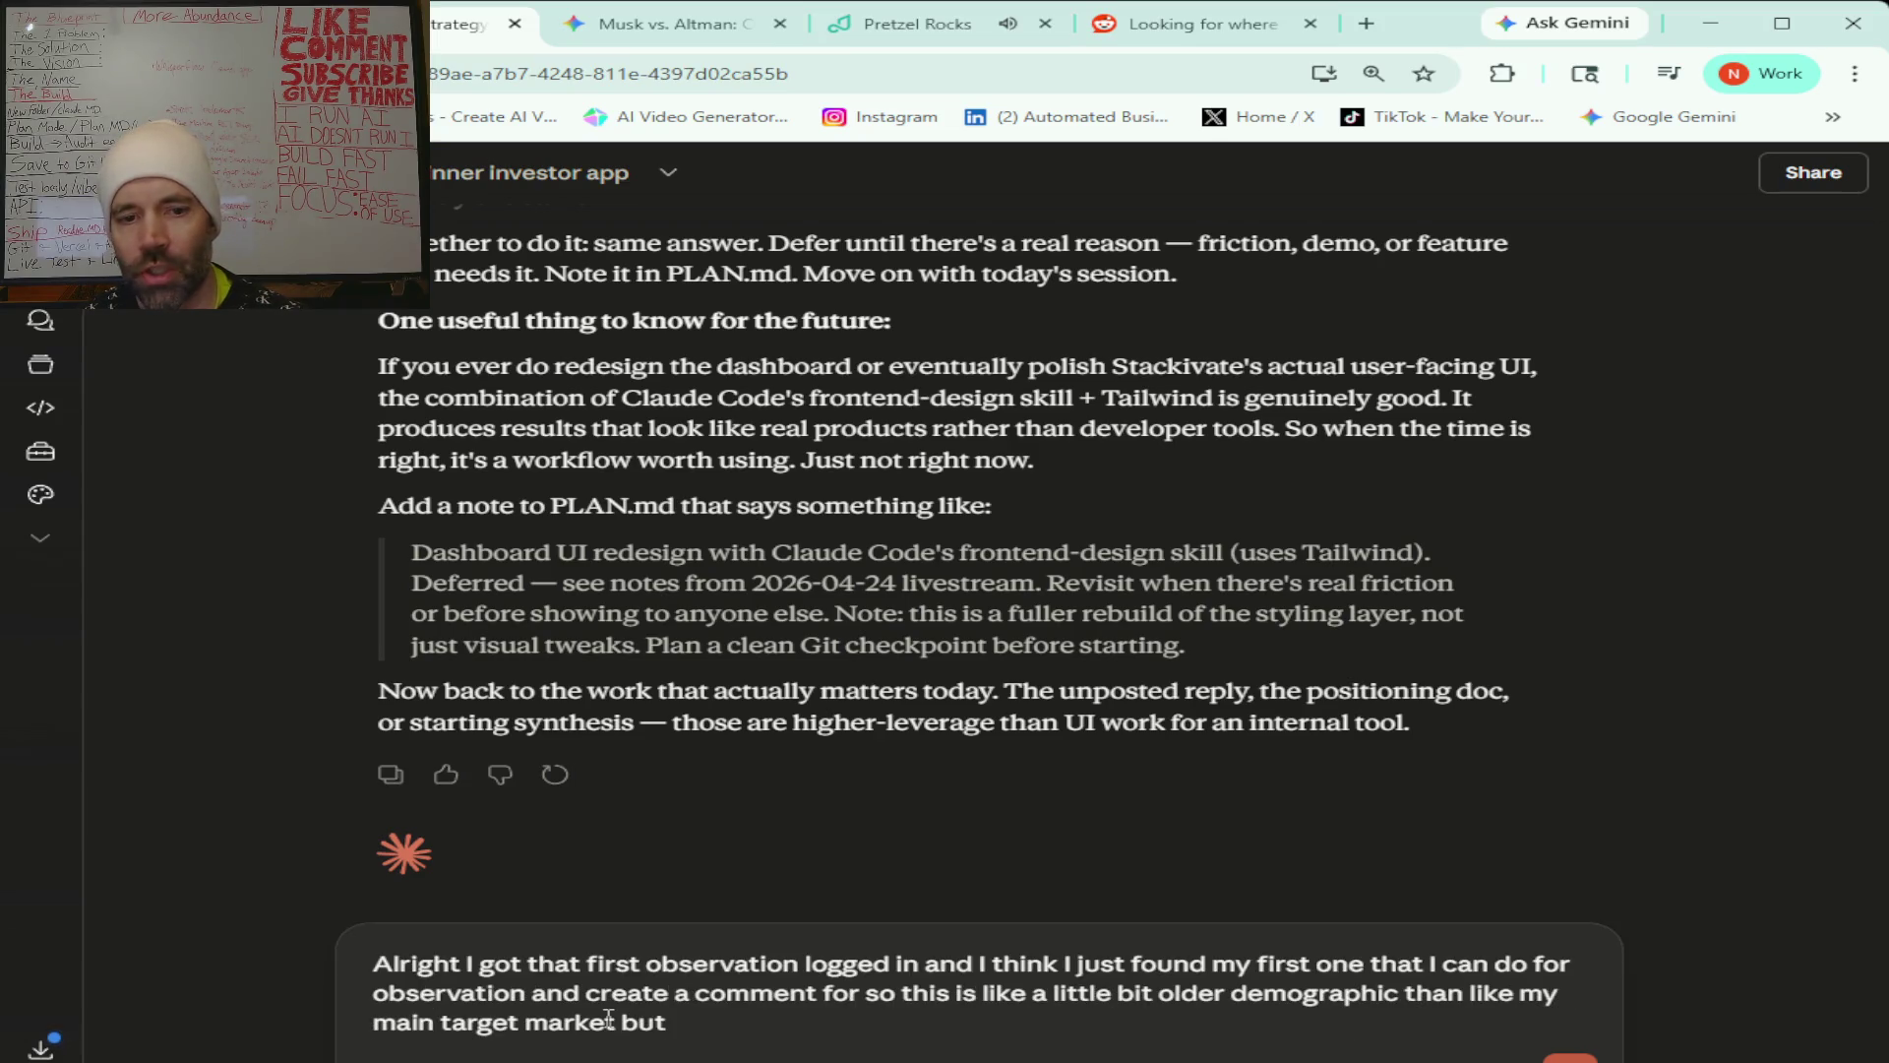
text( essentially)
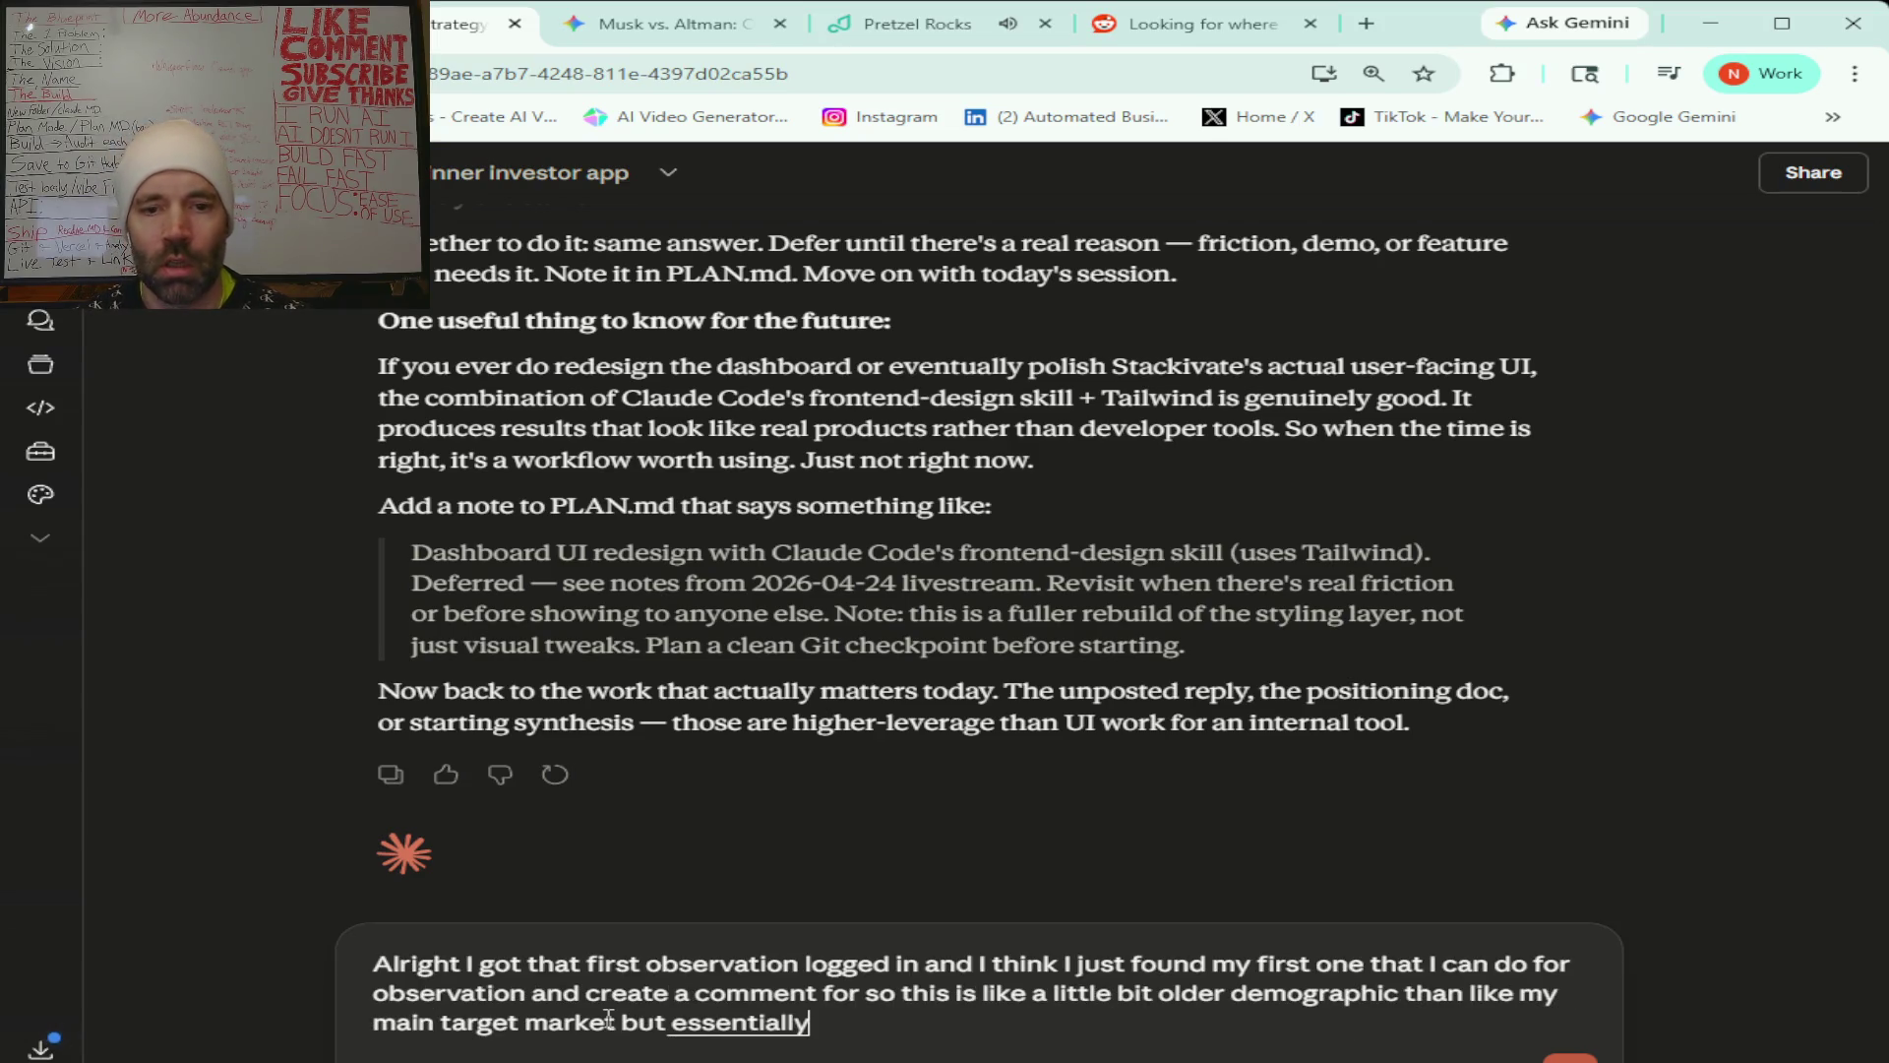
text( i'm gonna paste it here let me know what you think first about the)
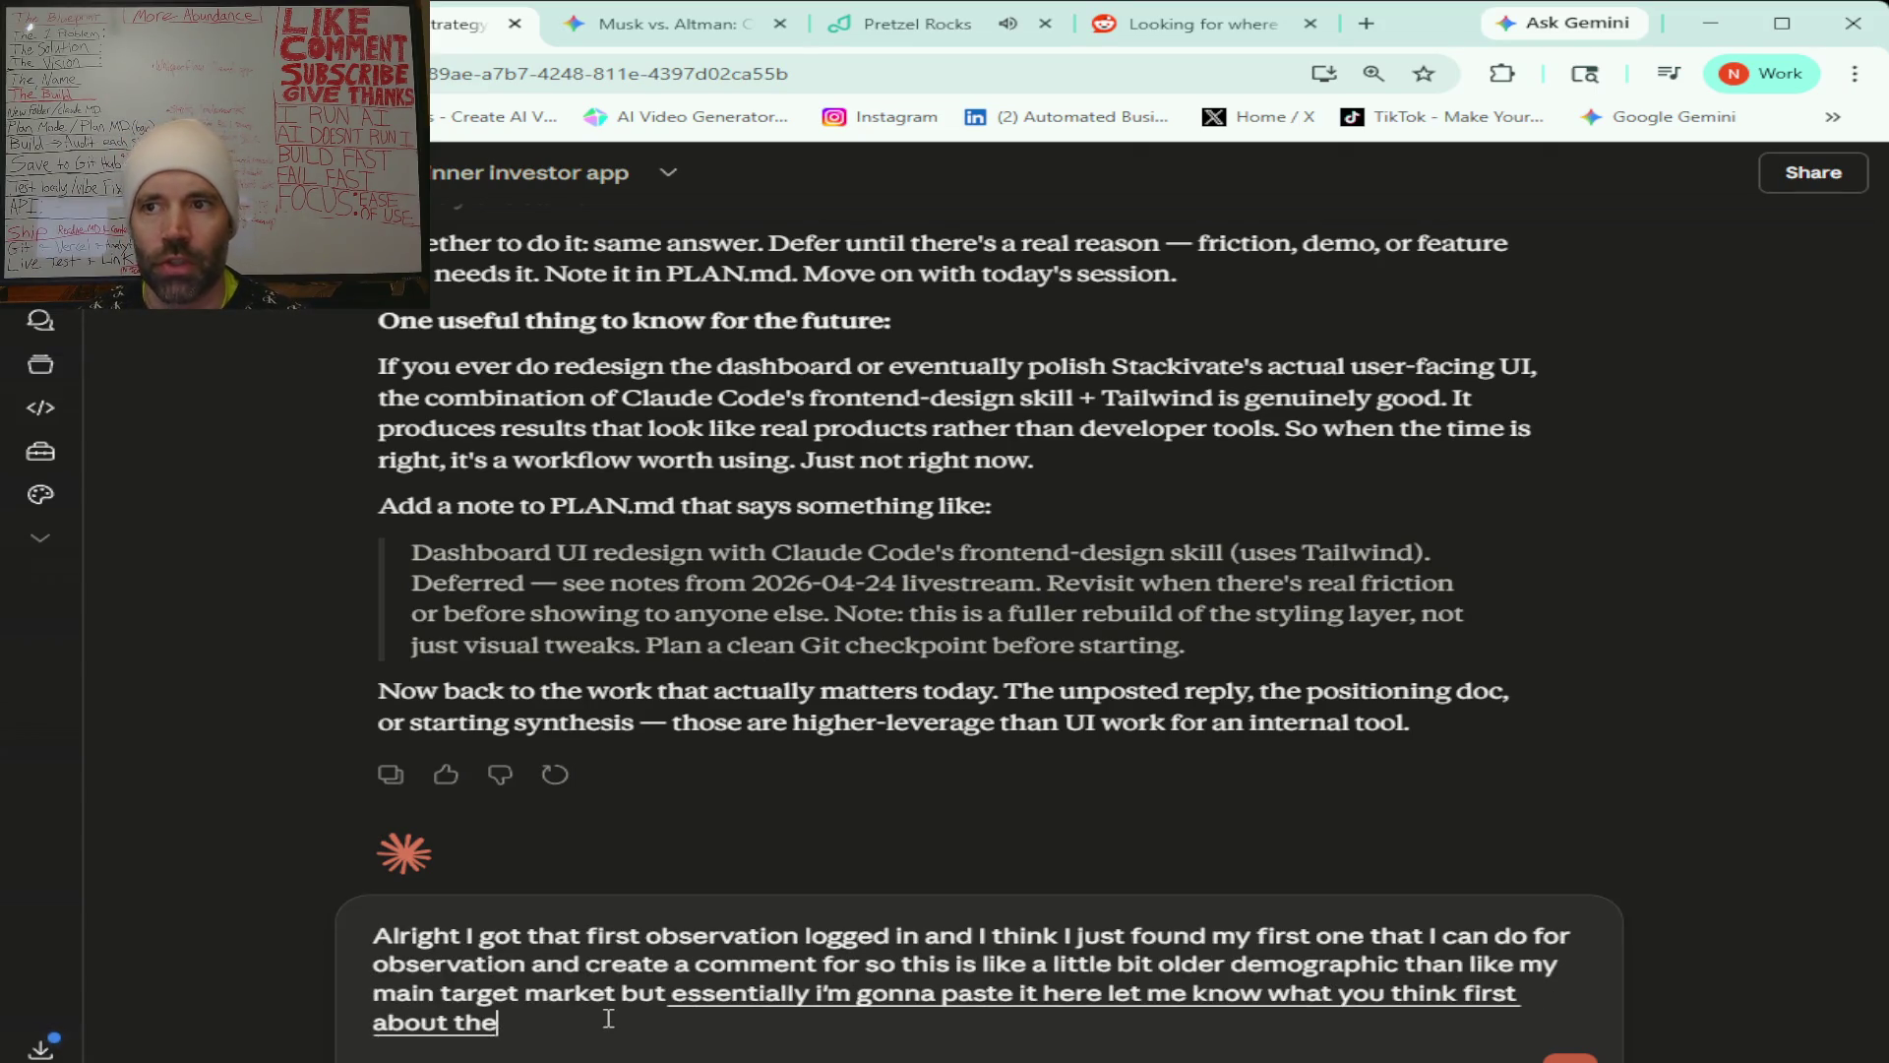
text( having this is an observation and then about)
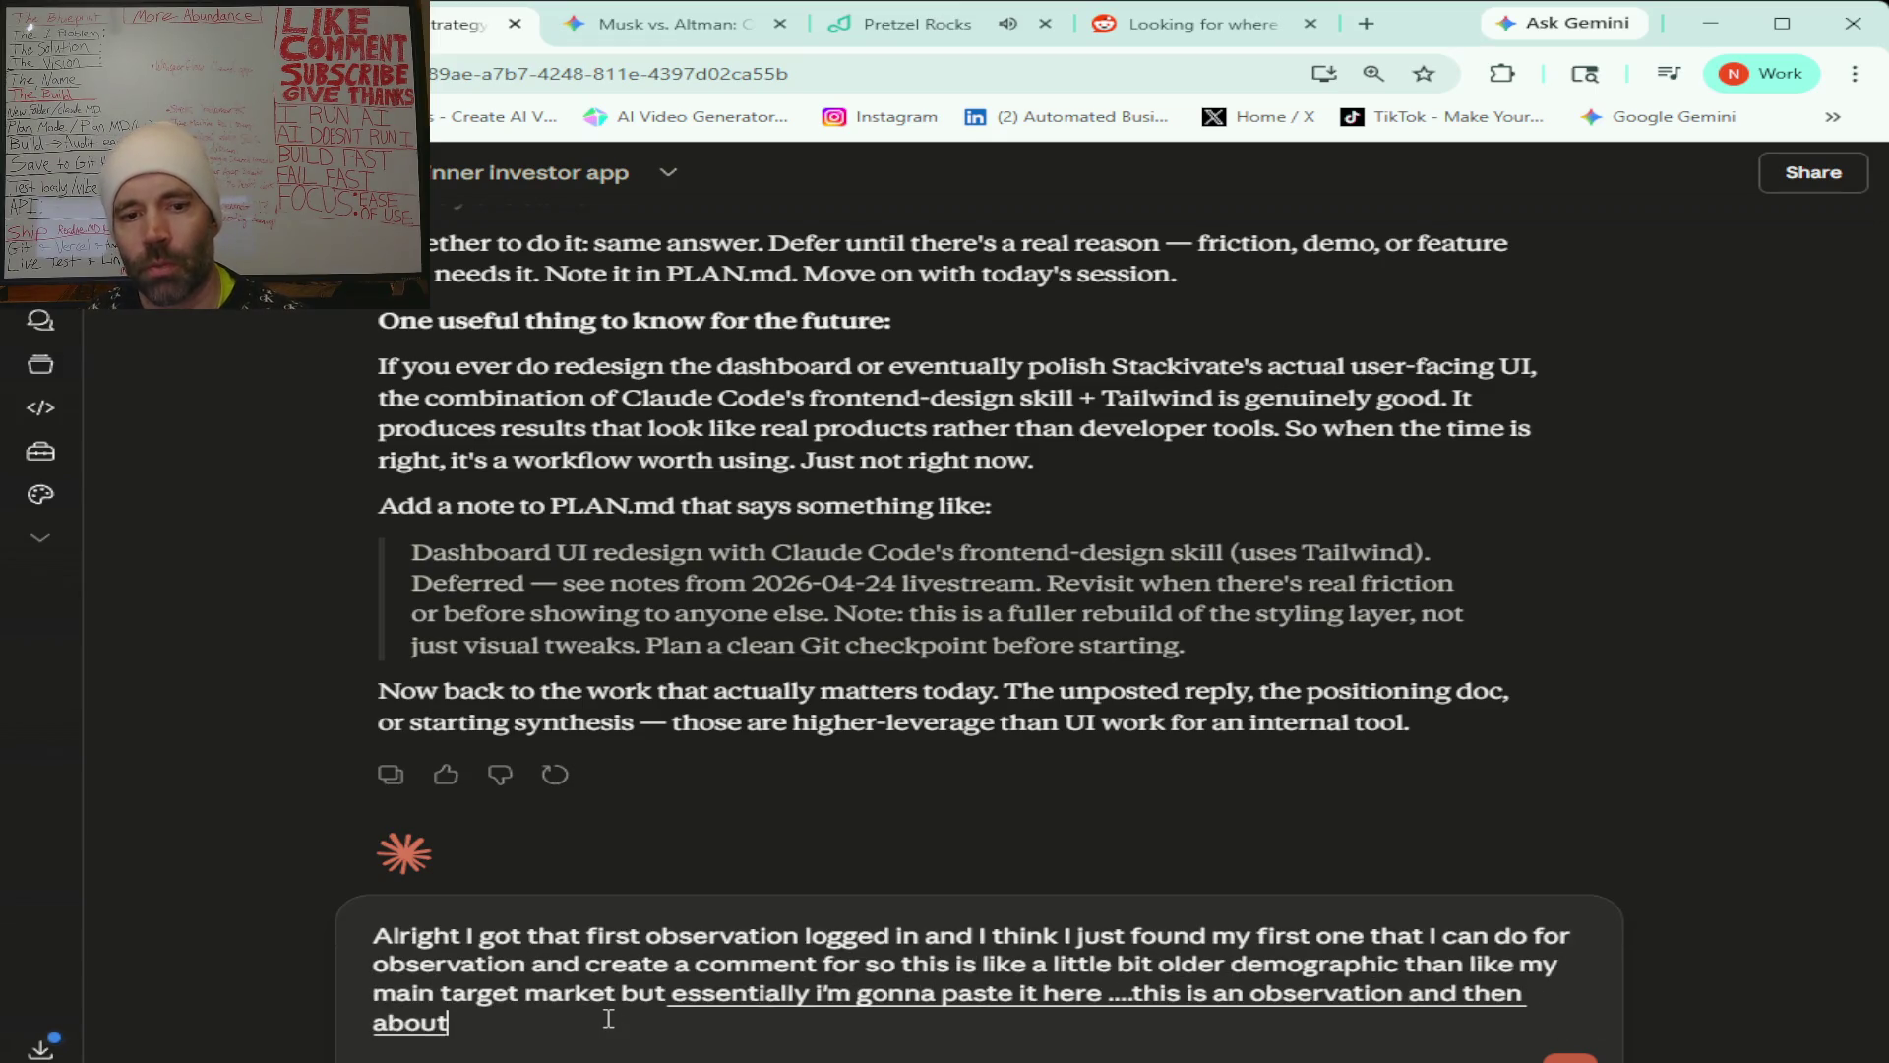
text( responding to this 'cause)
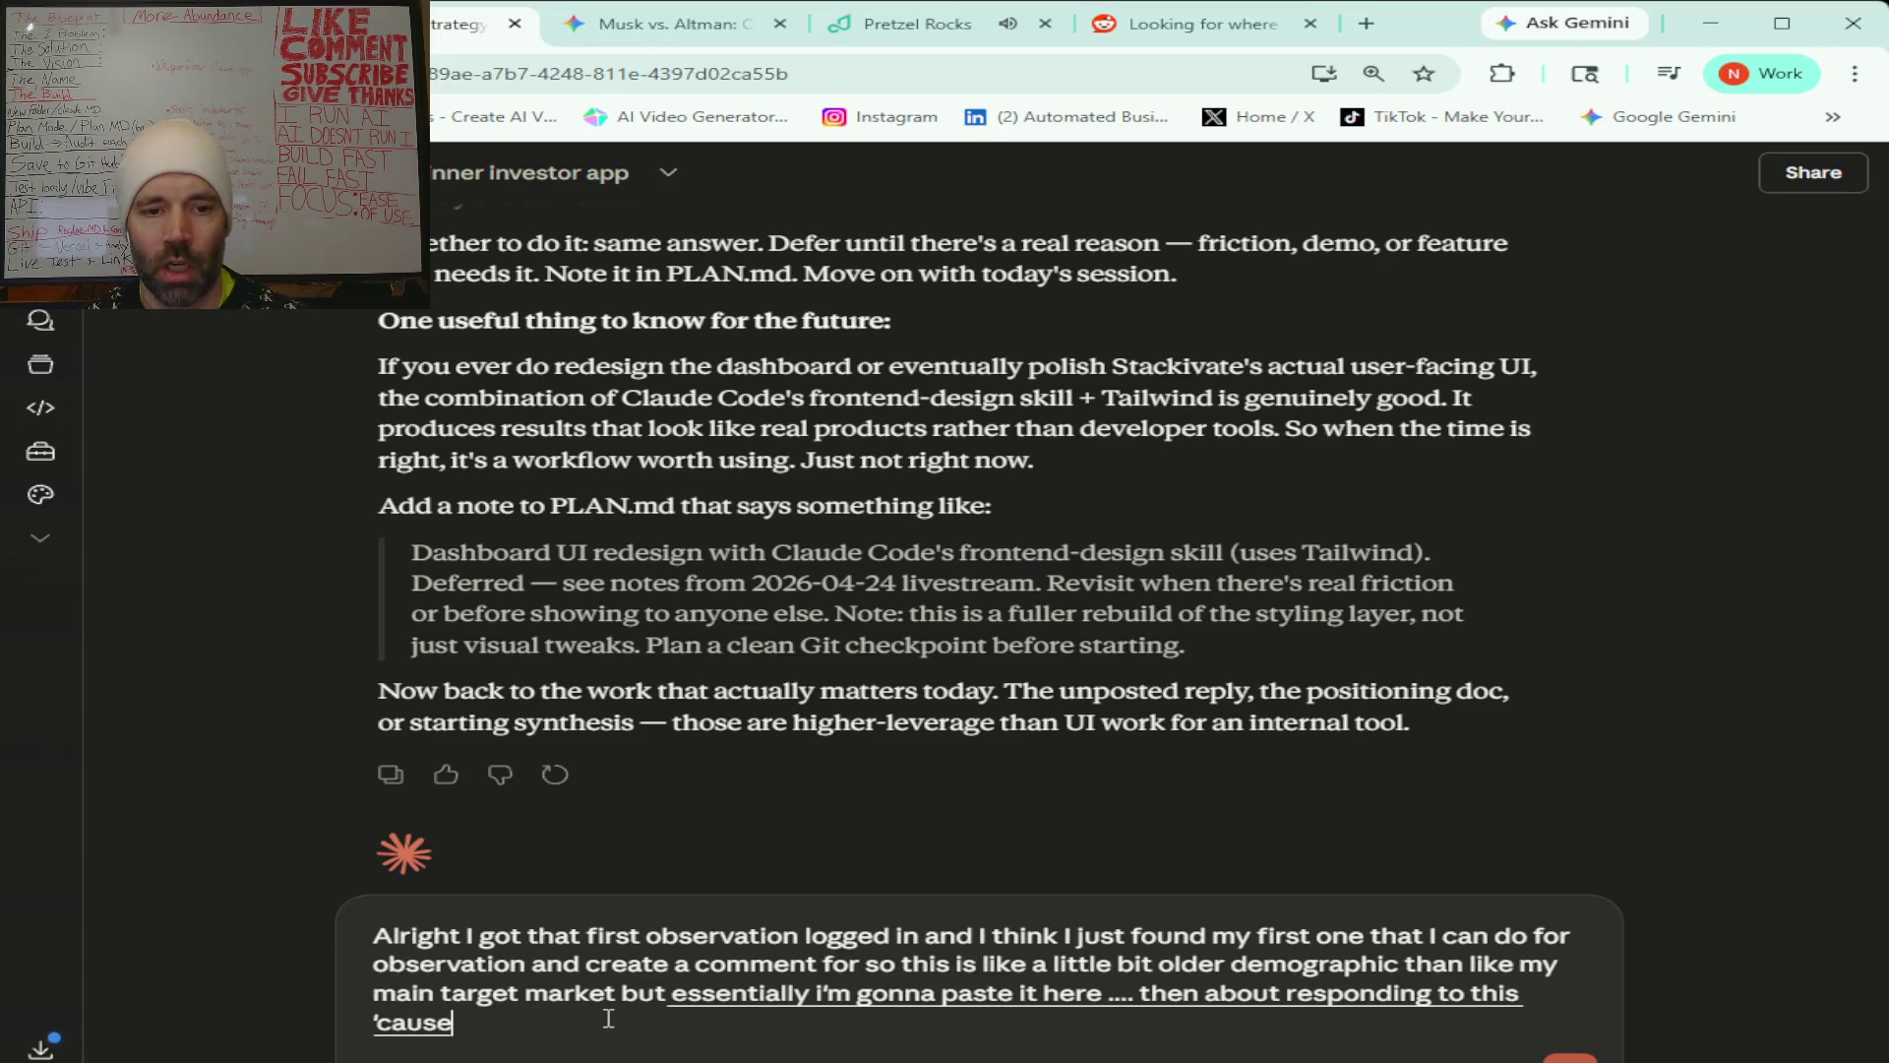
text(se it looks like I I from what I read)
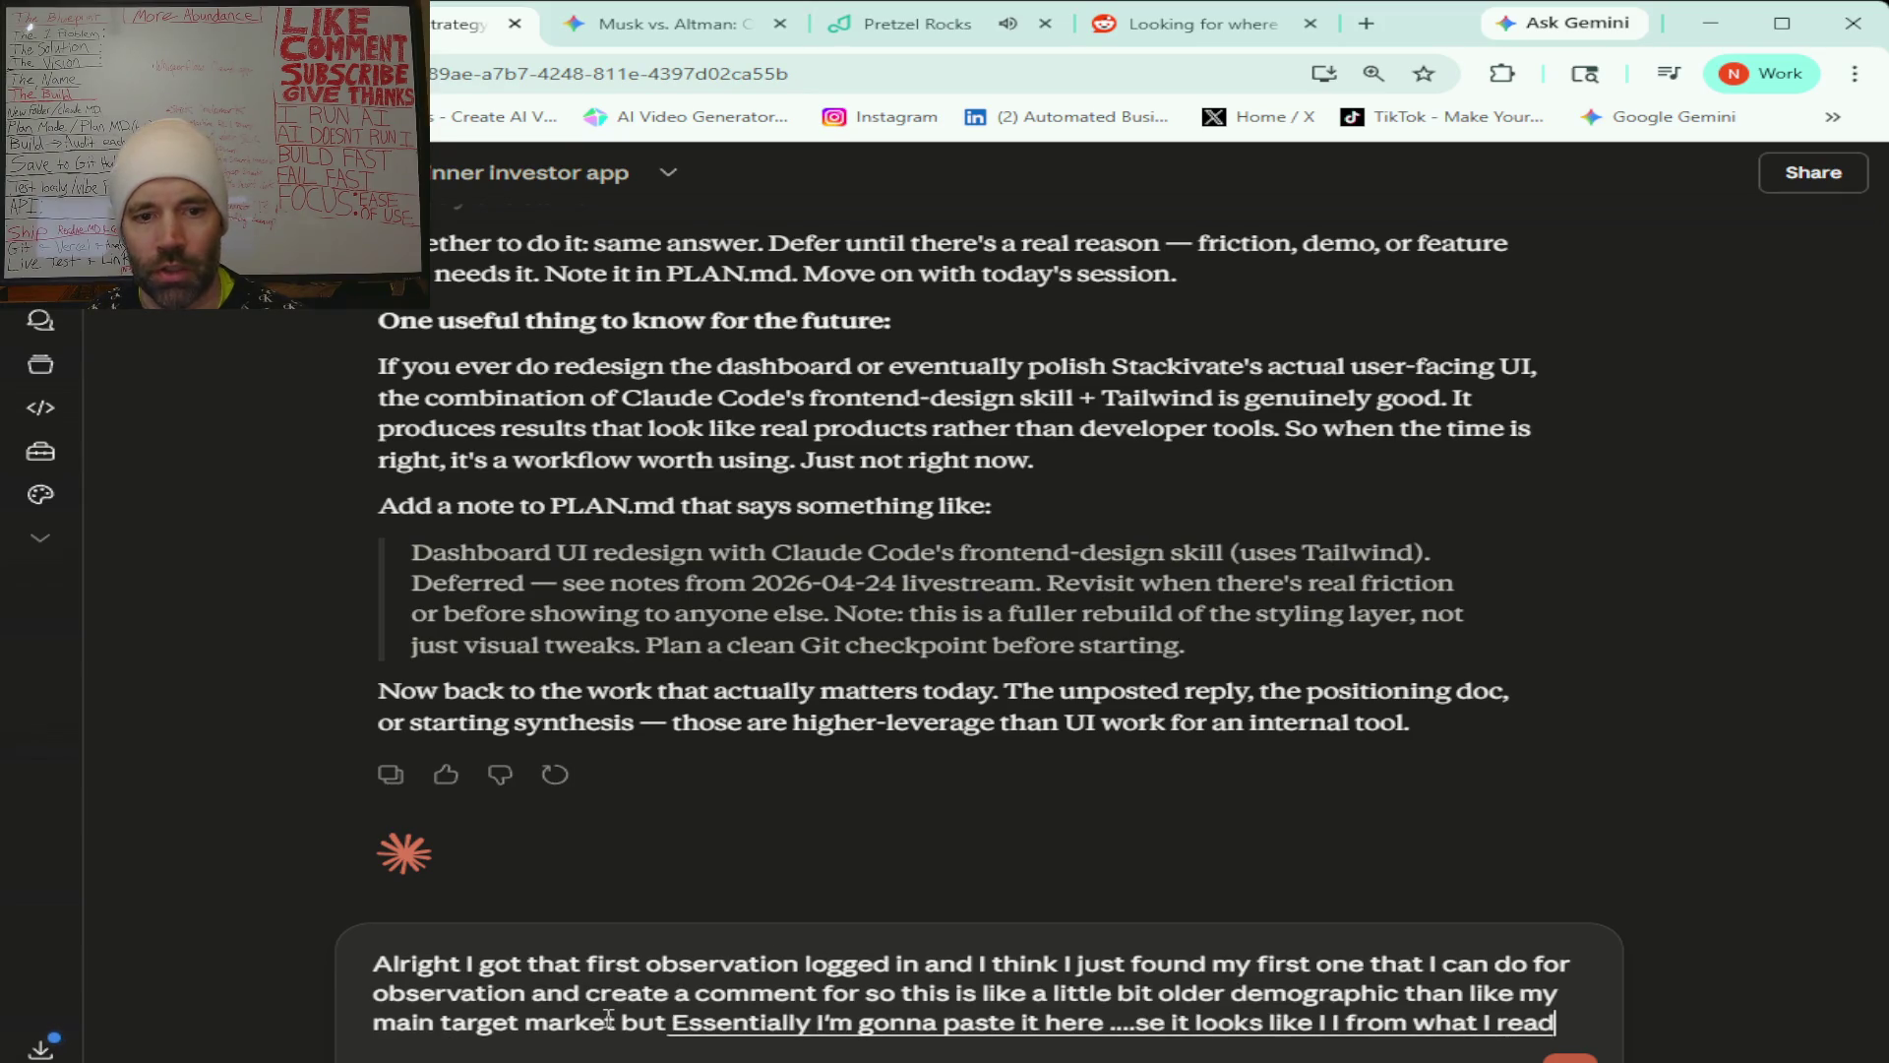
text(of scanned it and I could definitely like provide value to these people:)
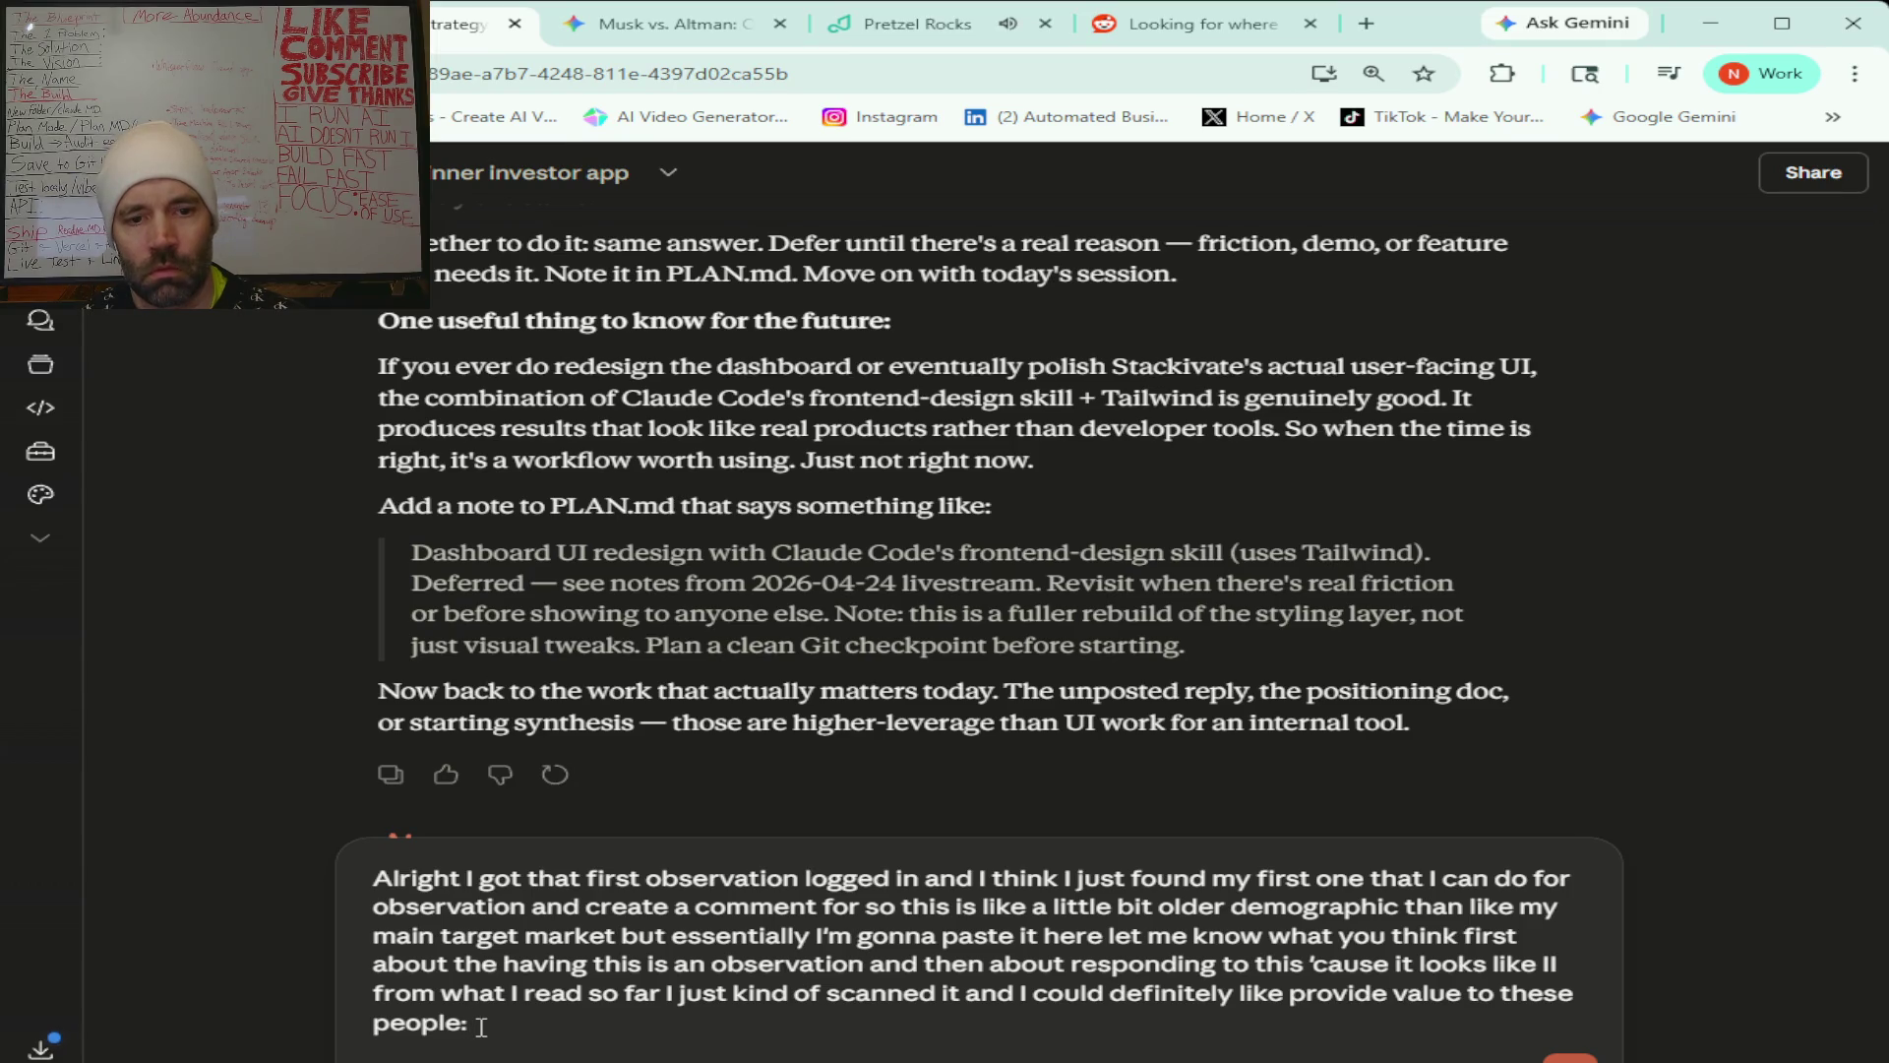
key(ctrl+v)
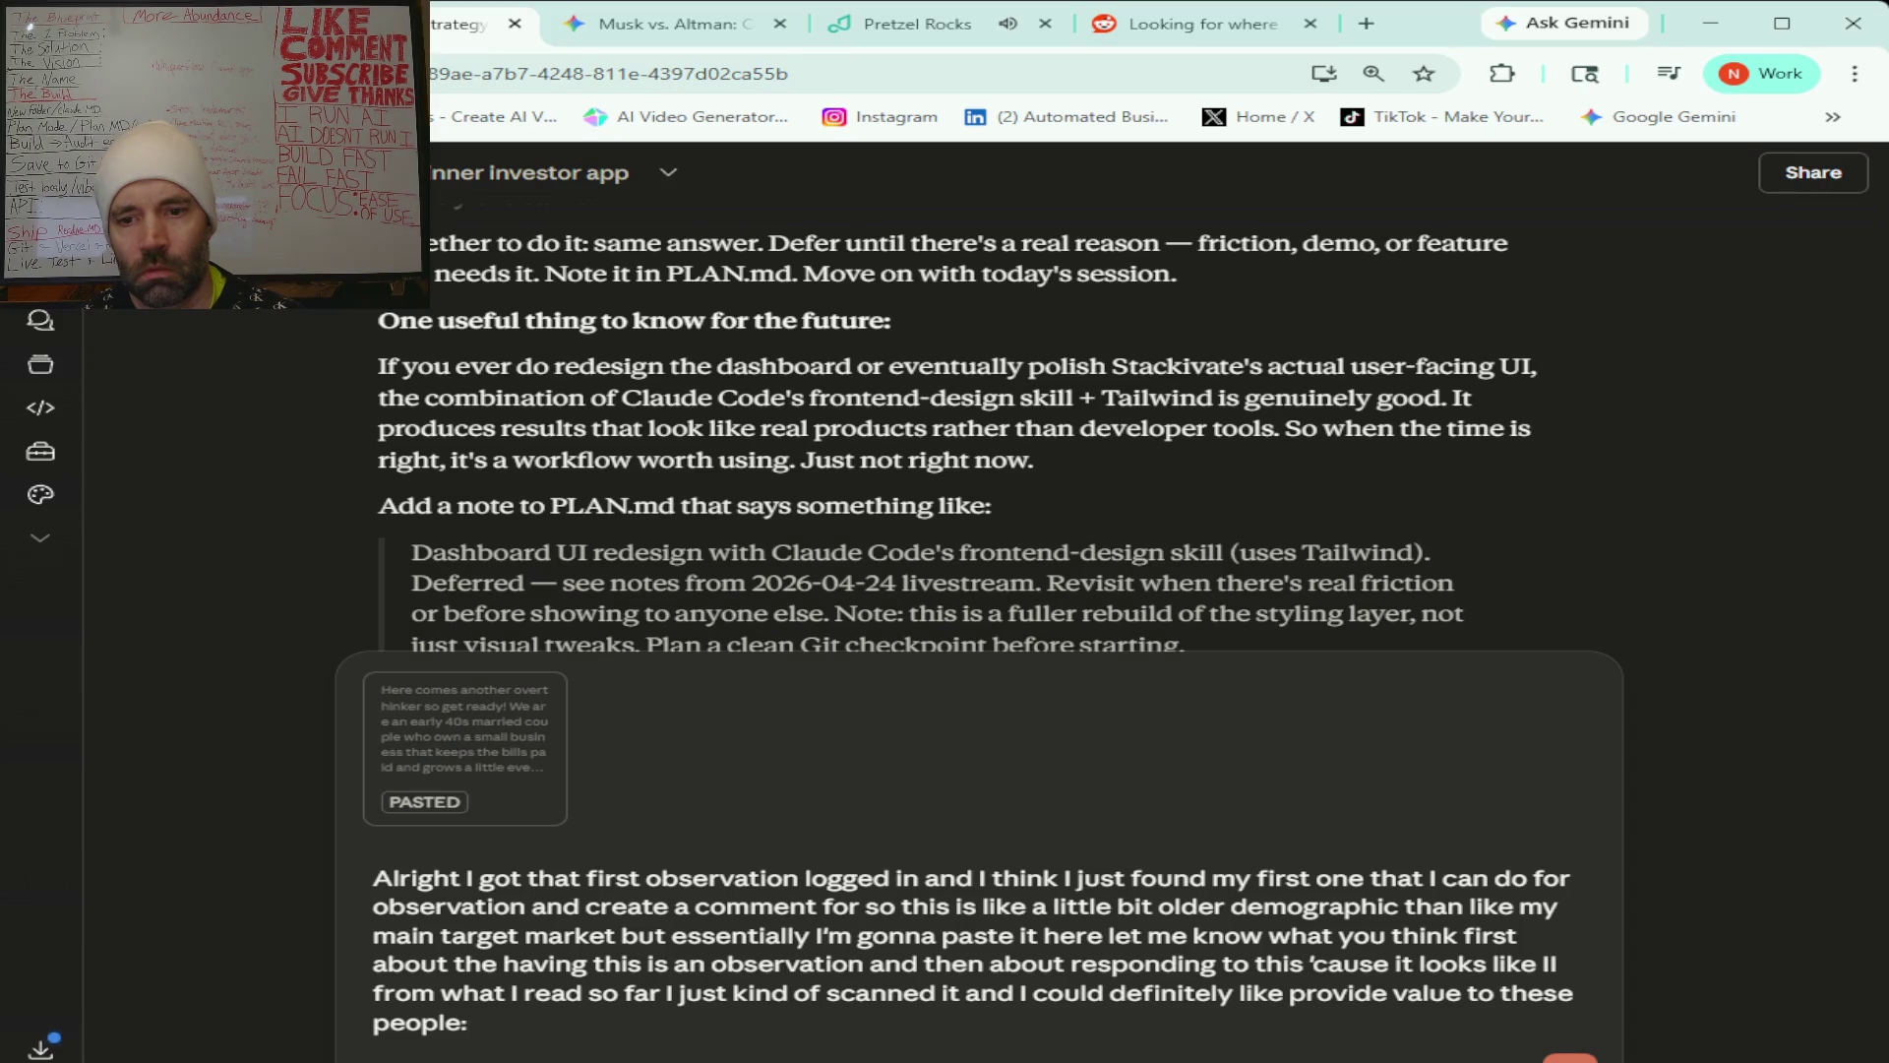
Send Claude the message containing the pasted Reddit post.
key(Return)
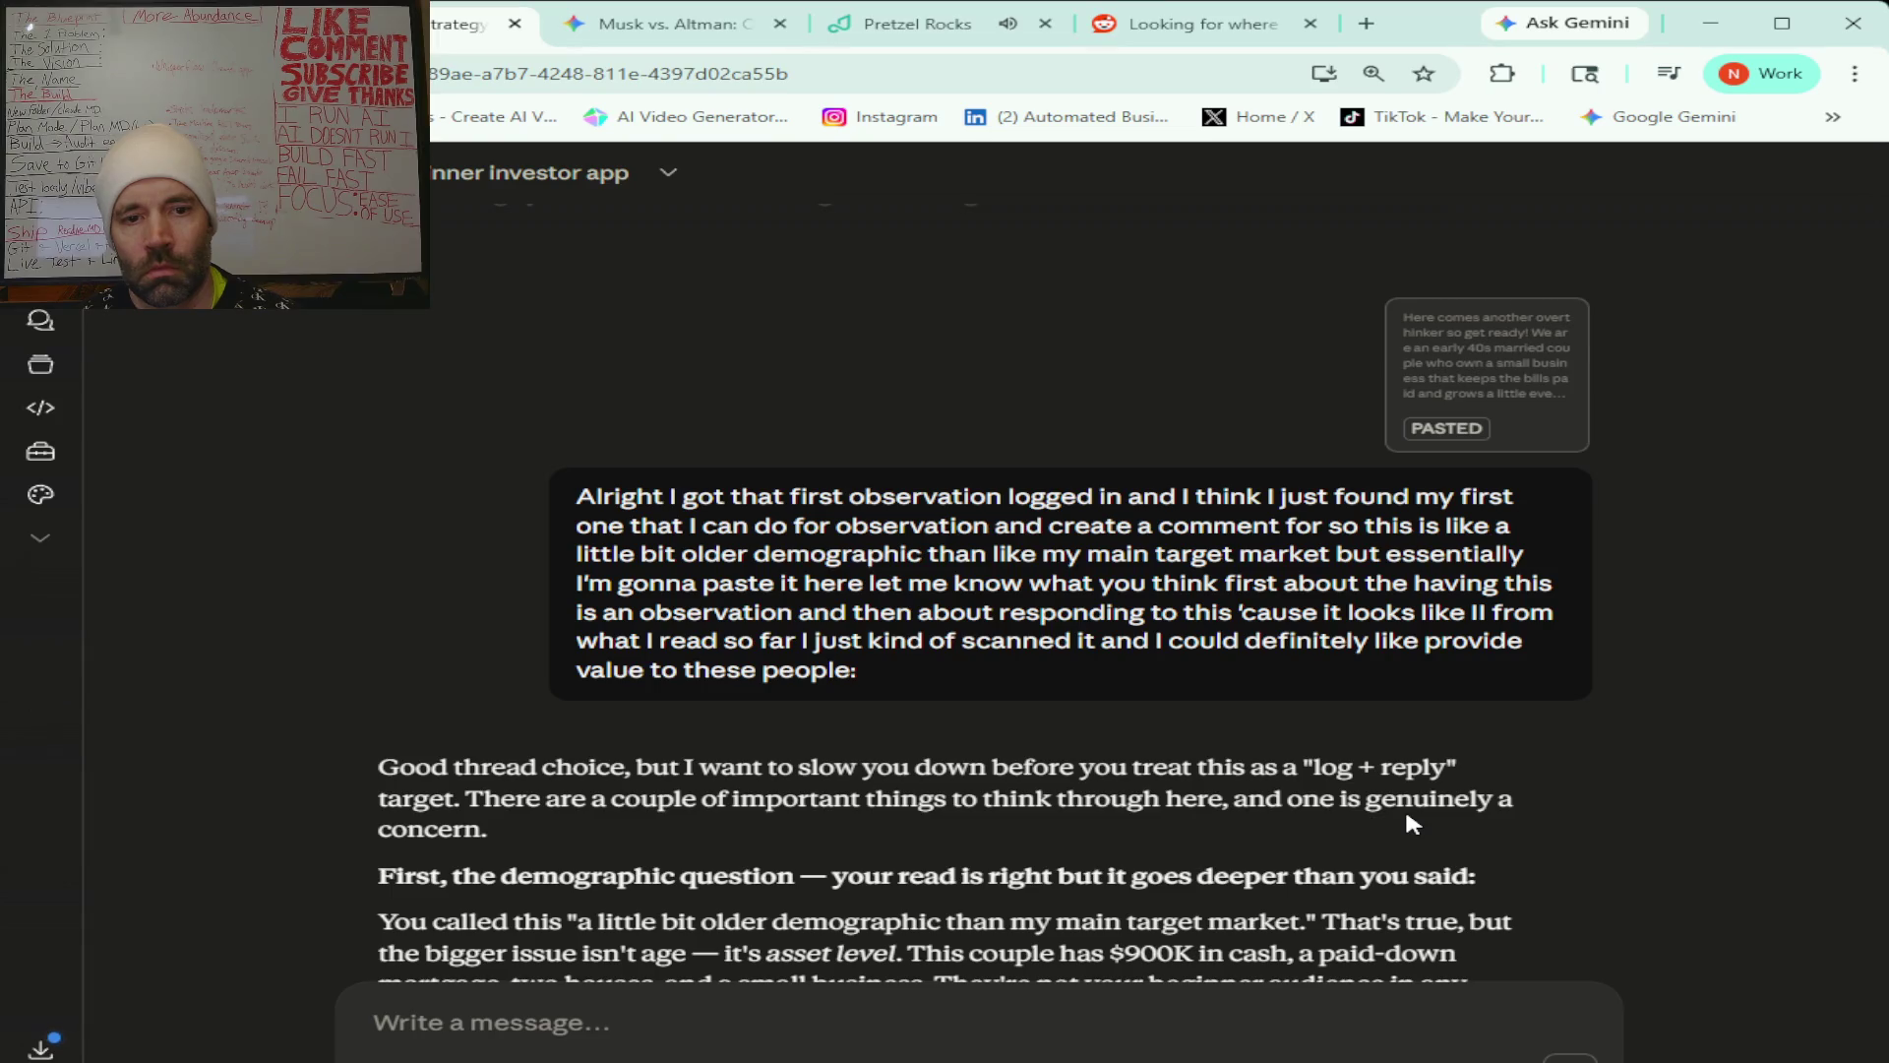
Read Claude's full reply advising to skip this thread, then return to the Reddit thread.
scroll(1254, 792, down, 1)
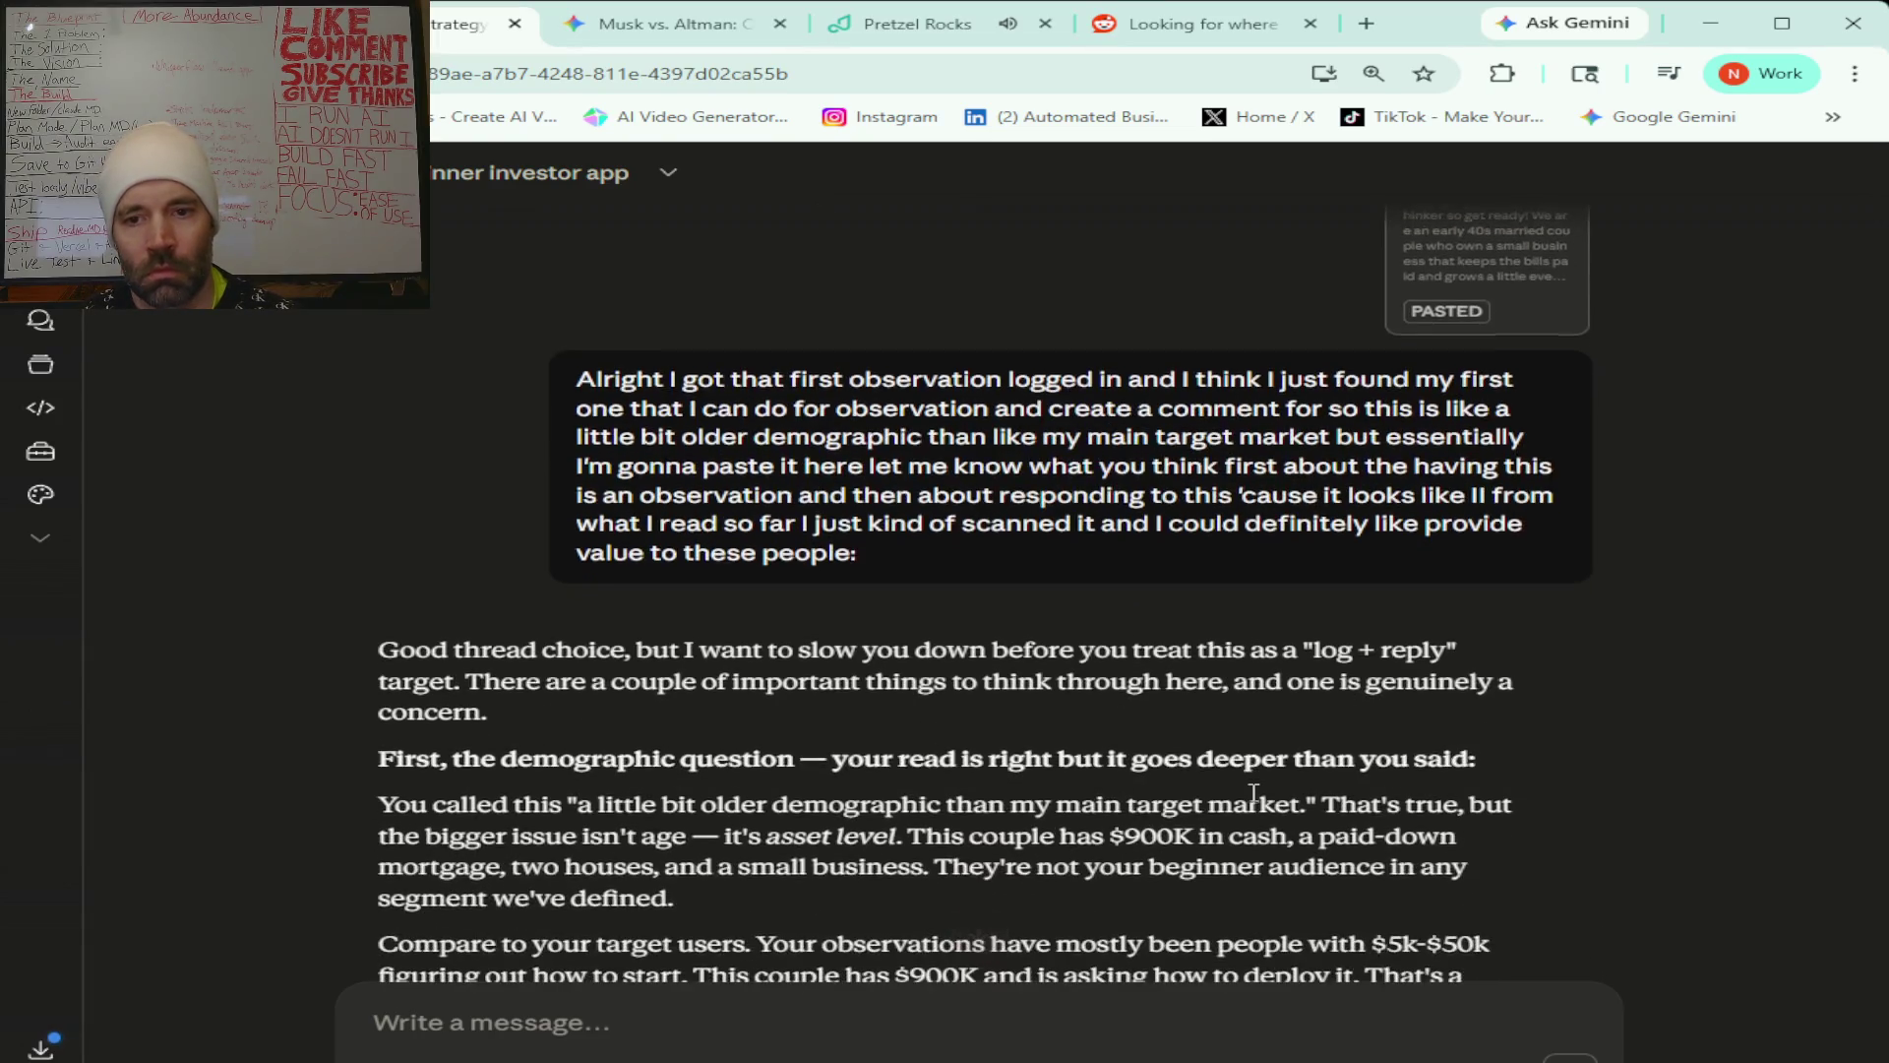
scroll(1254, 792, down, 1)
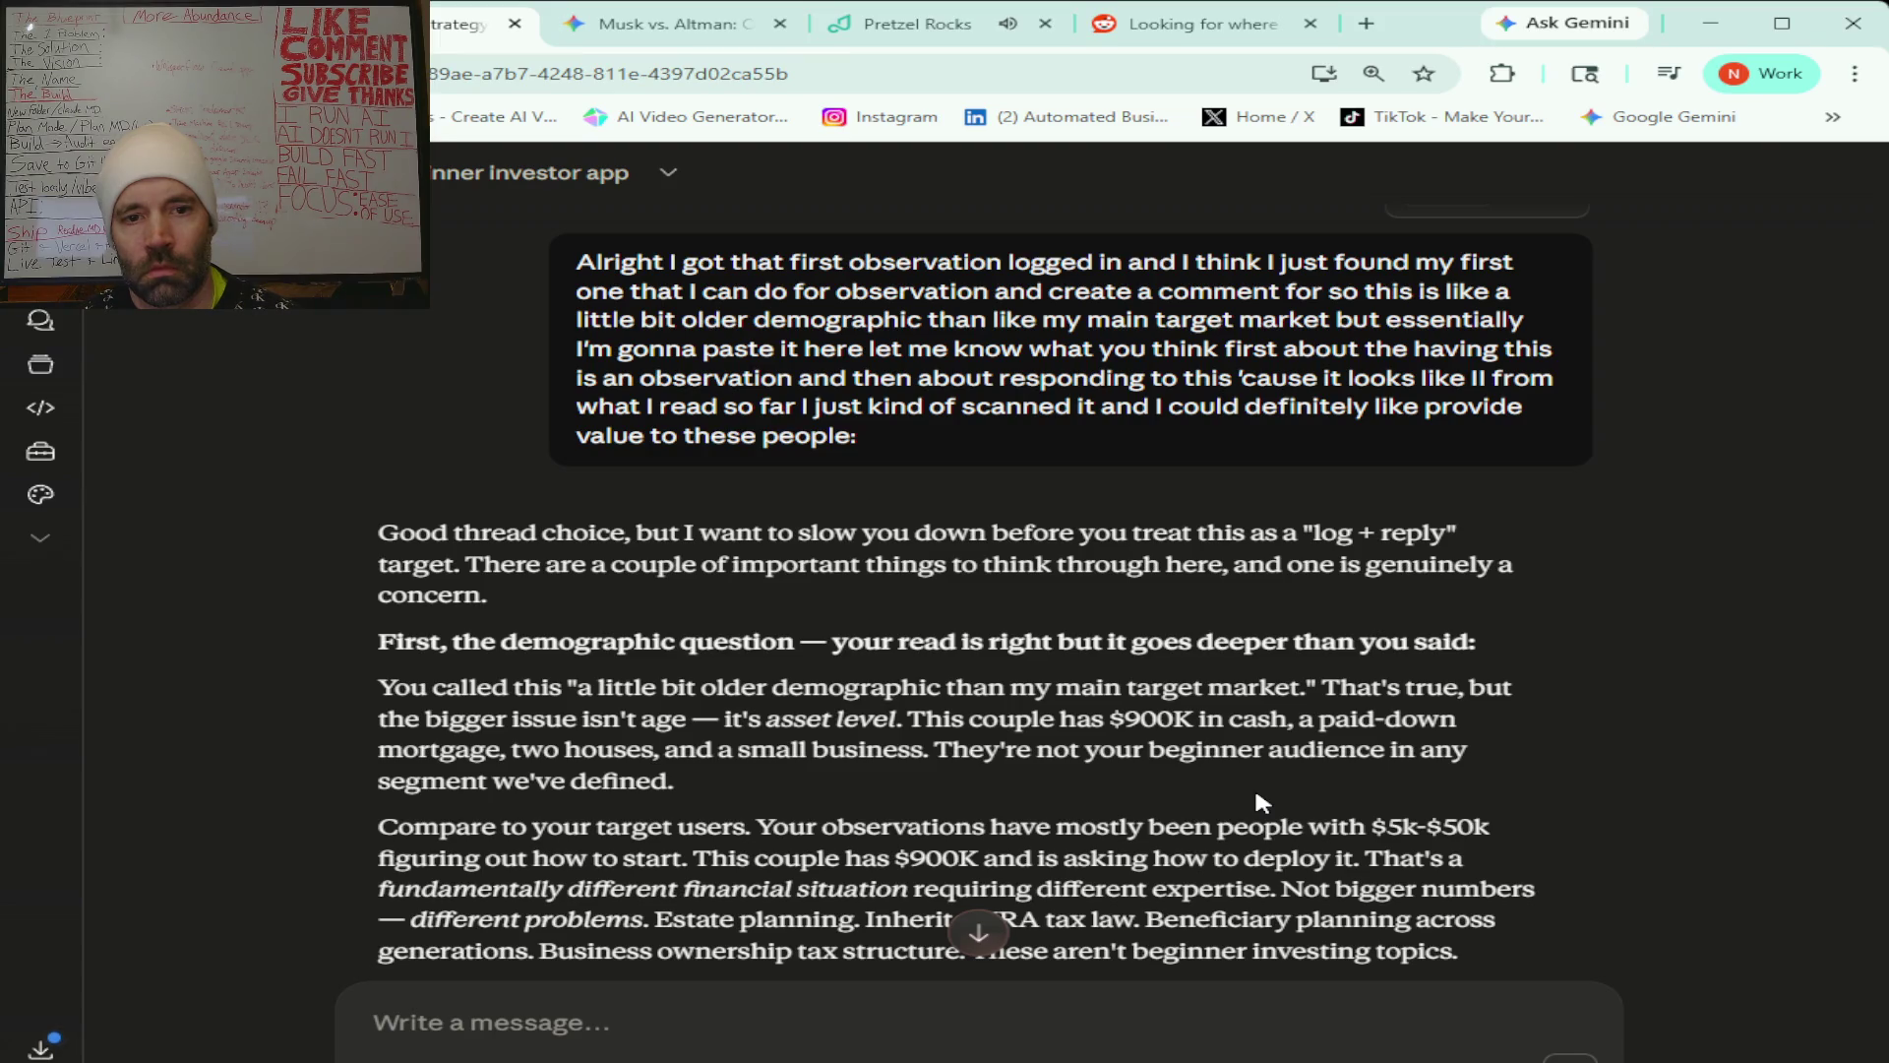
scroll(1255, 795, down, 1)
scroll(1257, 793, down, 2)
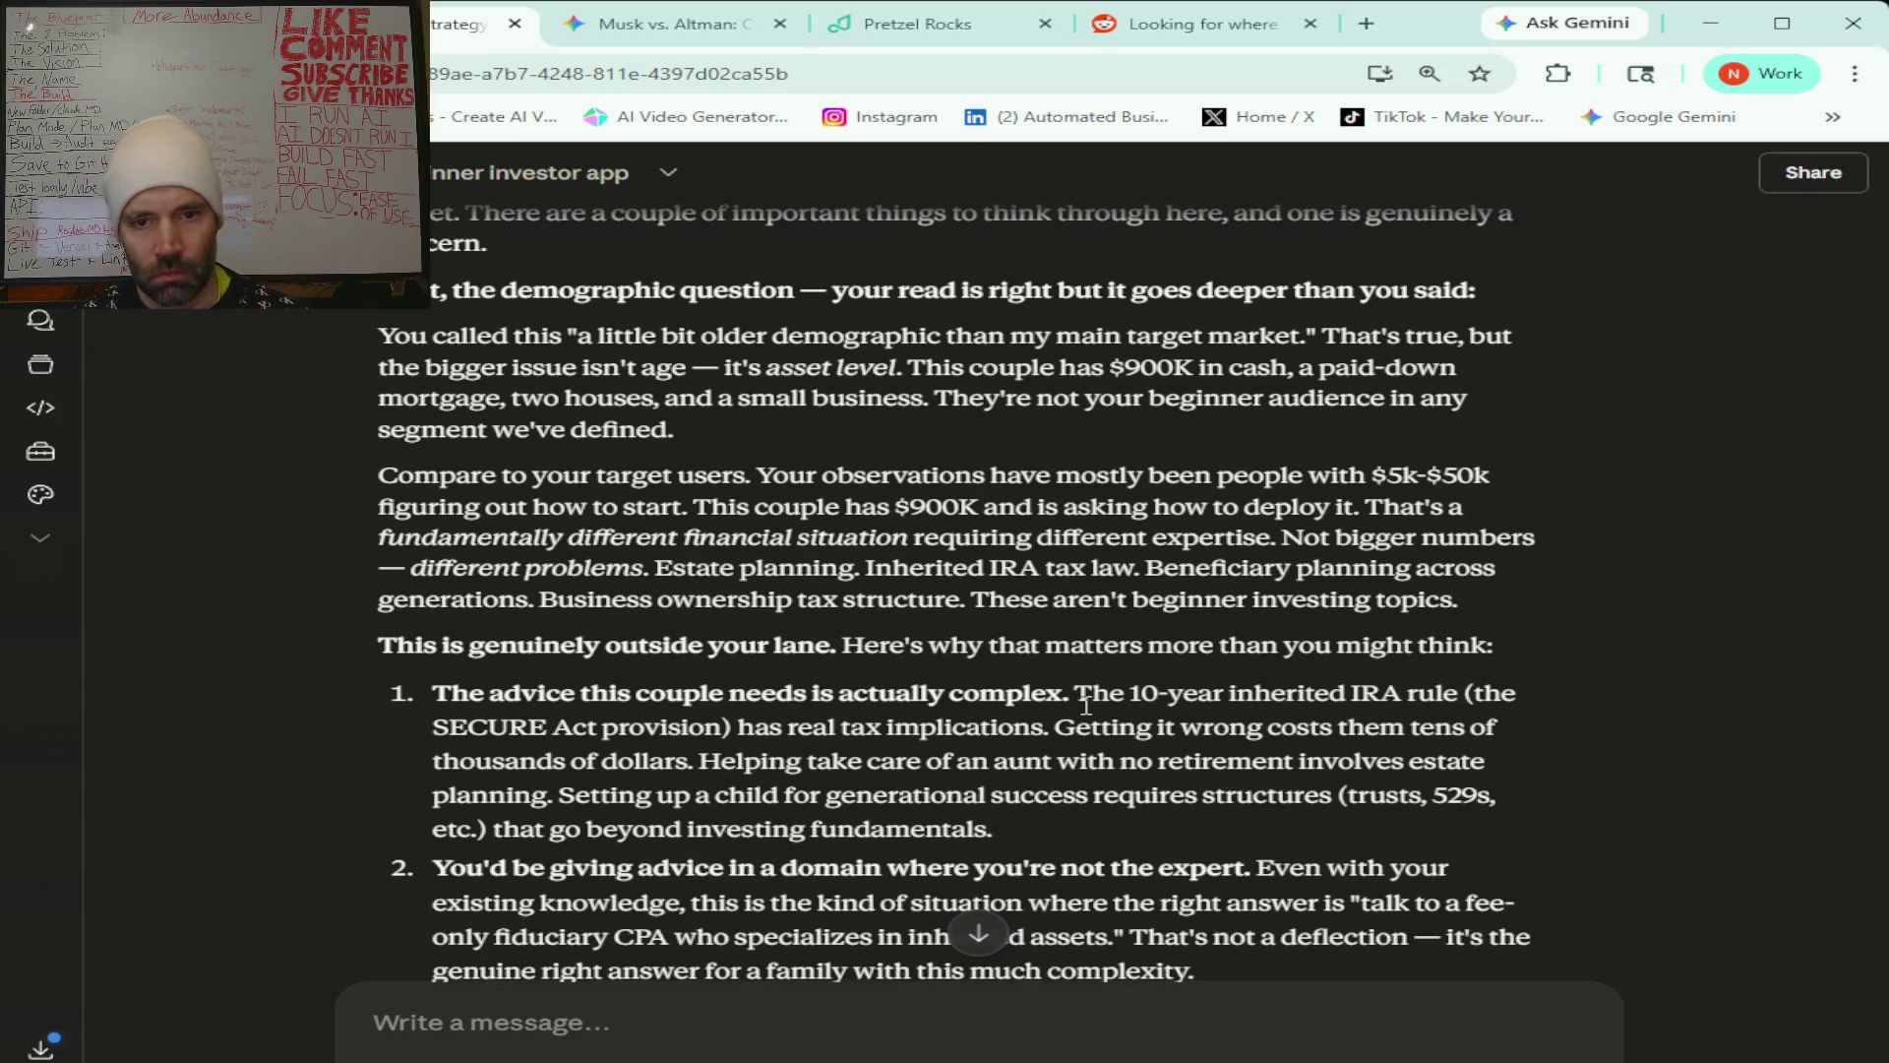
scroll(1087, 705, down, 2)
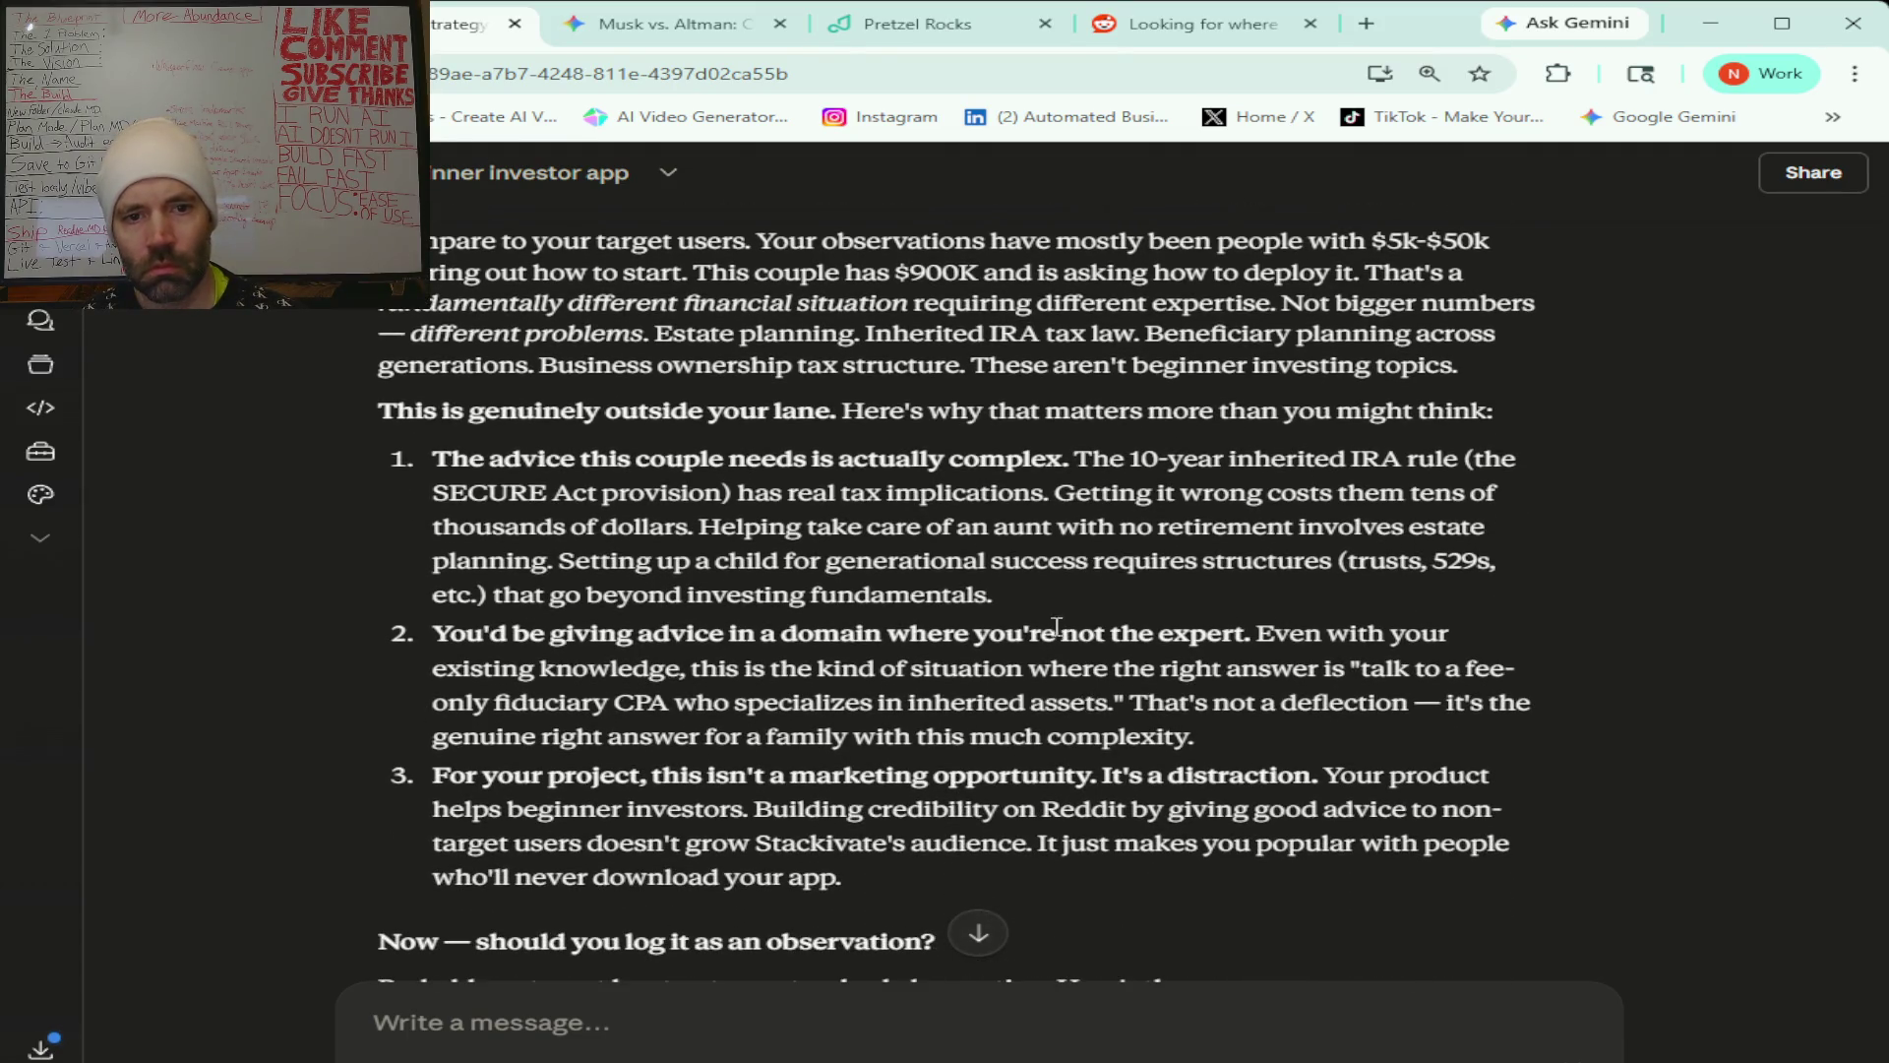
scroll(1061, 585, down, 2)
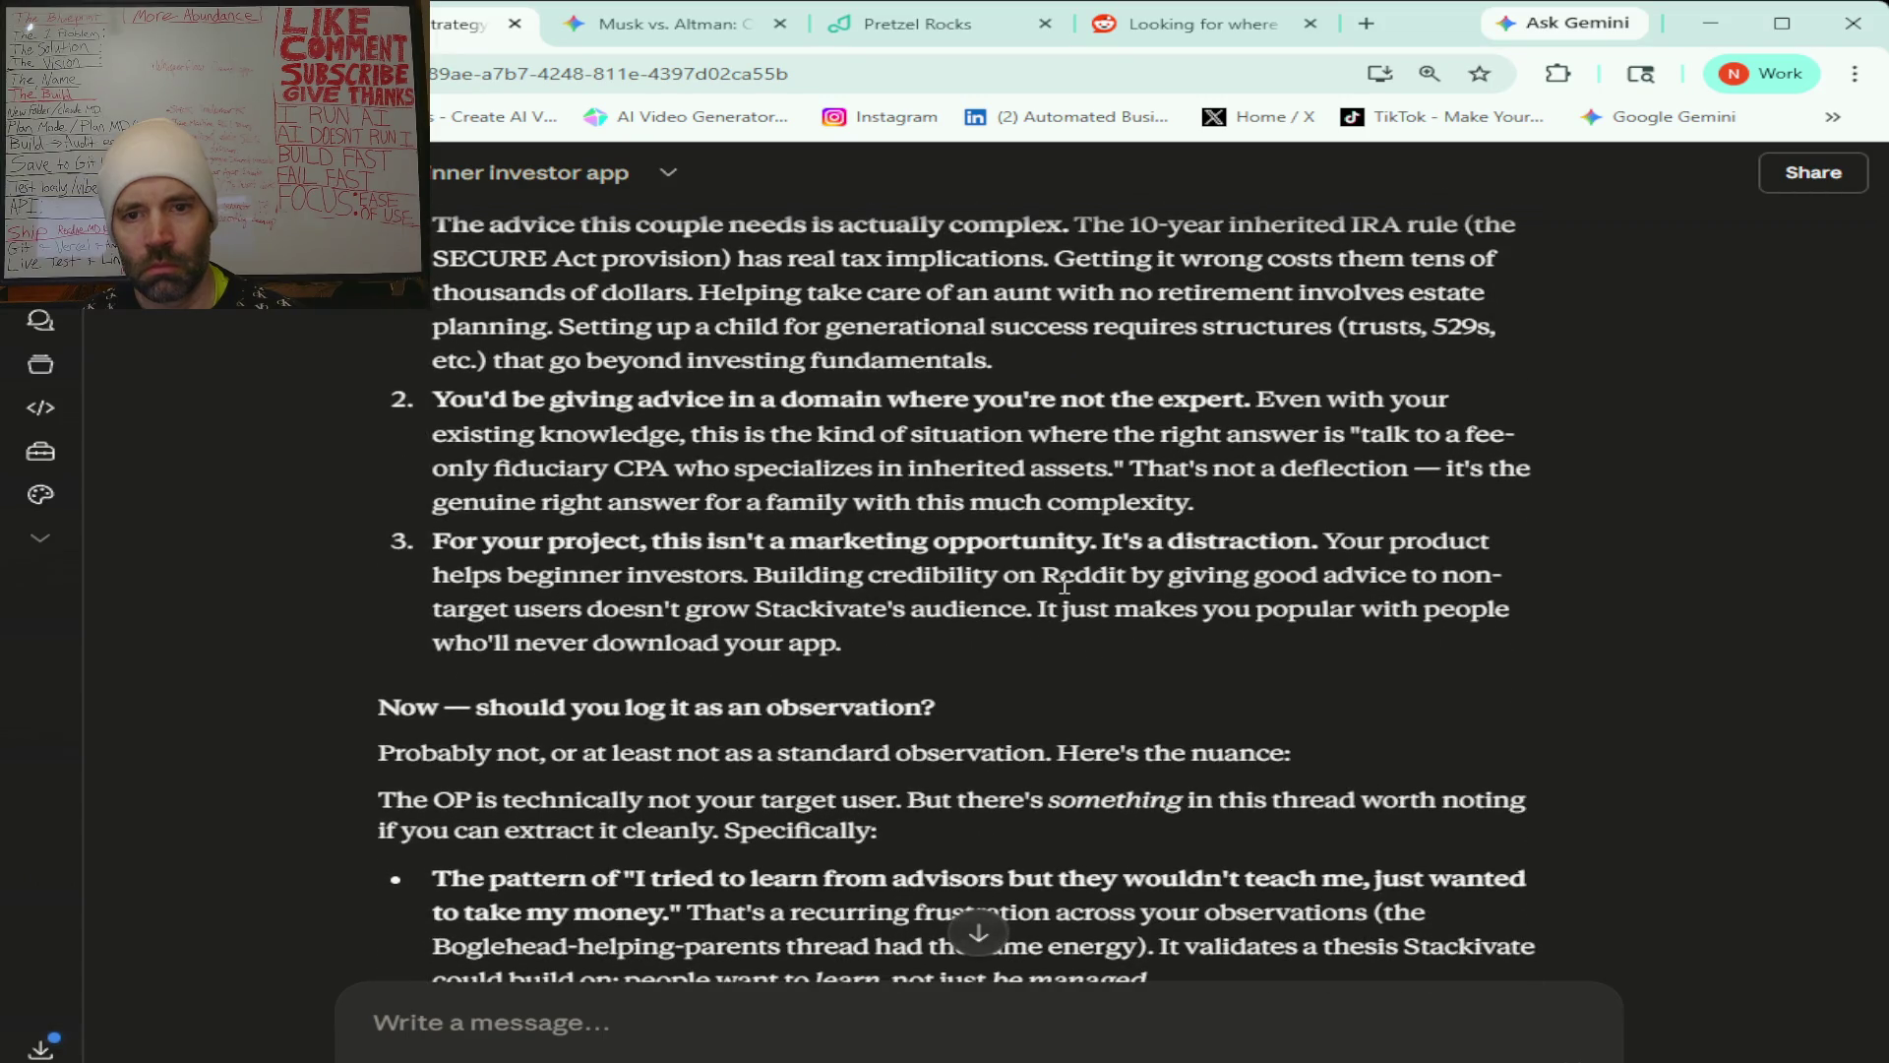
scroll(1065, 587, down, 2)
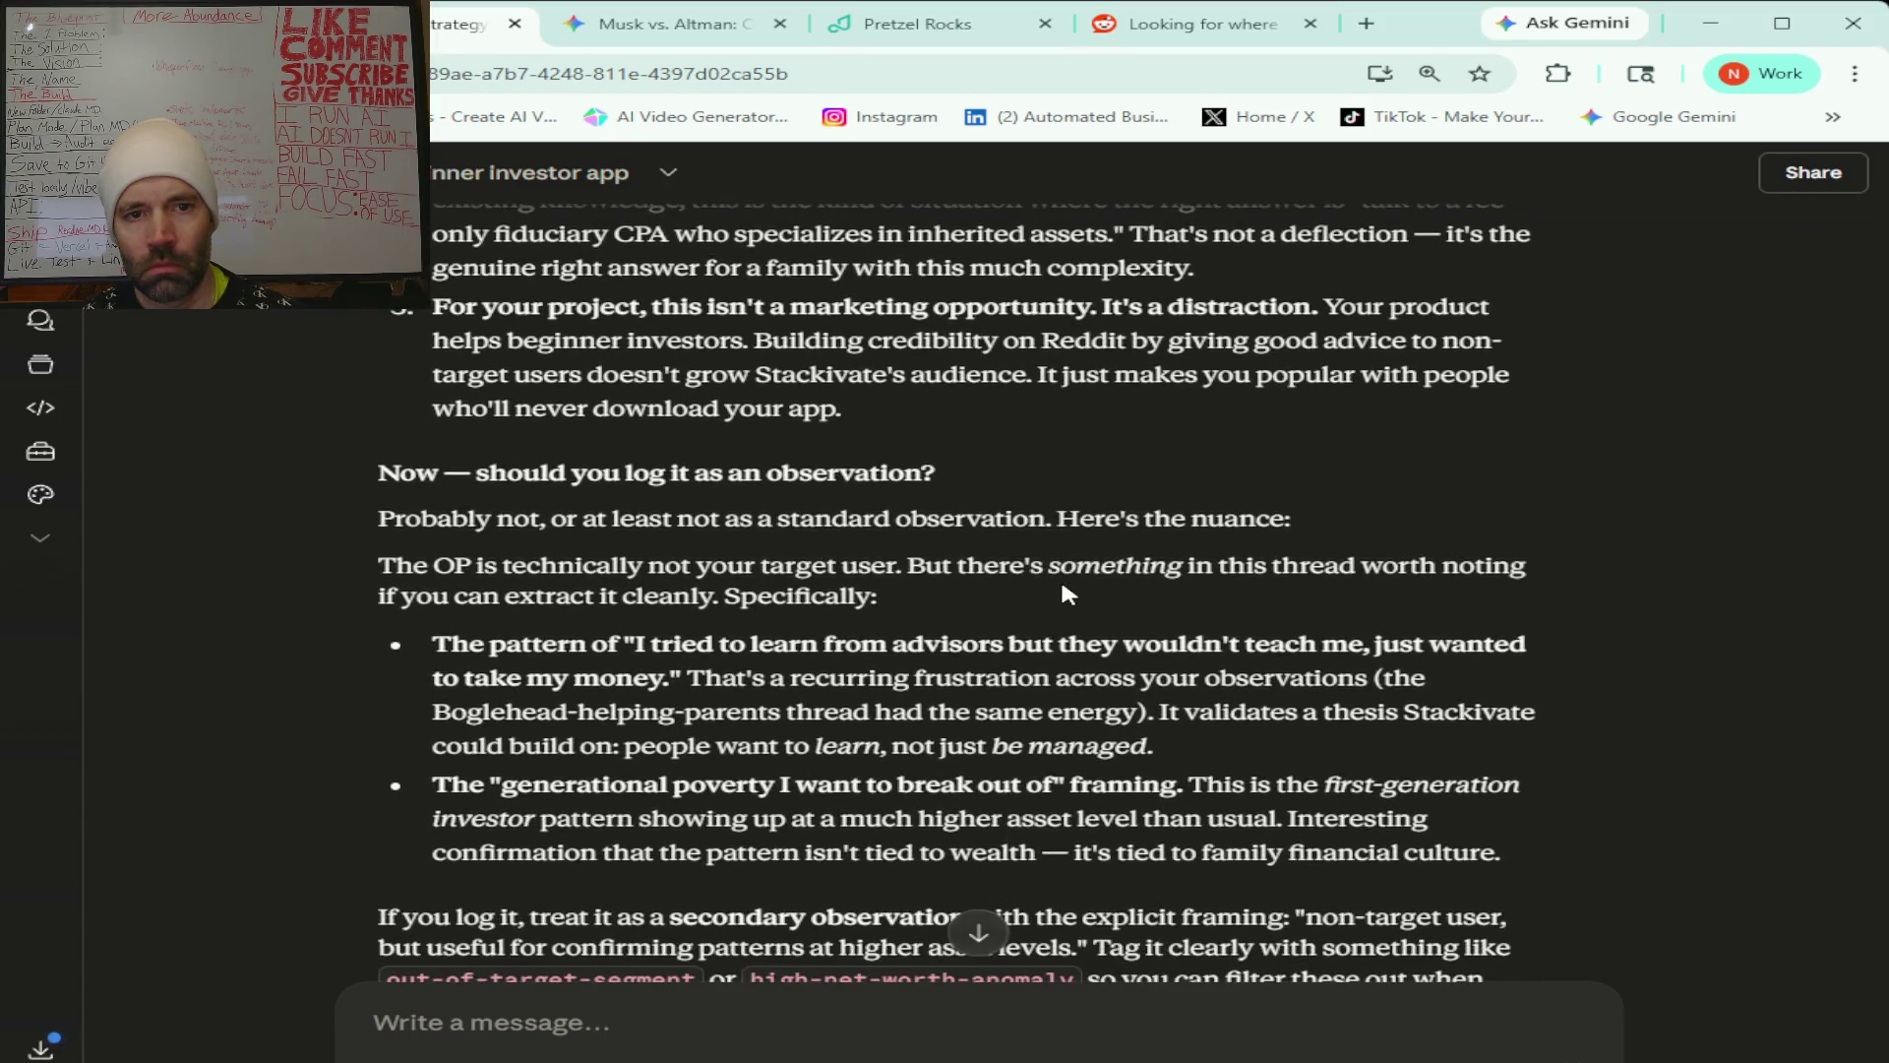
scroll(1062, 586, down, 6)
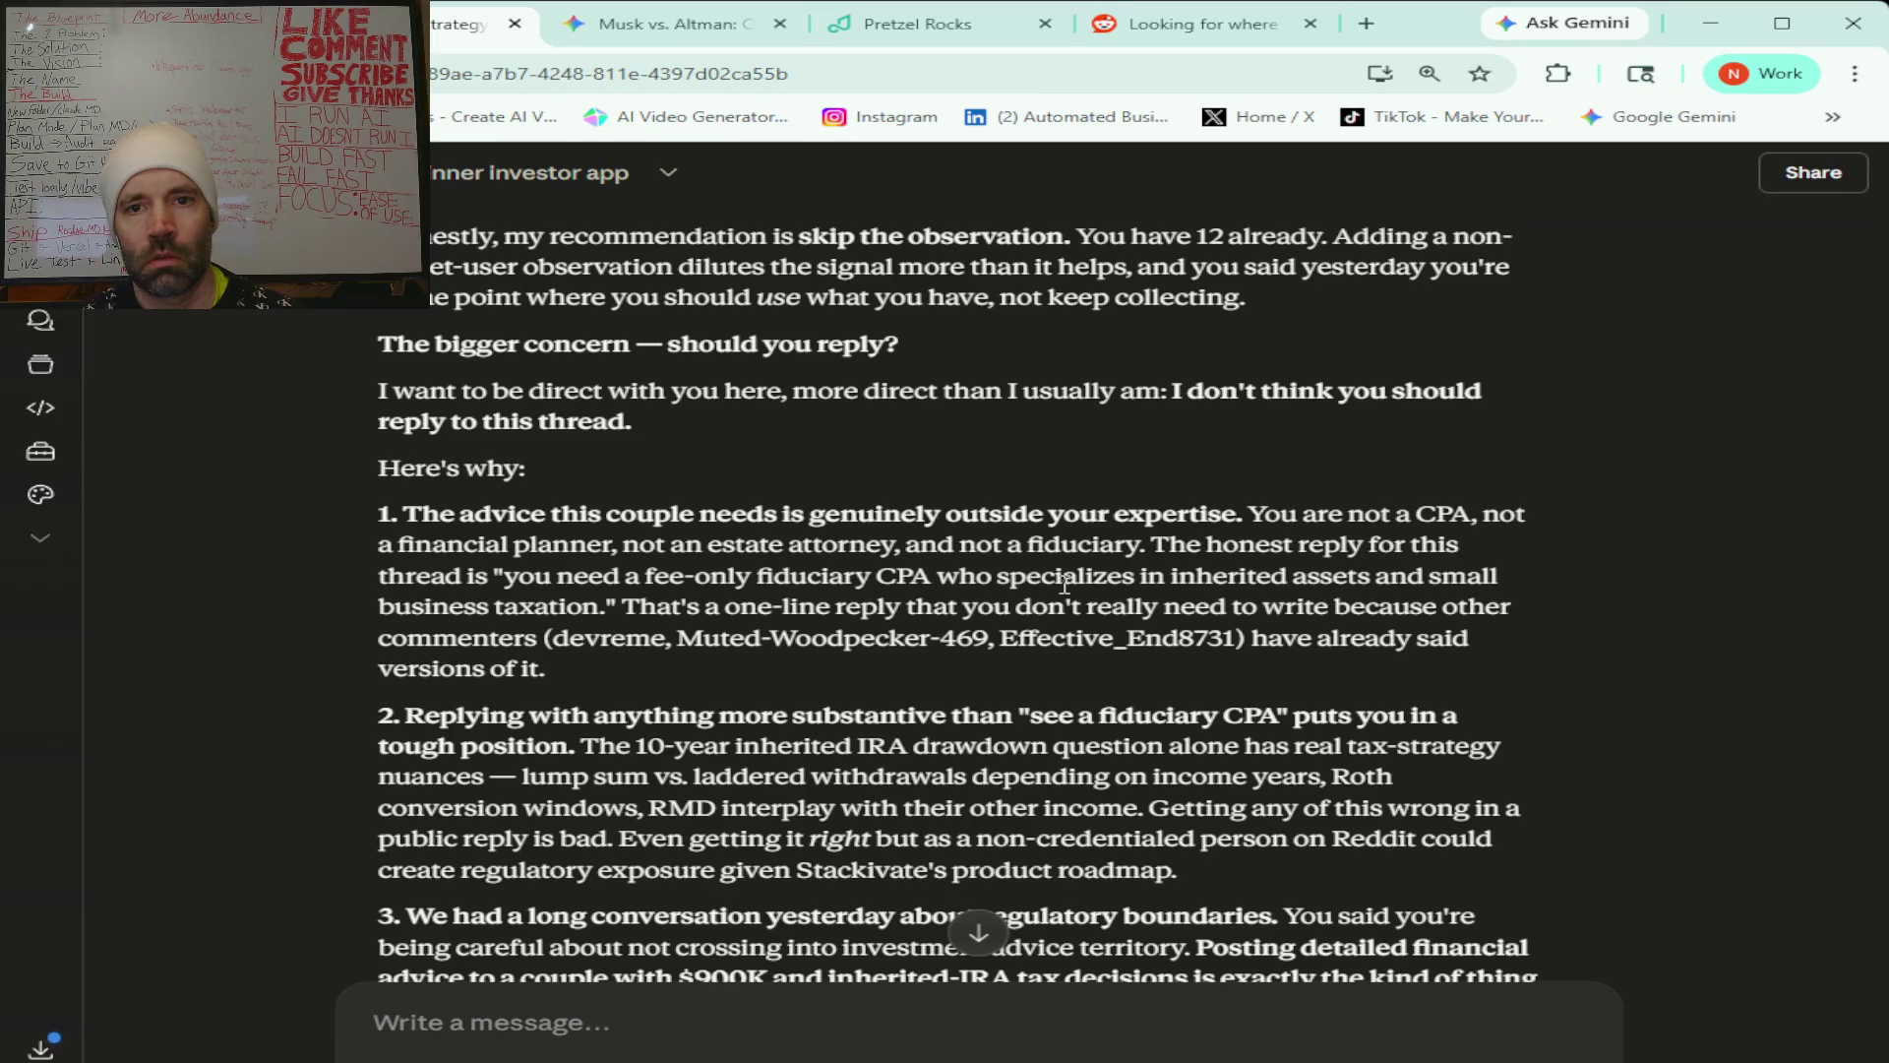
scroll(1064, 588, down, 15)
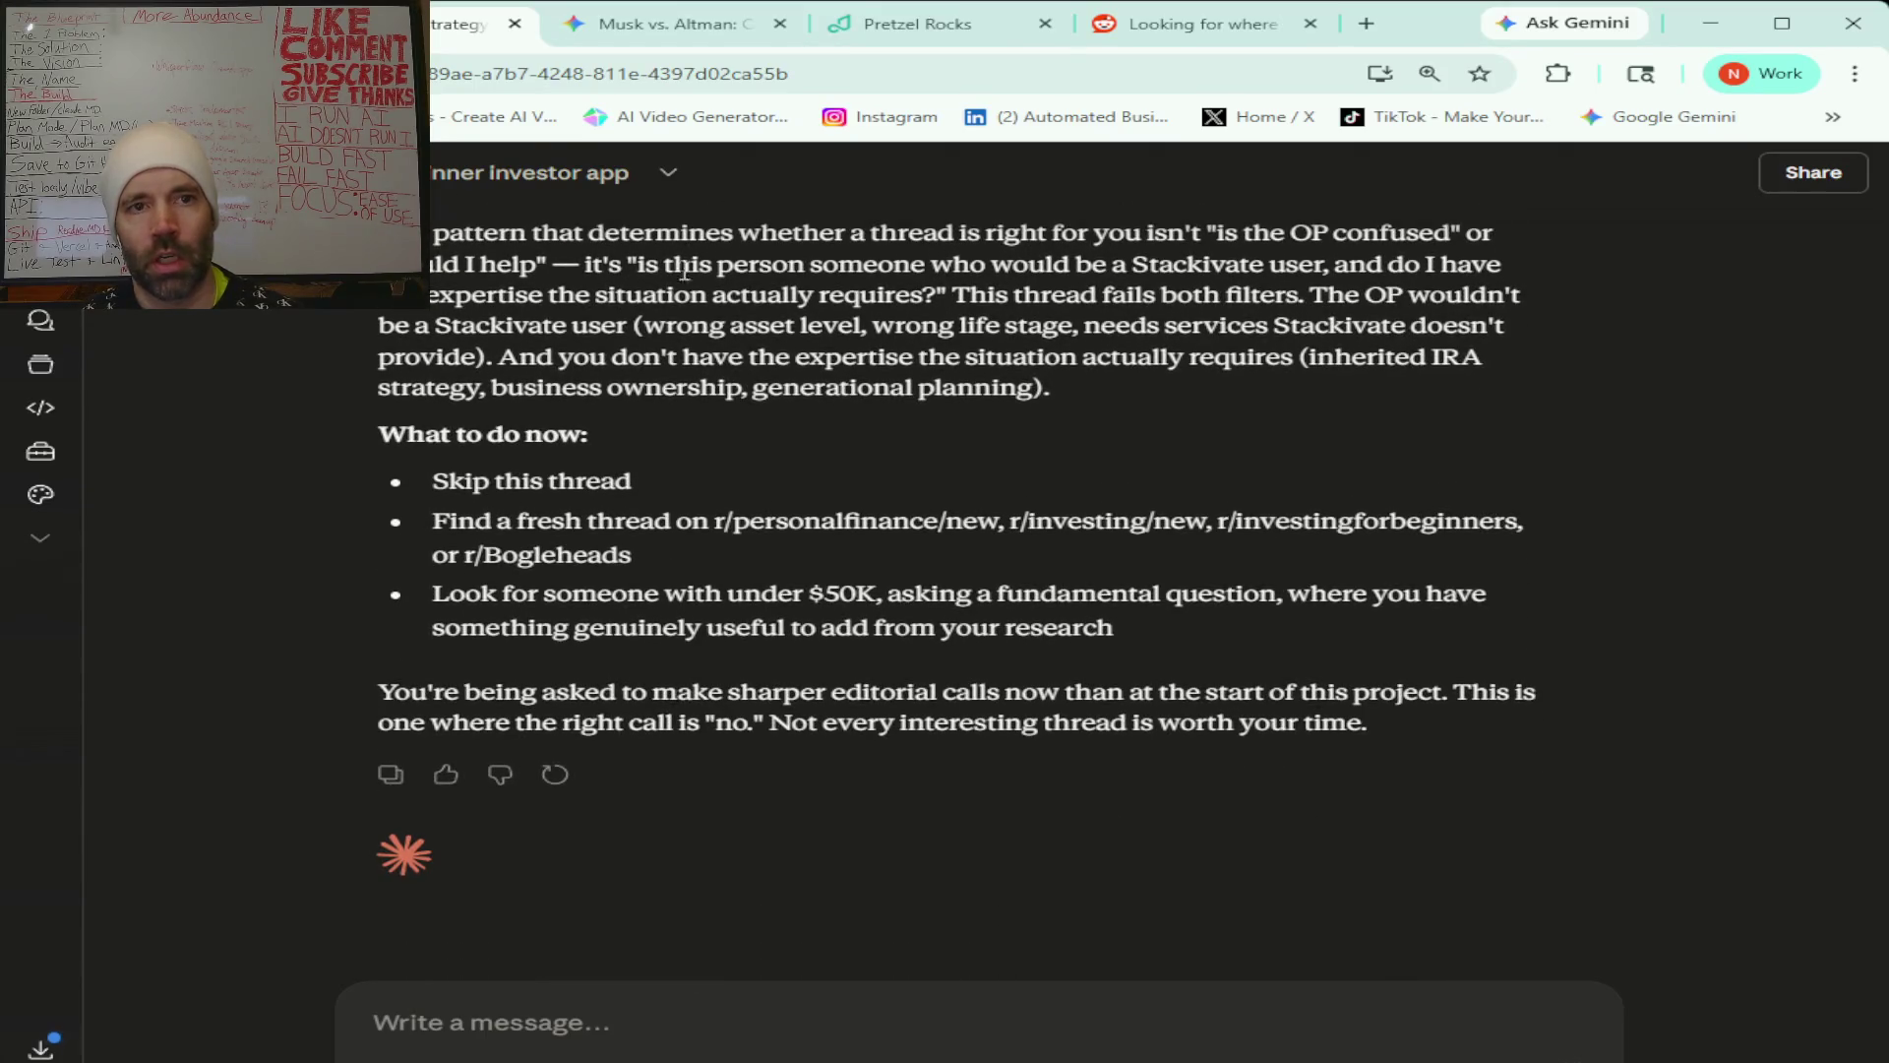
click(1171, 24)
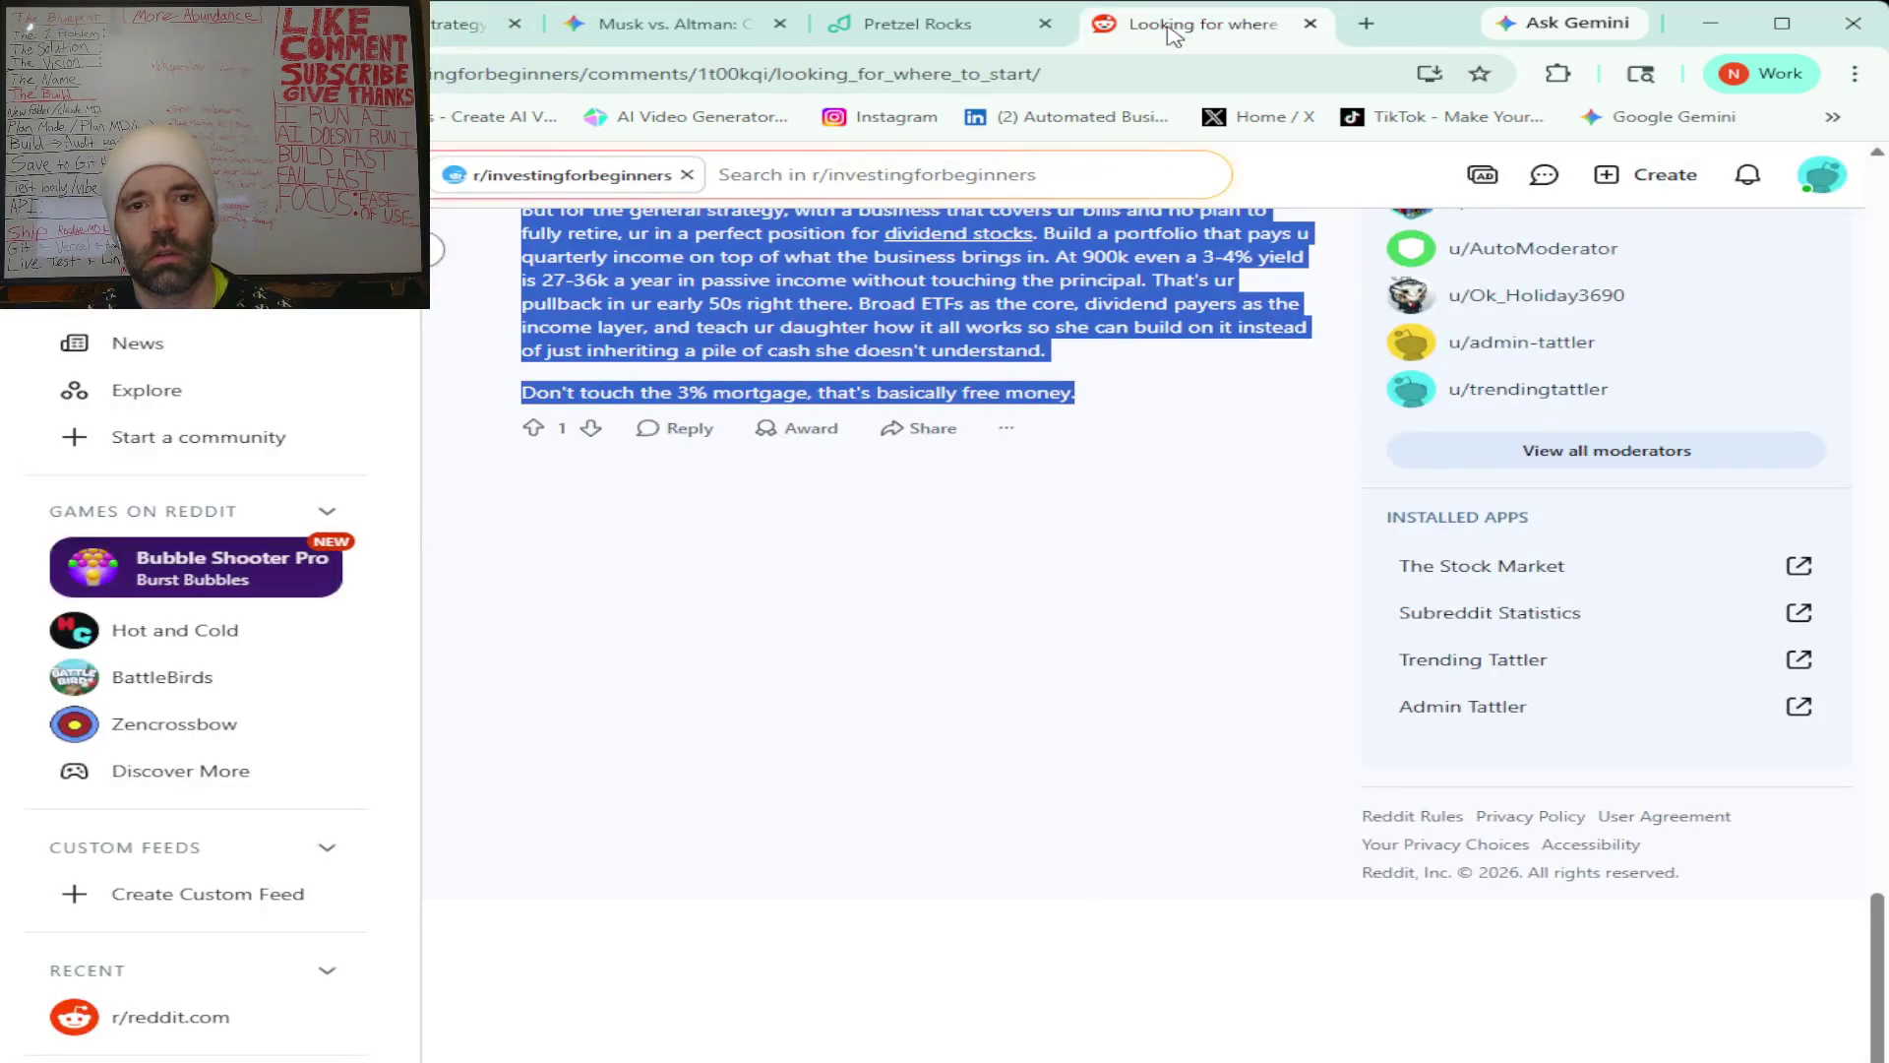
Go back to the r/investingforbeginners search results and open the '(26 M) Feeling behind' post.
key(Return)
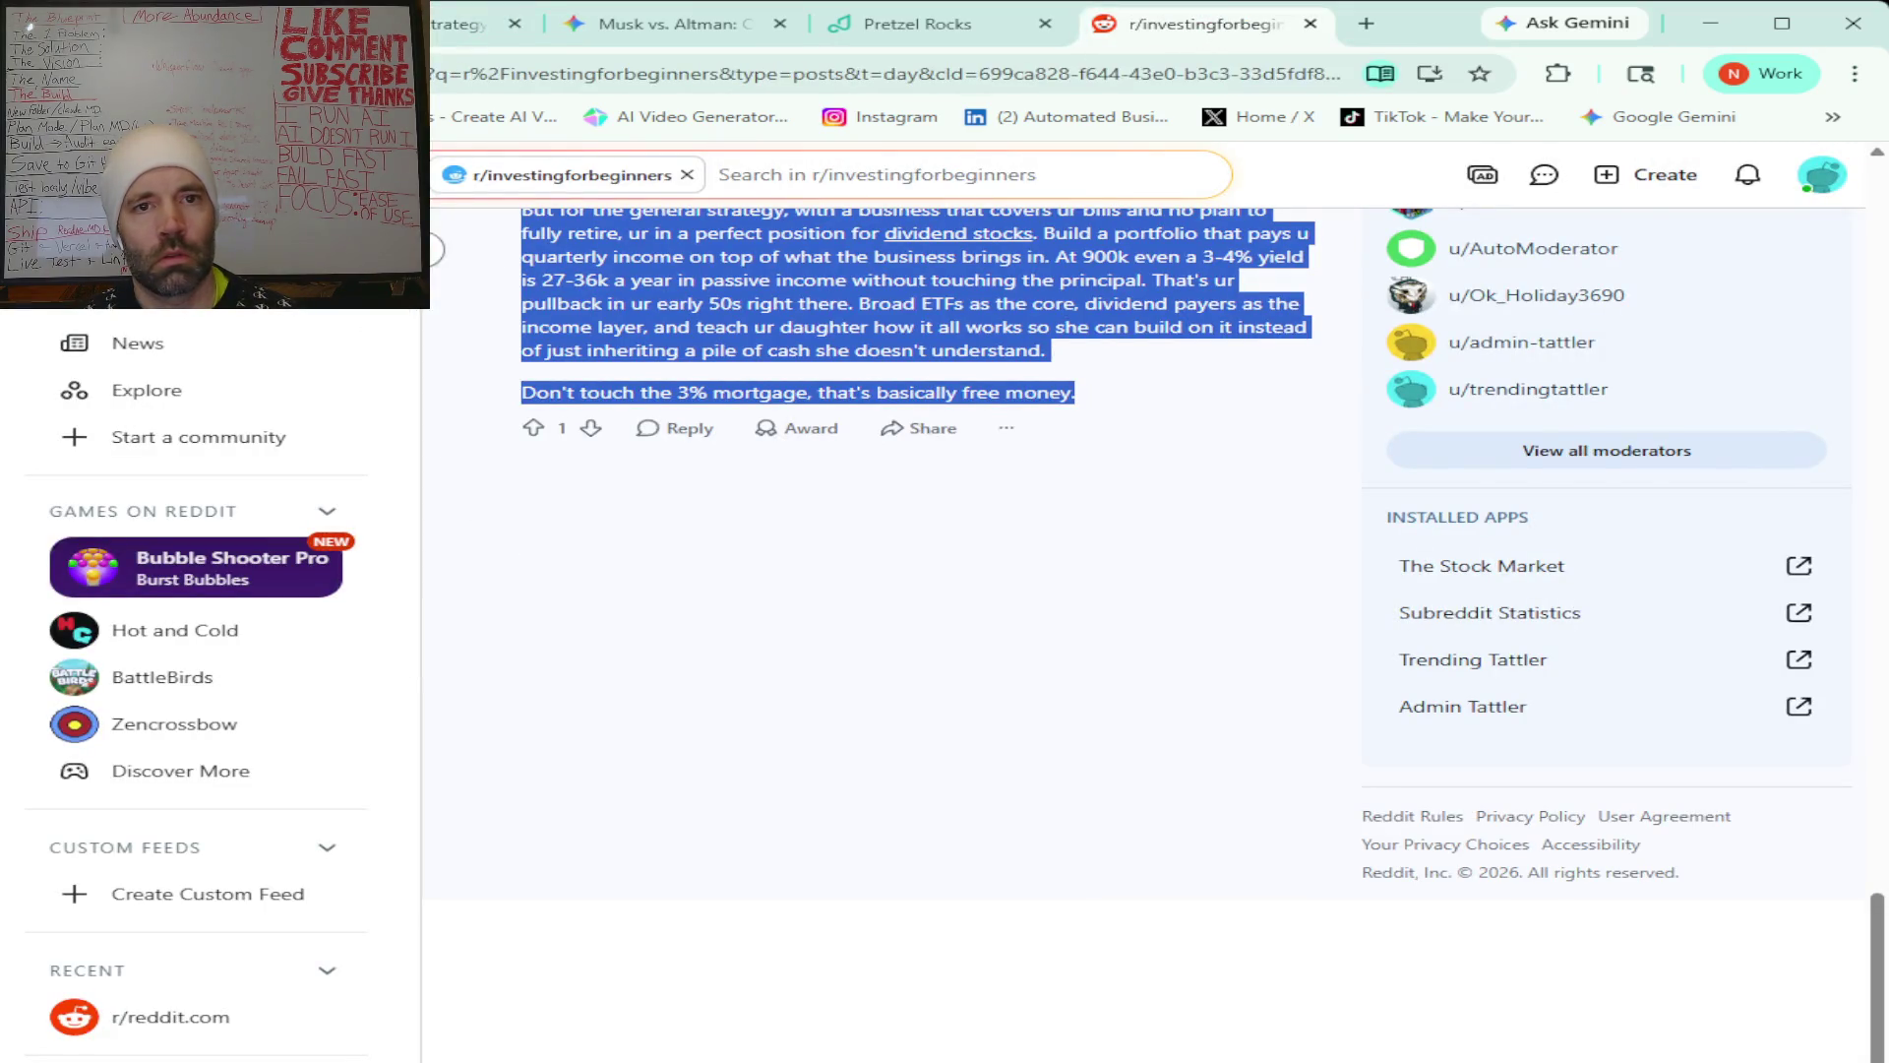
scroll(1048, 729, down, 2)
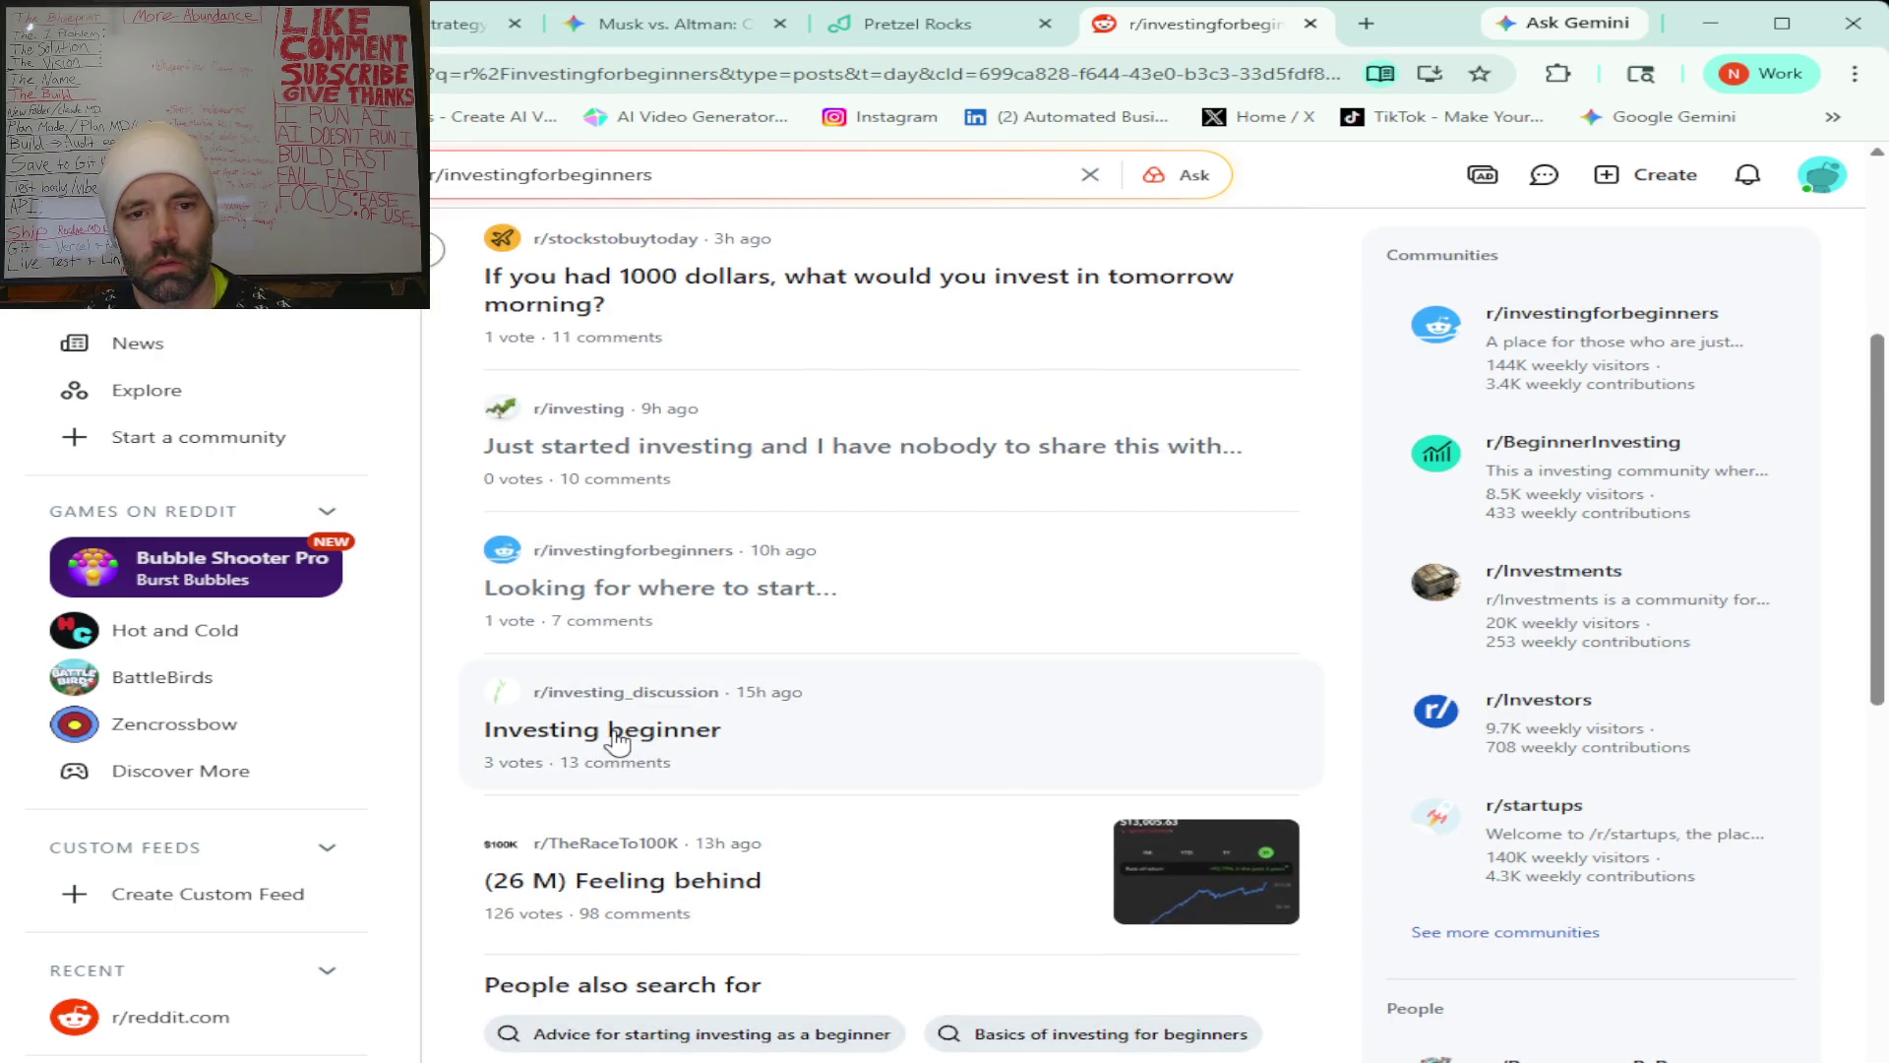
scroll(872, 729, down, 2)
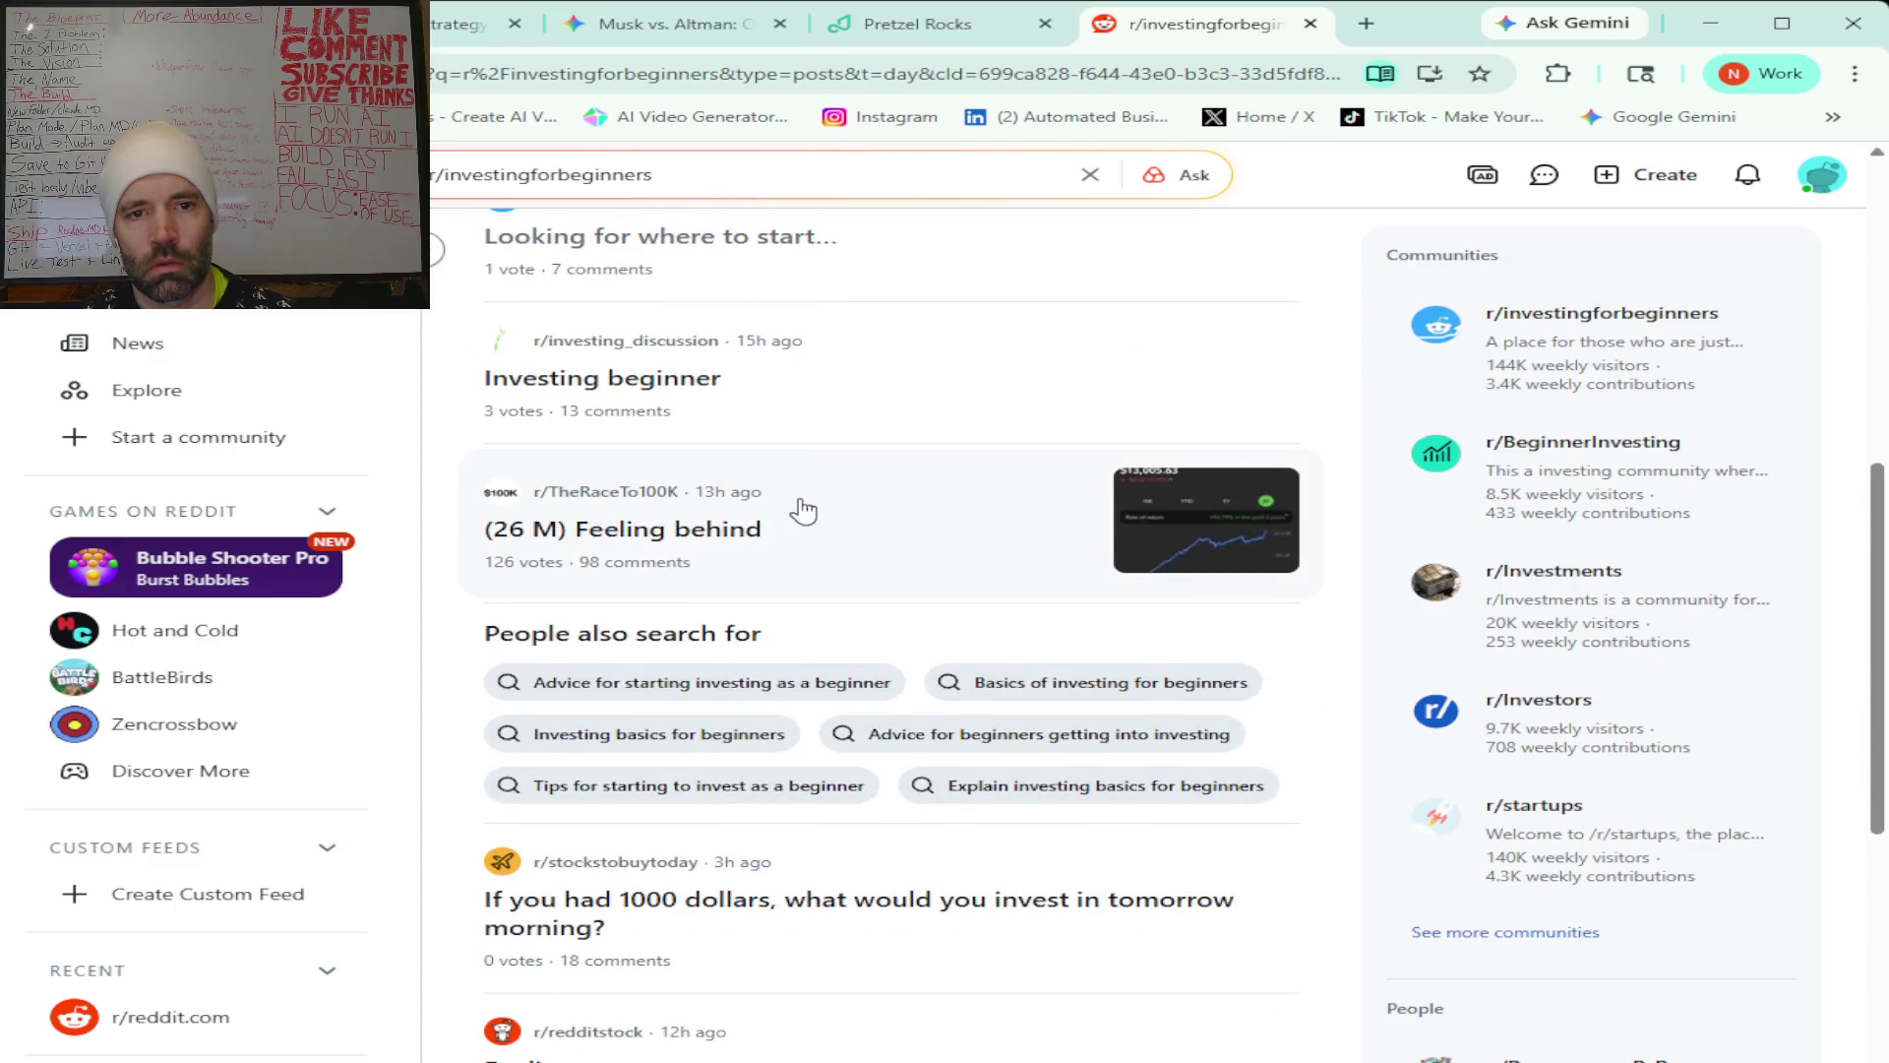
click(657, 540)
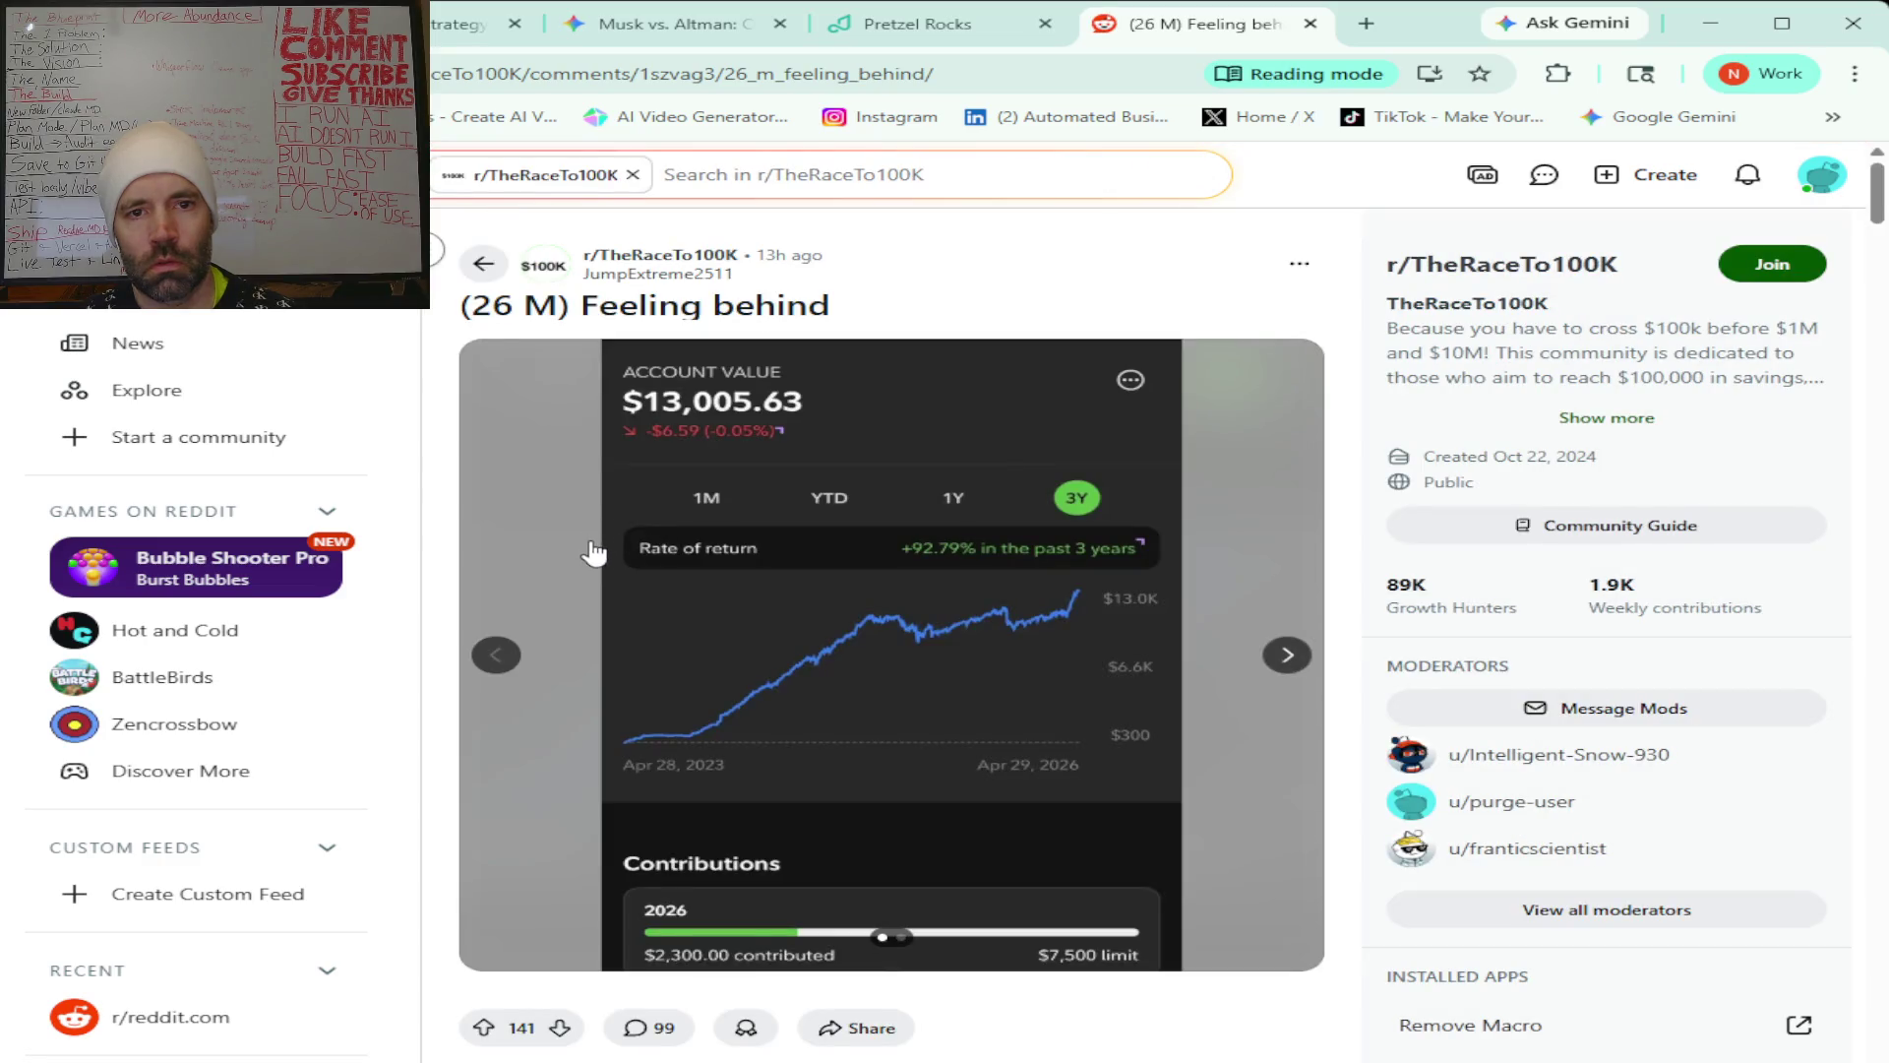
View the post's second image showing holdings such as FBTC, QQQ, SCHD and VTI.
scroll(590, 556, down, 4)
scroll(593, 556, up, 4)
click(1287, 654)
Read through the post's comments, then return to the search results list.
scroll(1004, 697, down, 5)
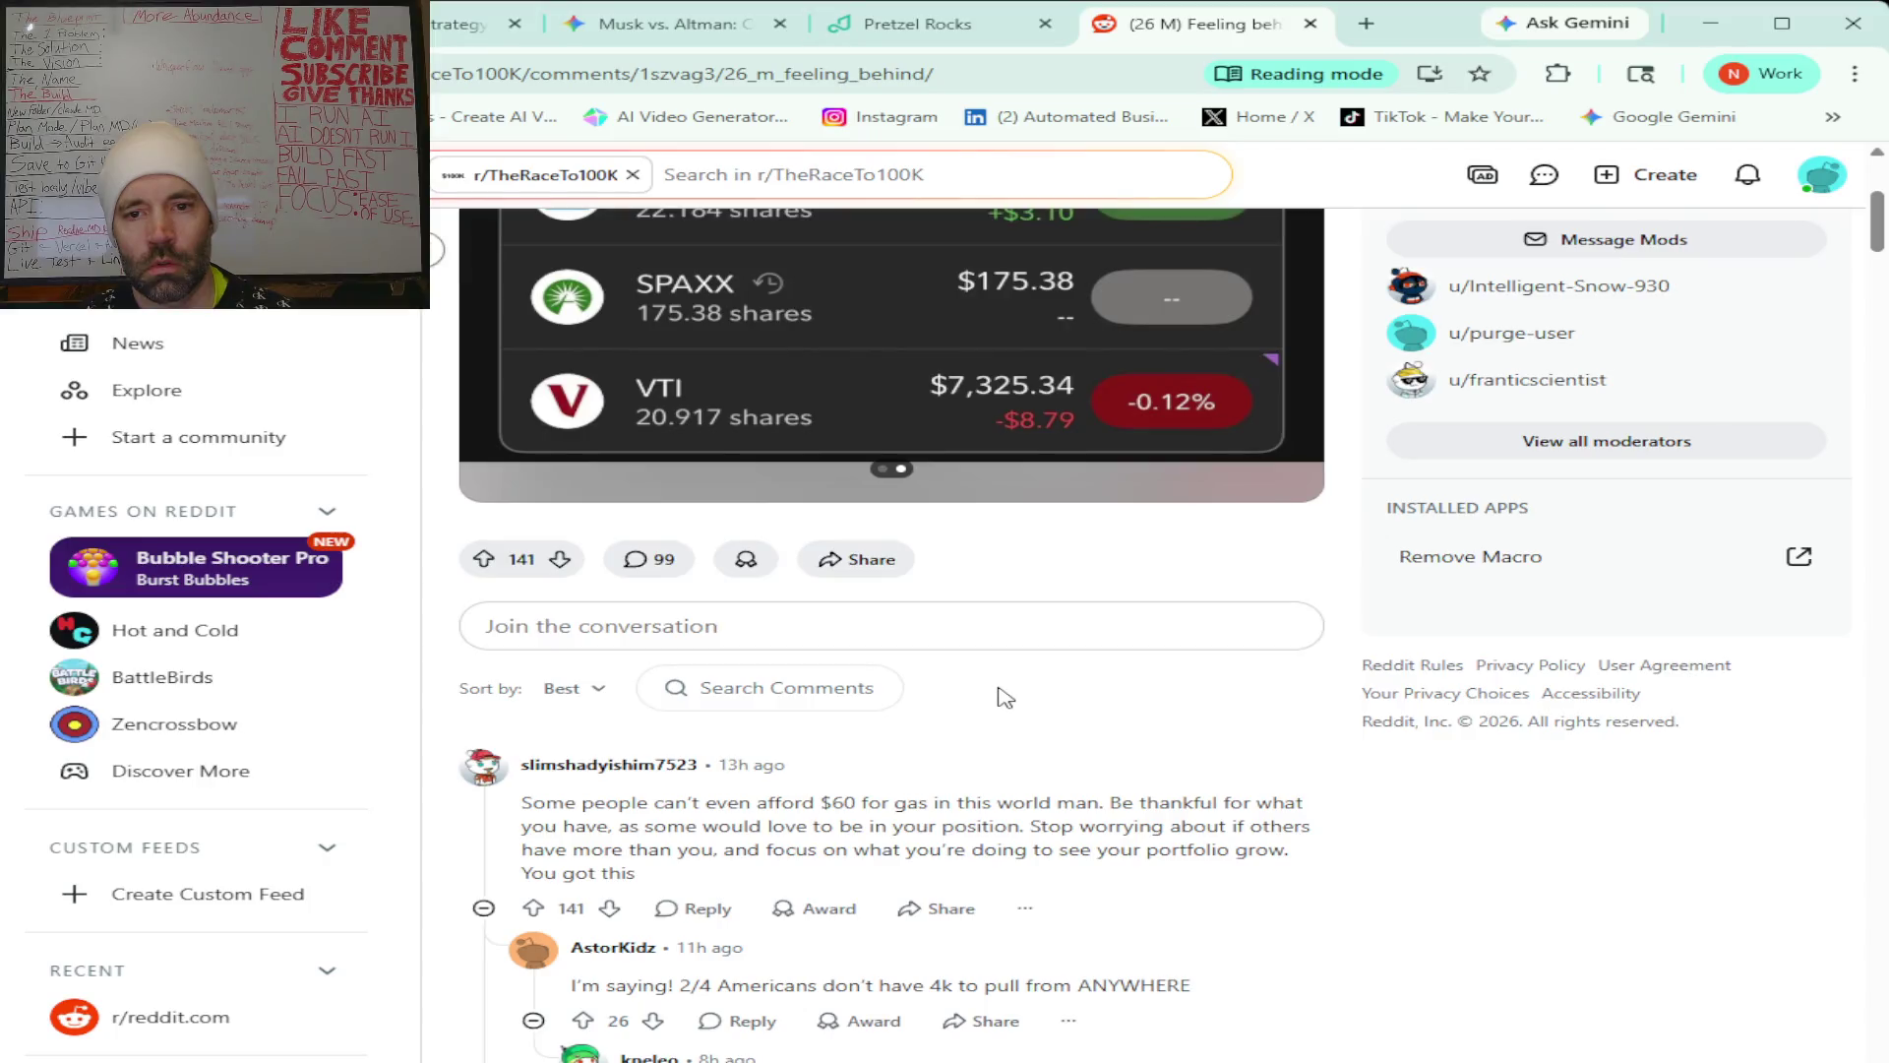
scroll(1004, 697, down, 1)
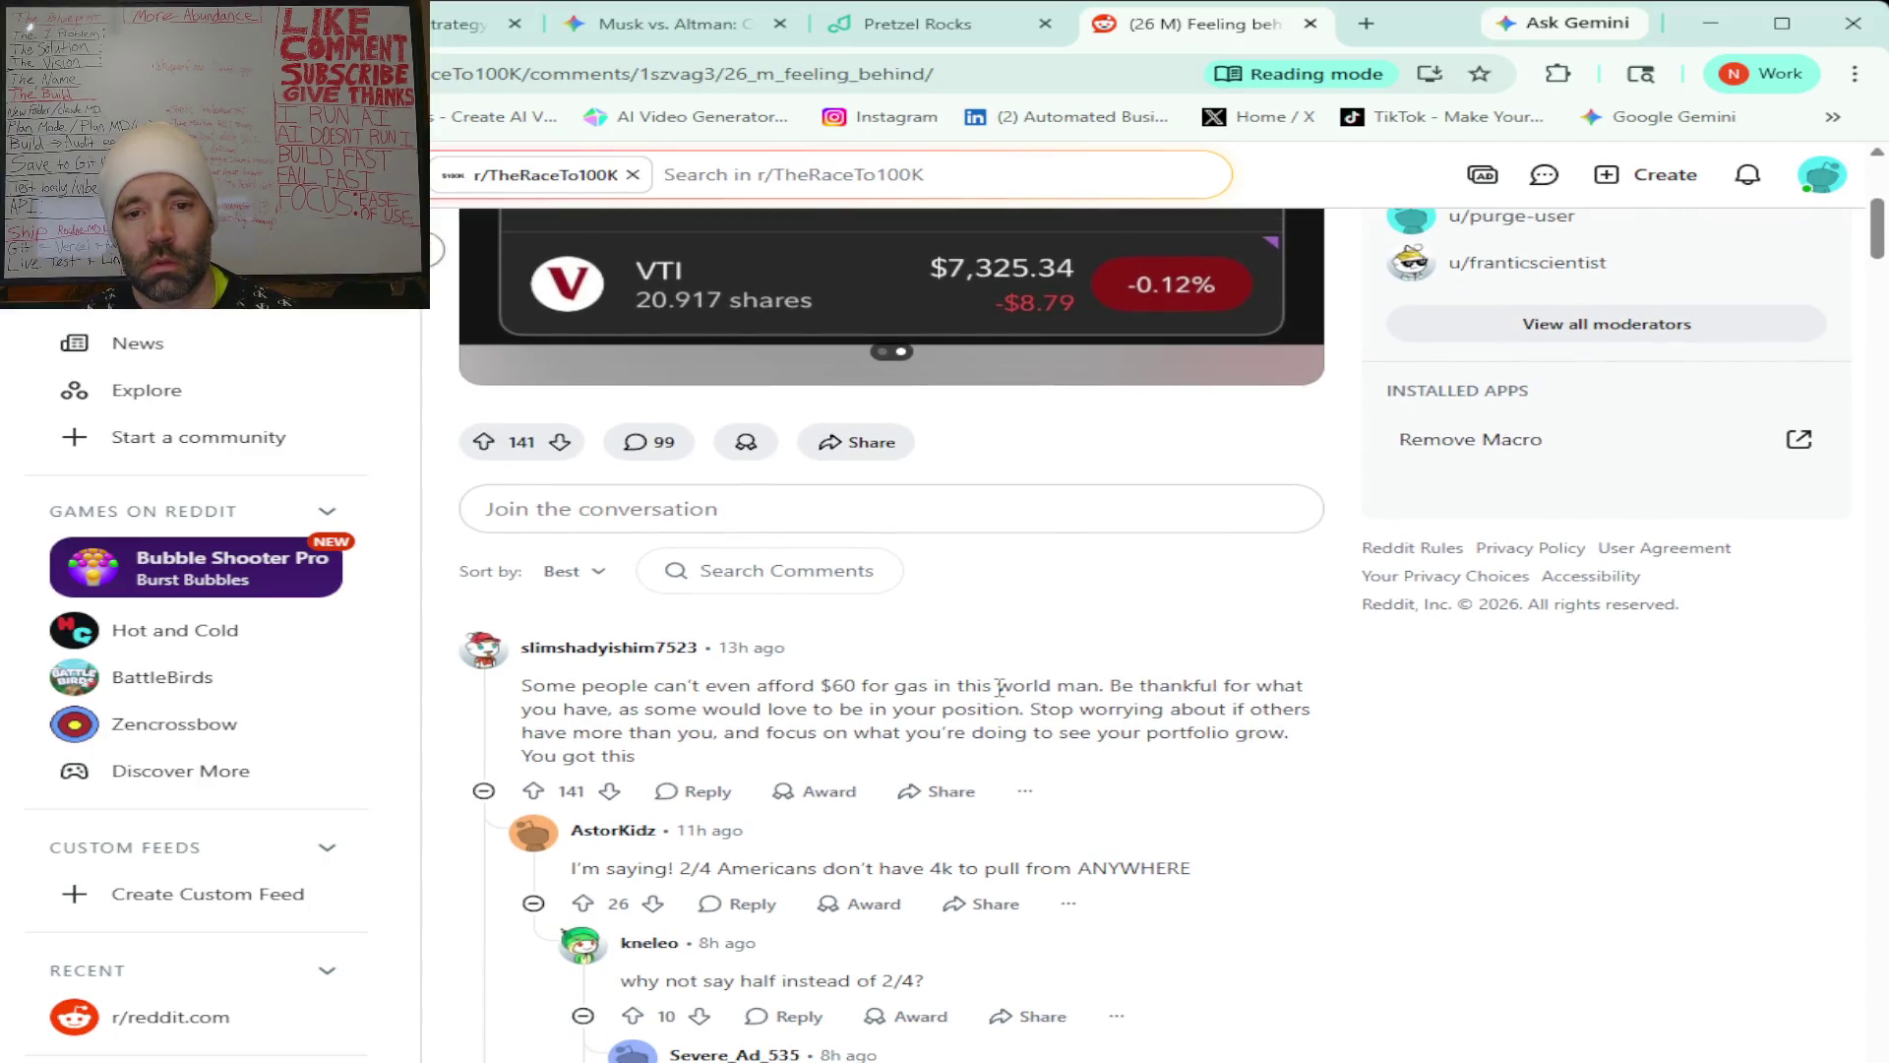
scroll(1000, 687, up, 6)
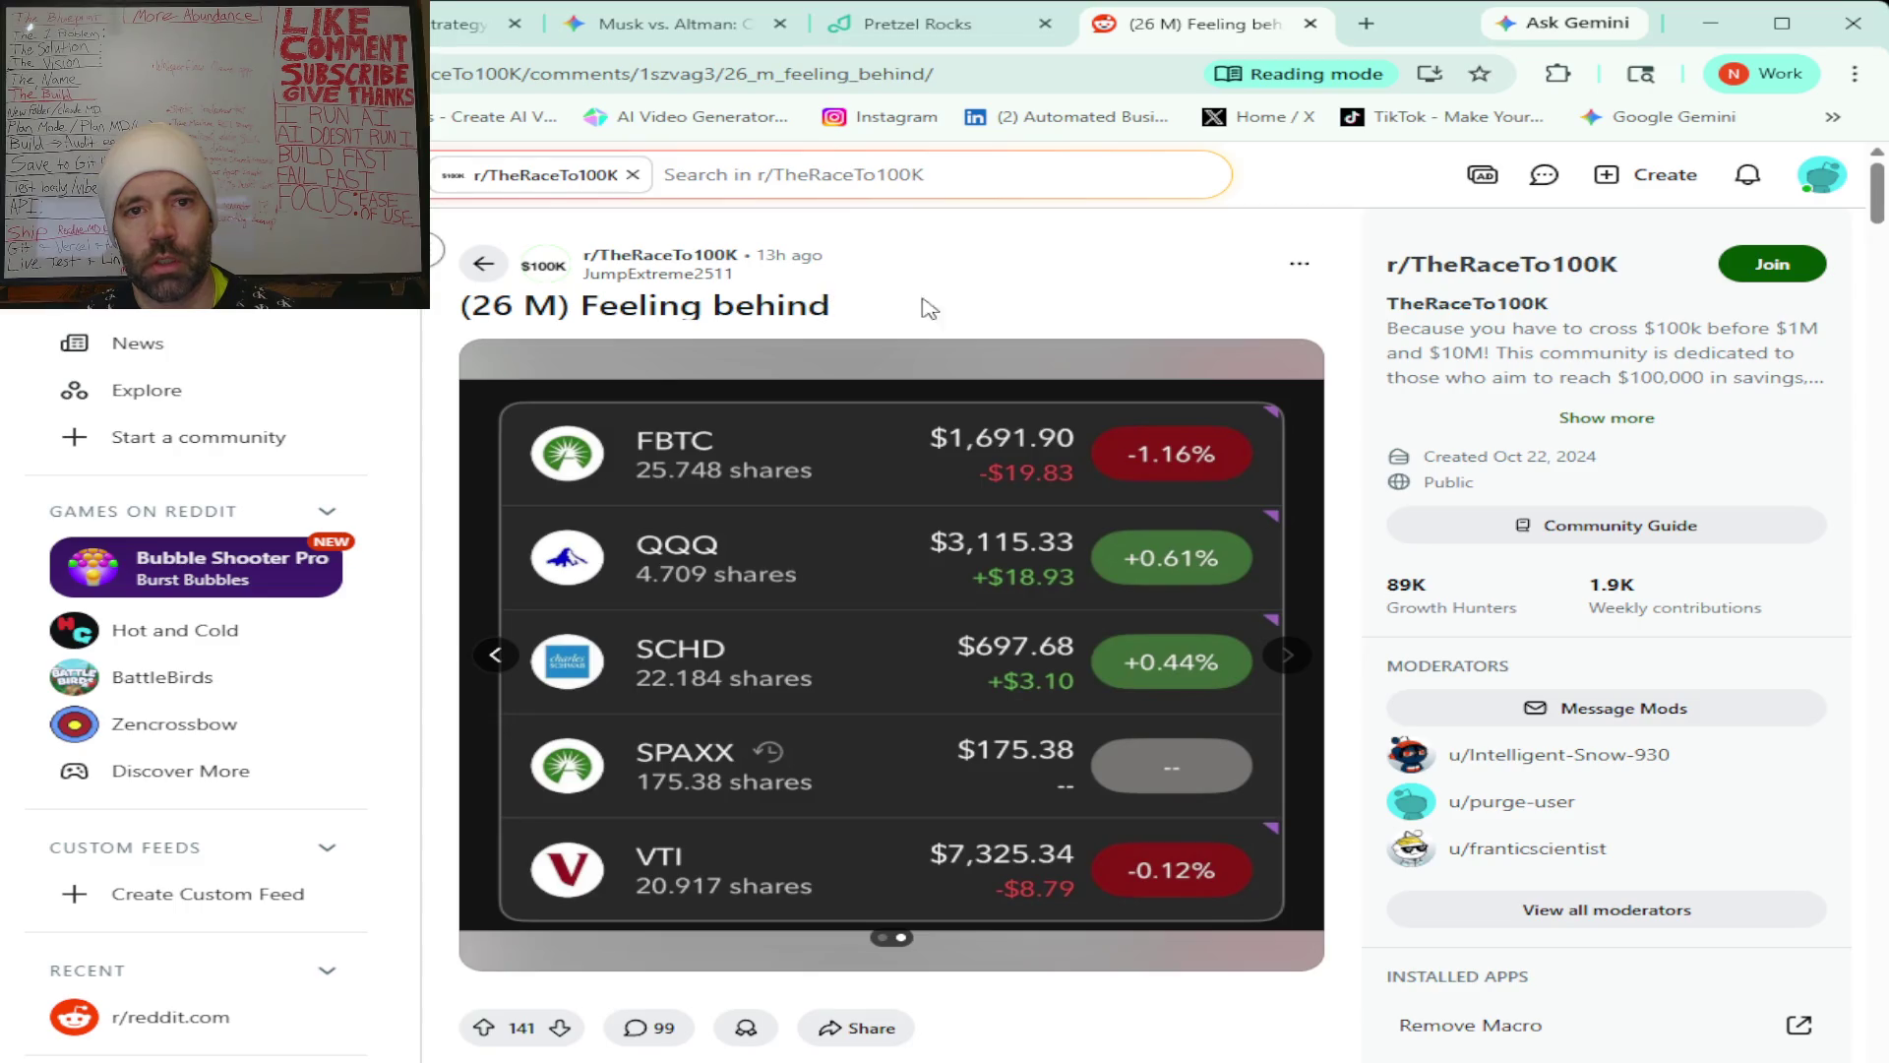
scroll(870, 532, down, 1)
scroll(872, 531, down, 3)
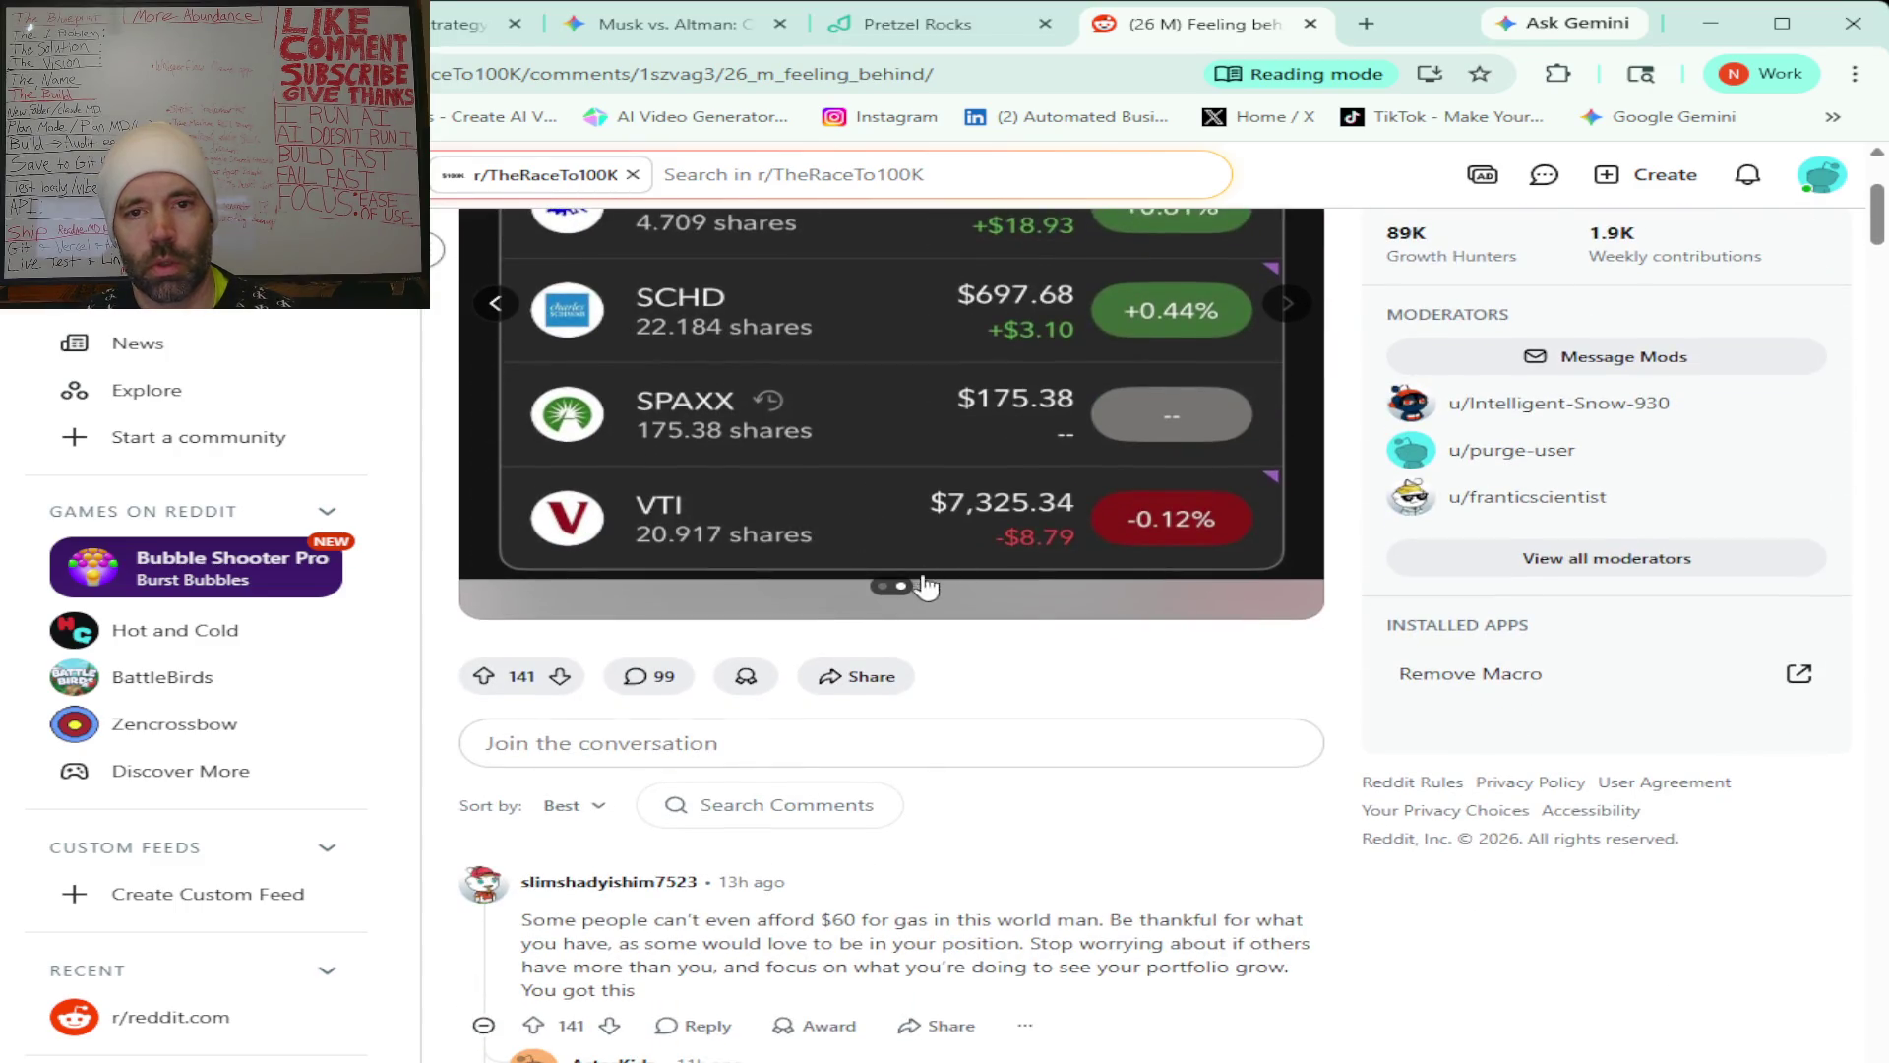
scroll(1013, 602, down, 3)
scroll(1030, 607, down, 5)
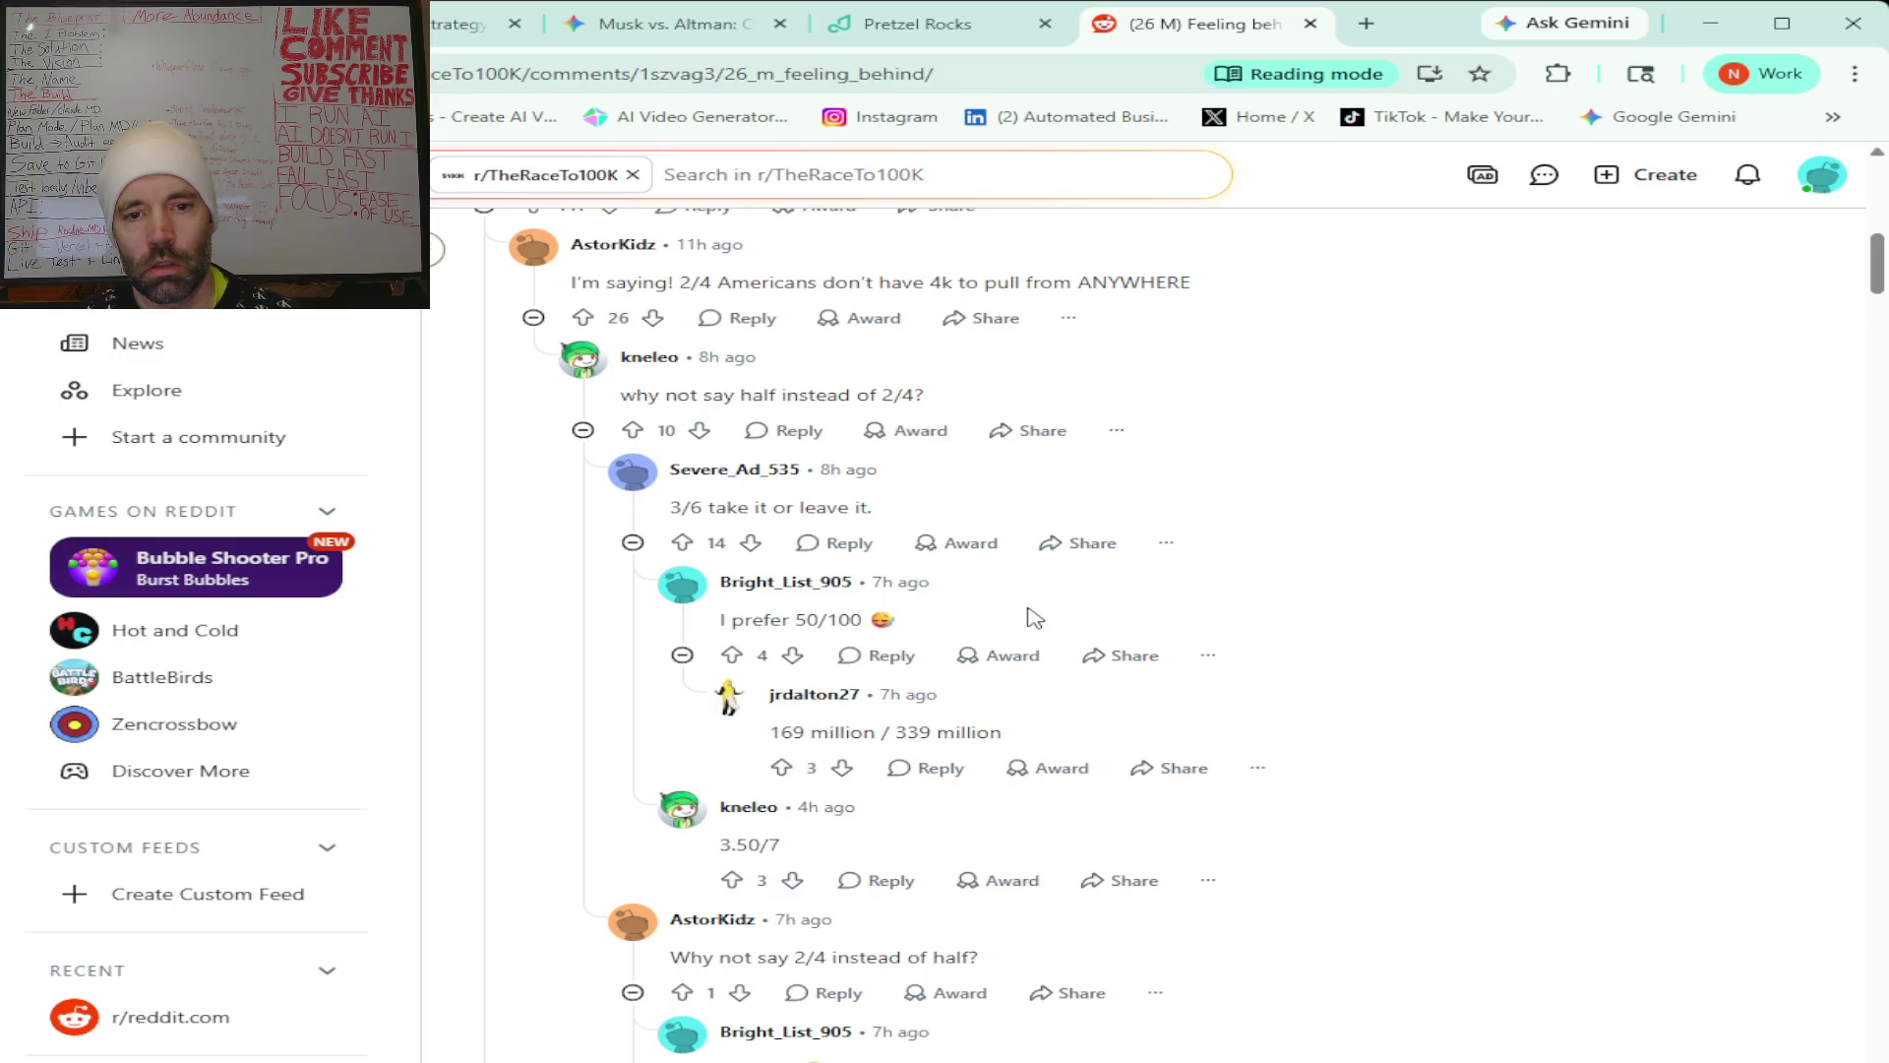
scroll(1030, 611, up, 10)
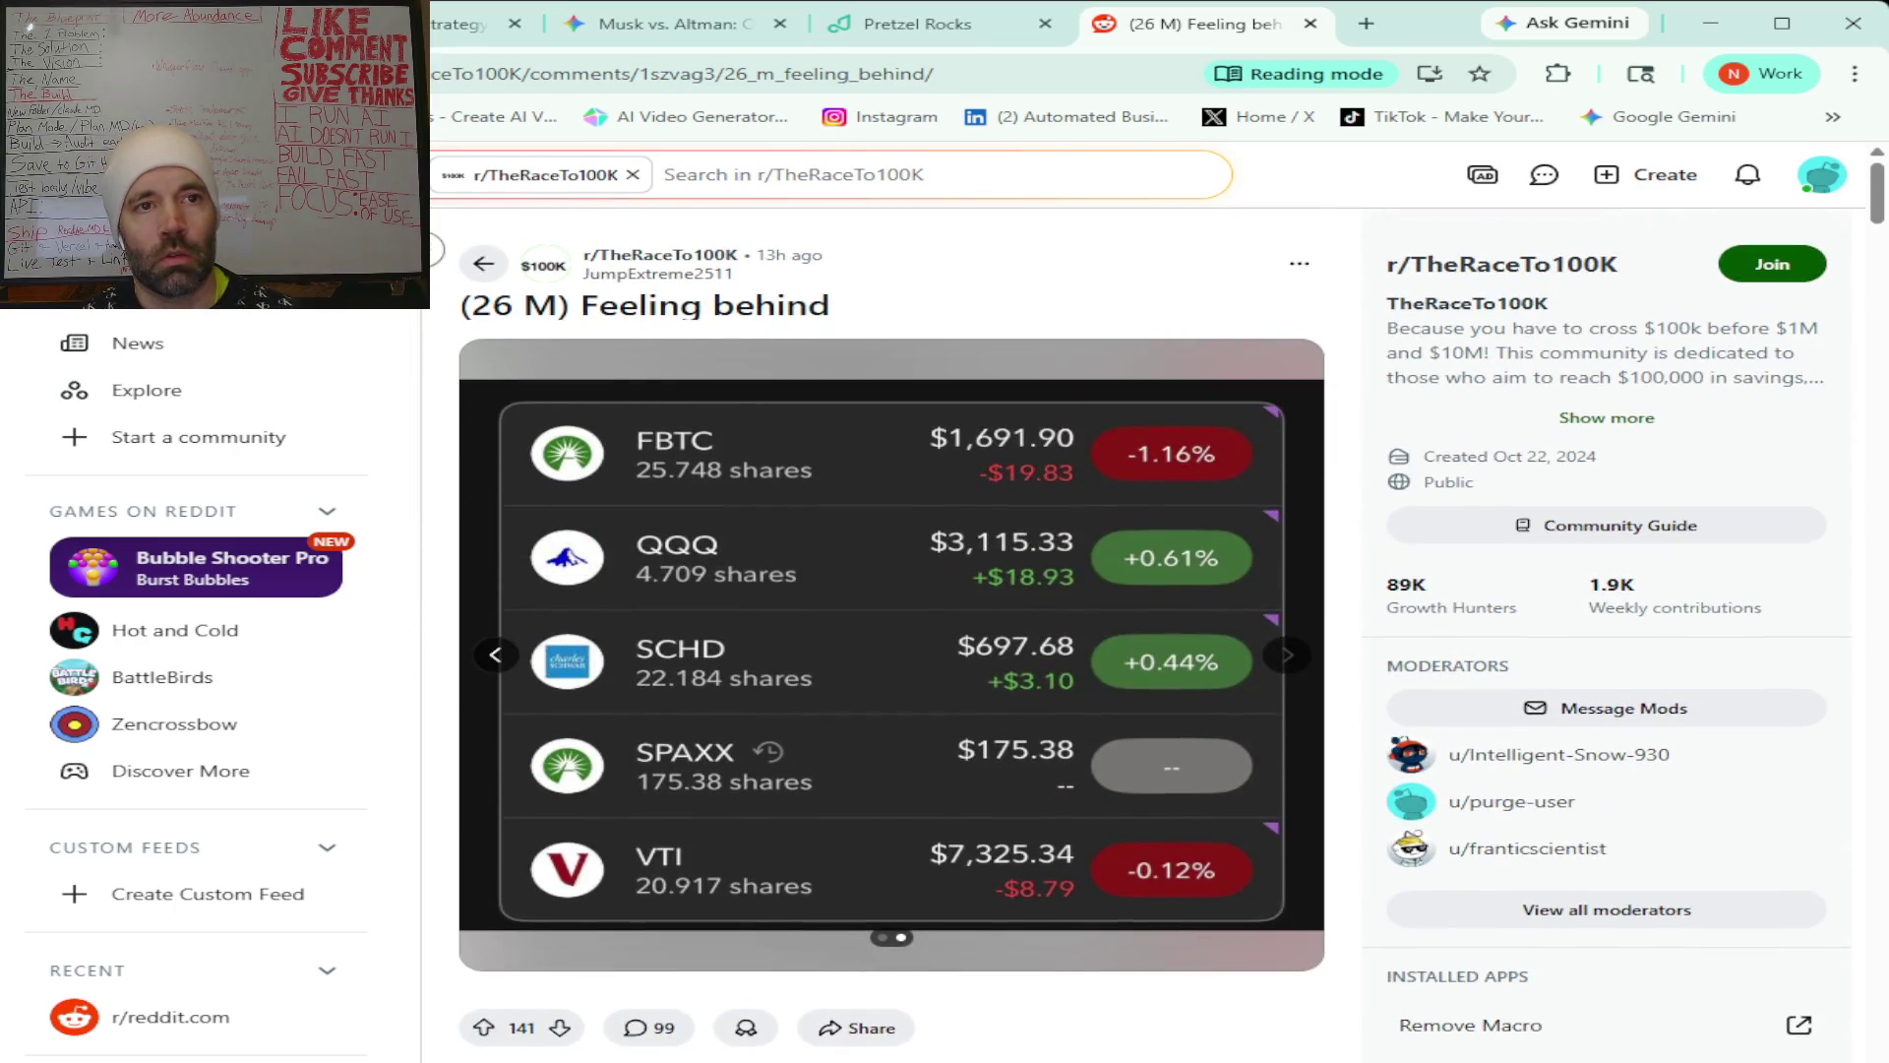
key(alt+Left)
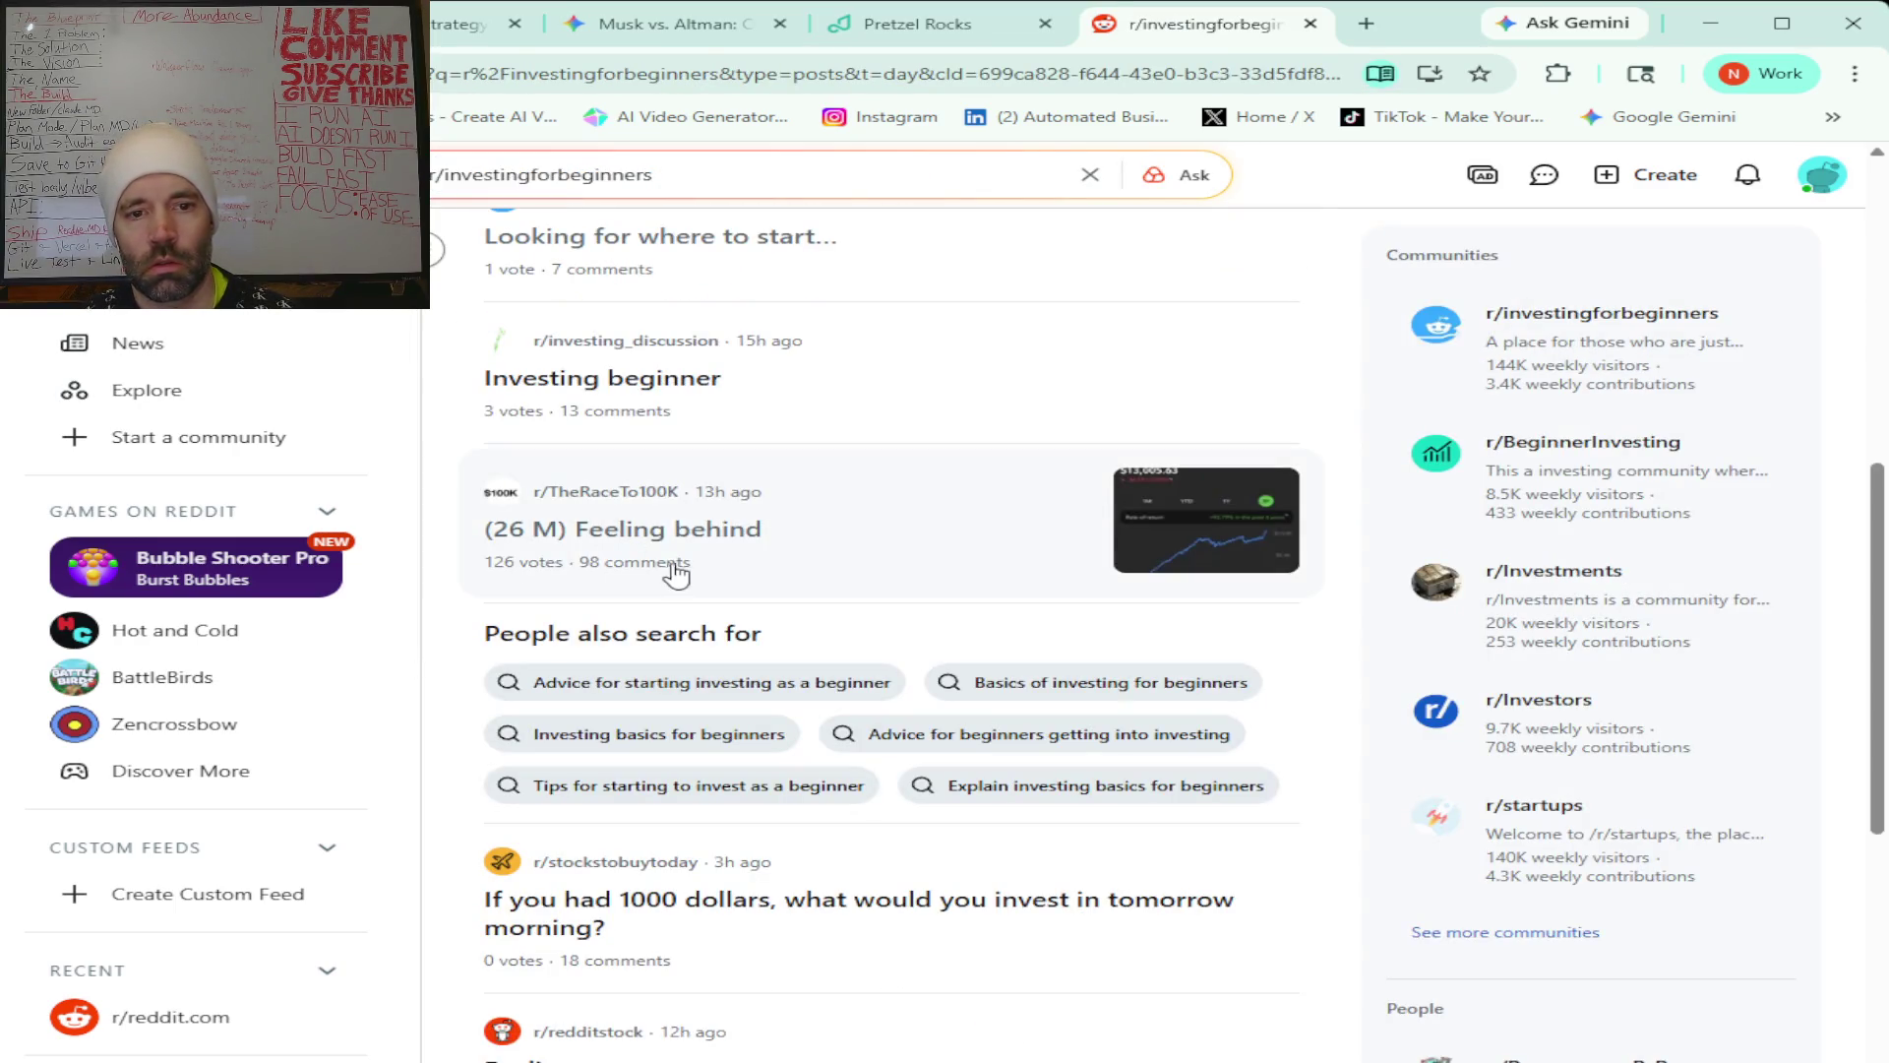
Look over the 'Feeling nervous' post, then go back to the search results.
scroll(800, 575, down, 2)
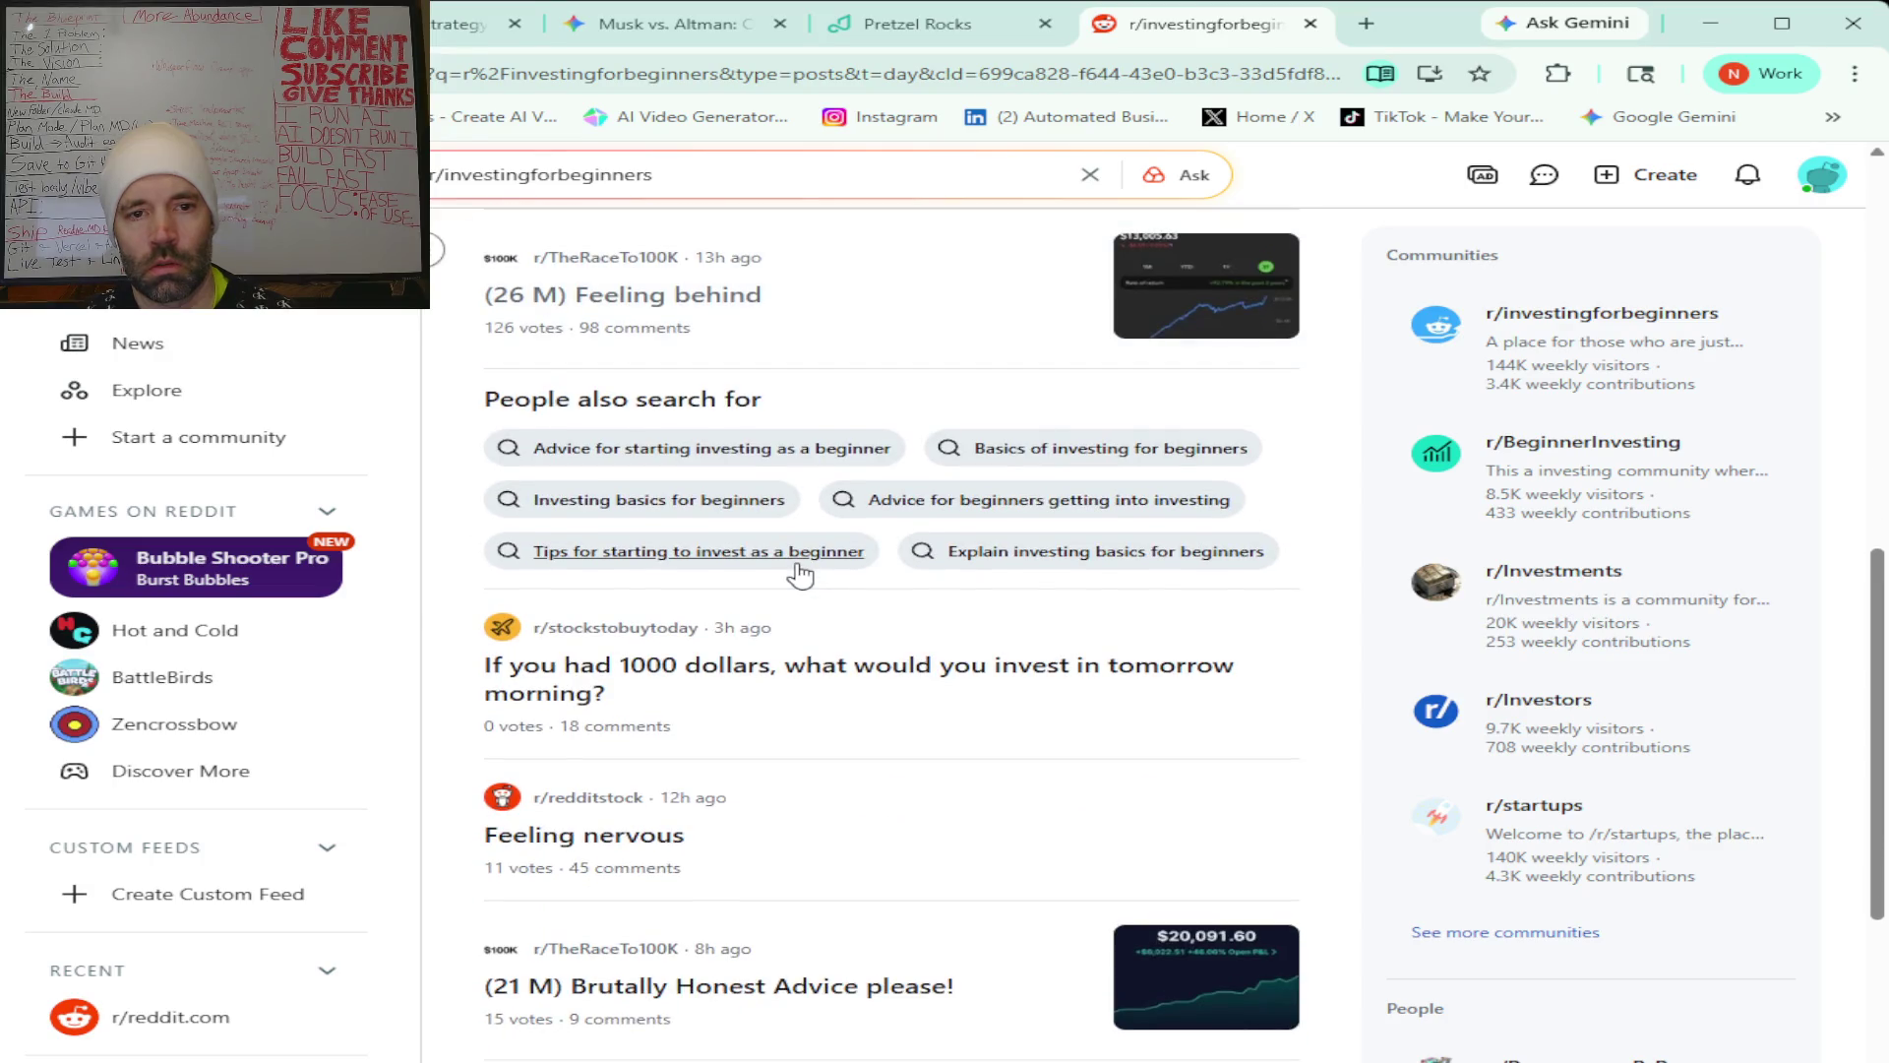
scroll(800, 576, down, 1)
scroll(800, 576, down, 1)
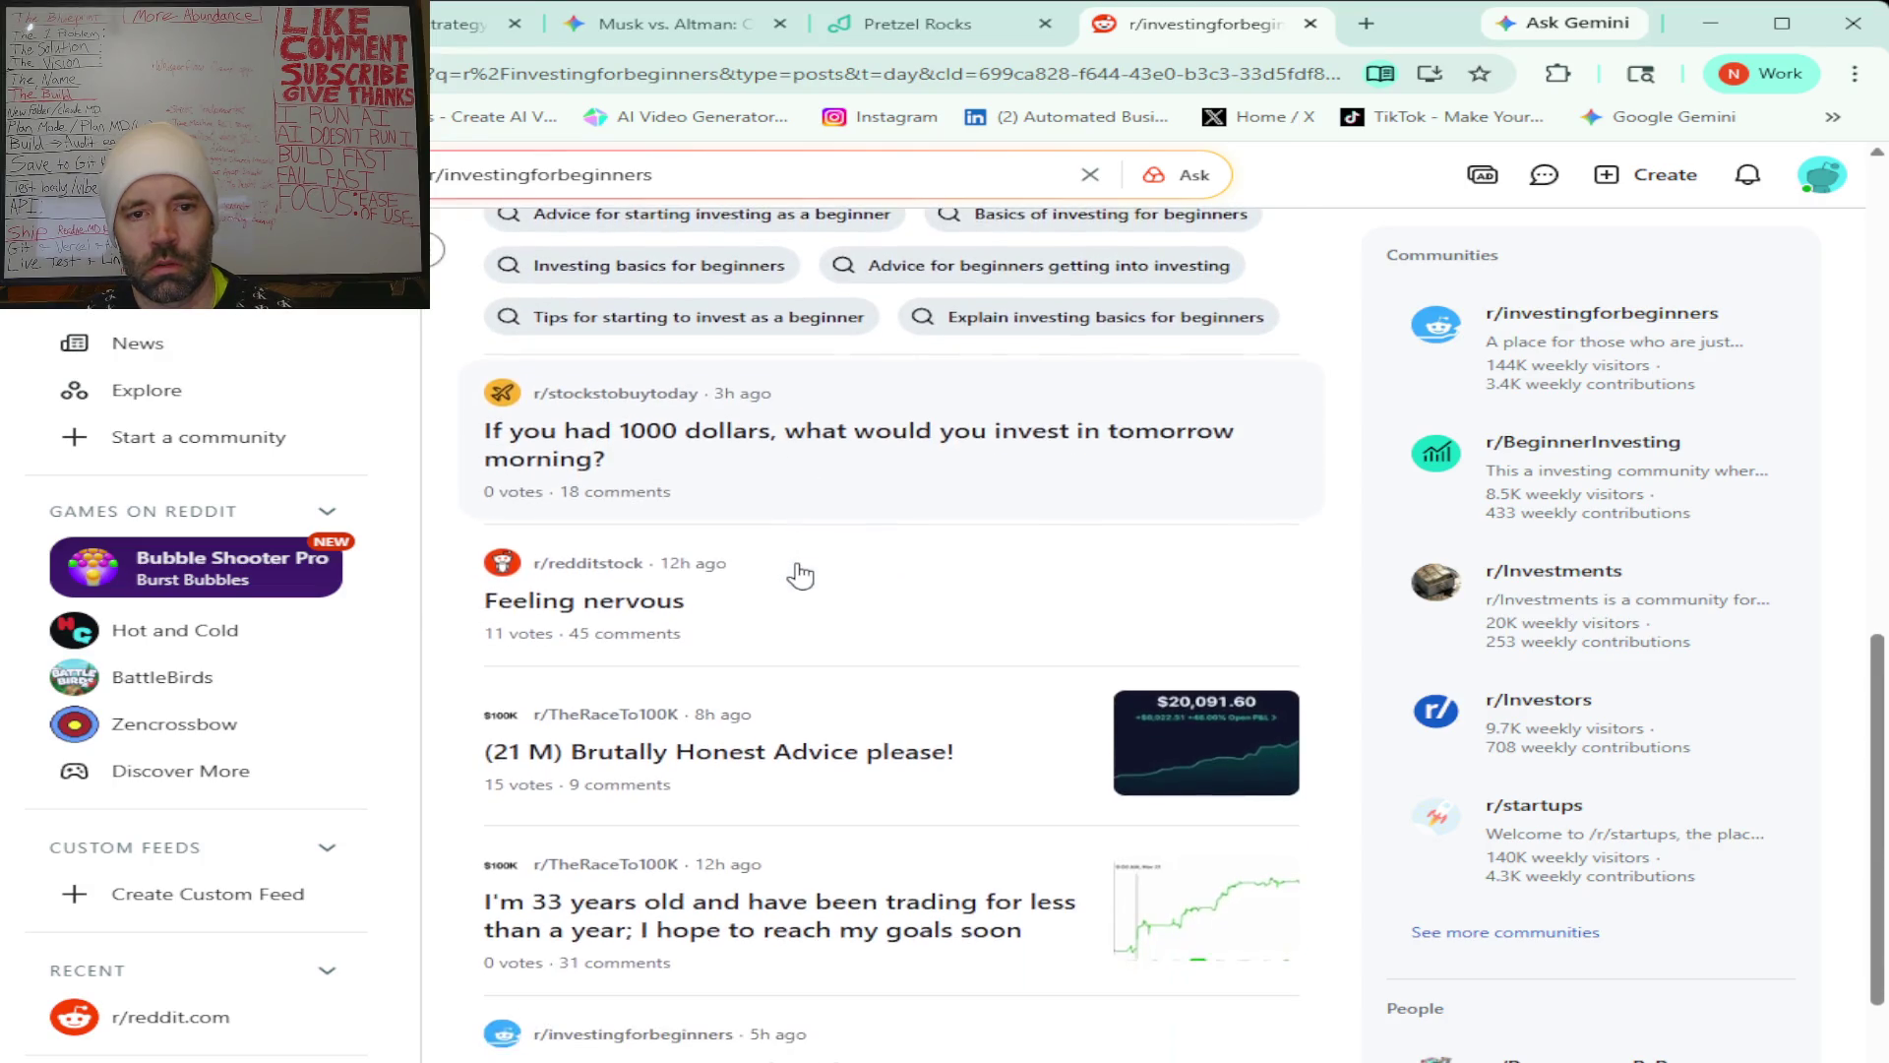
click(598, 602)
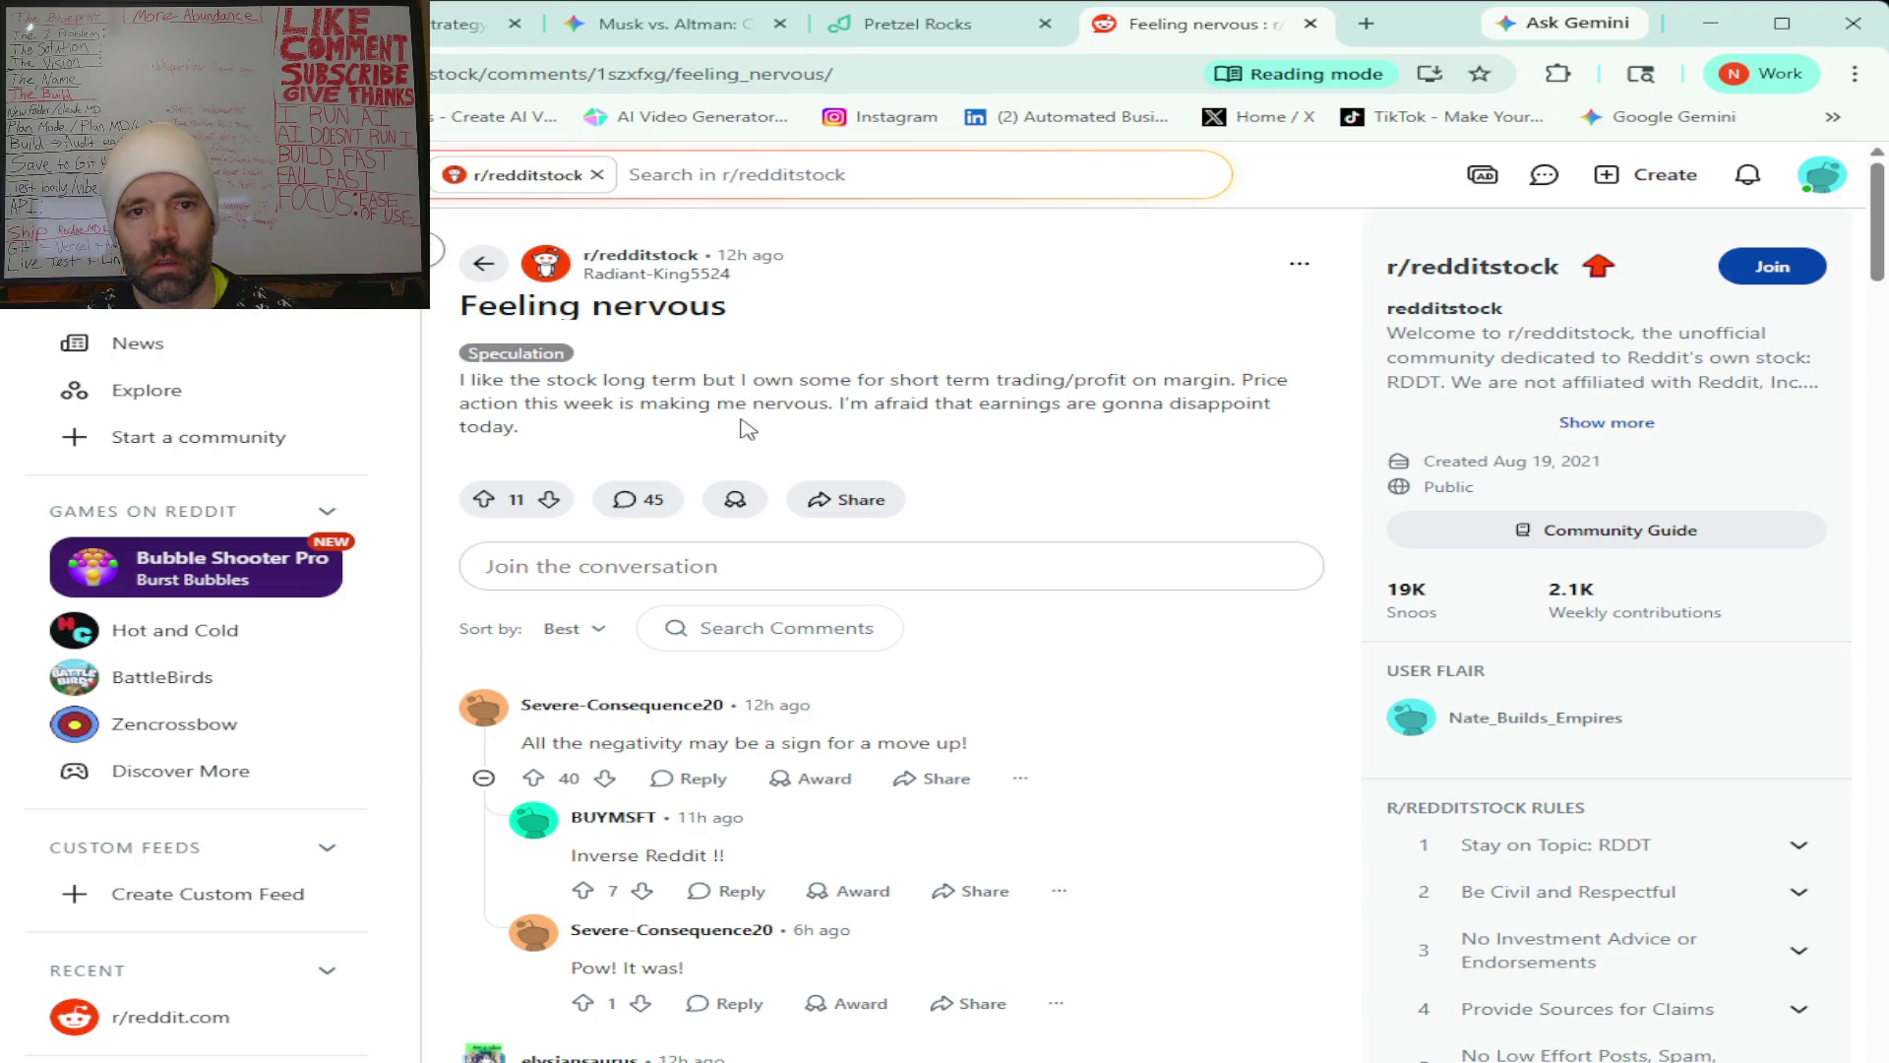
scroll(1011, 434, down, 5)
scroll(1012, 434, up, 5)
key(alt+Left)
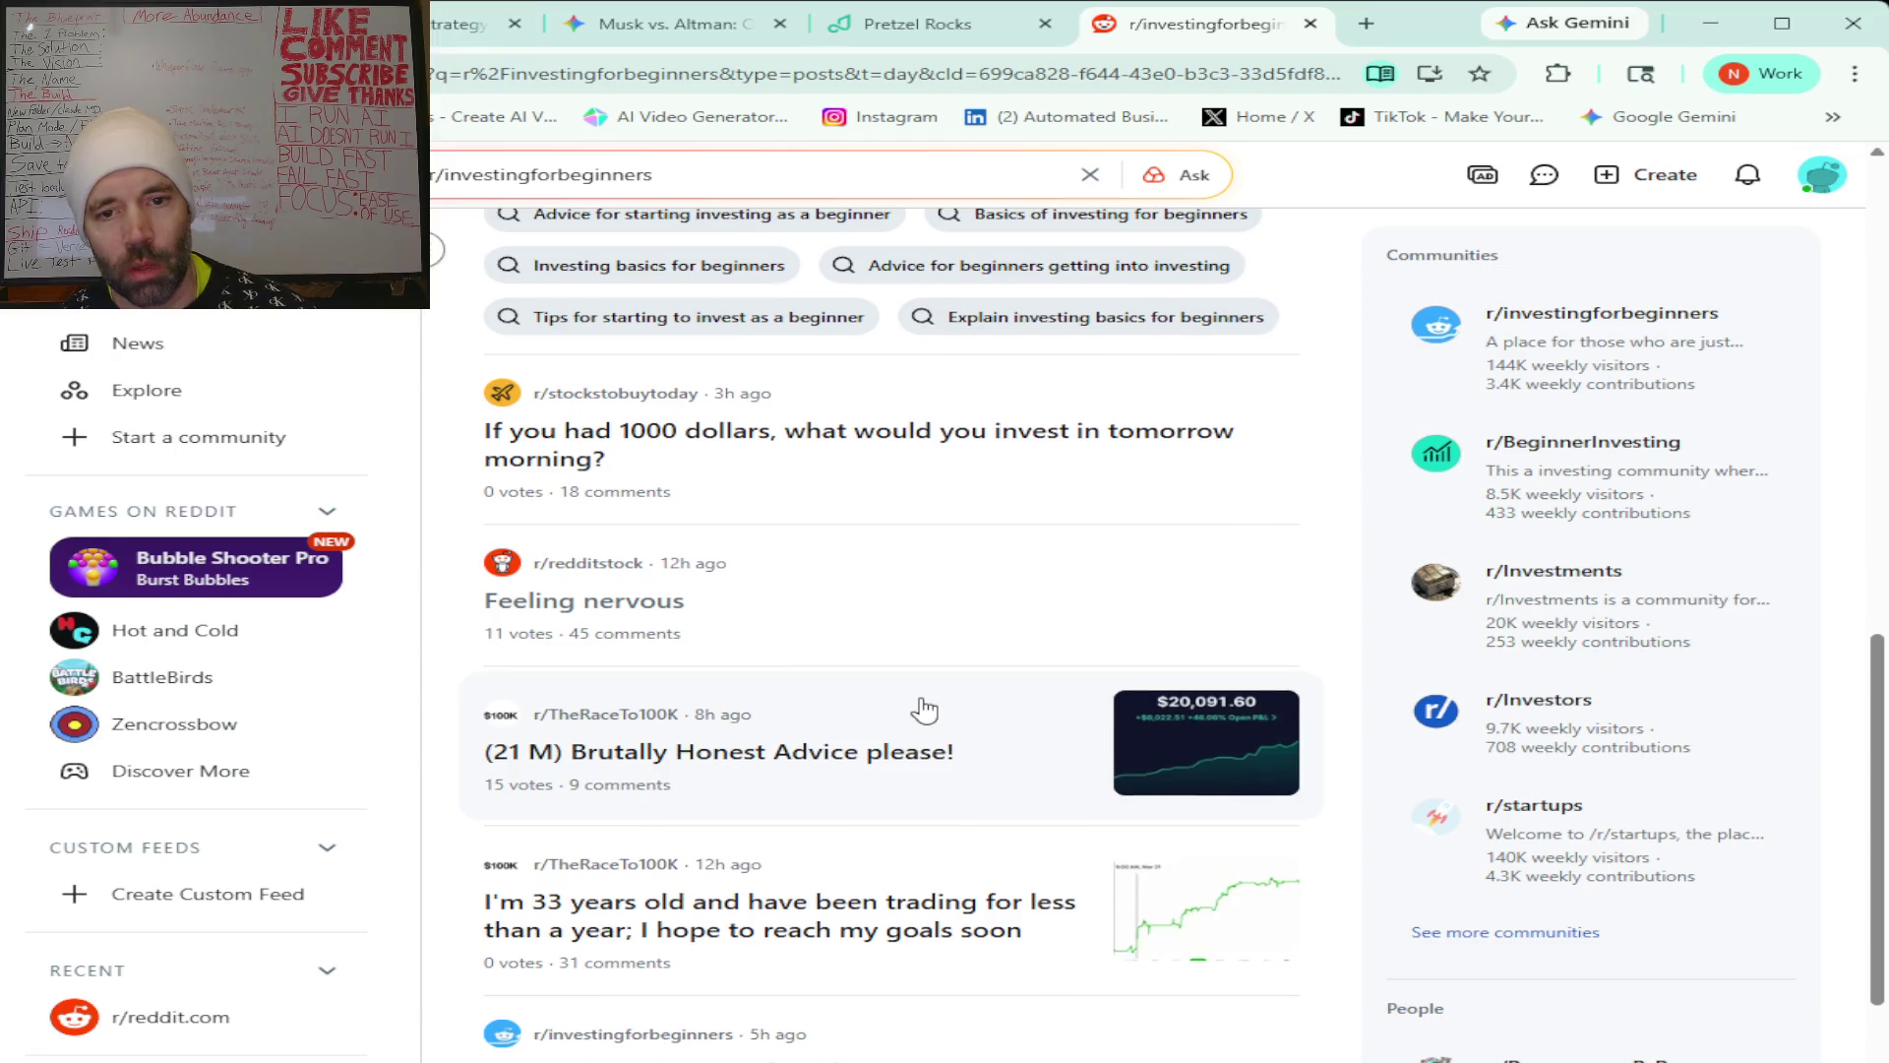
Open the 'New to investing, need guidance on next steps' post from the results.
scroll(924, 708, down, 1)
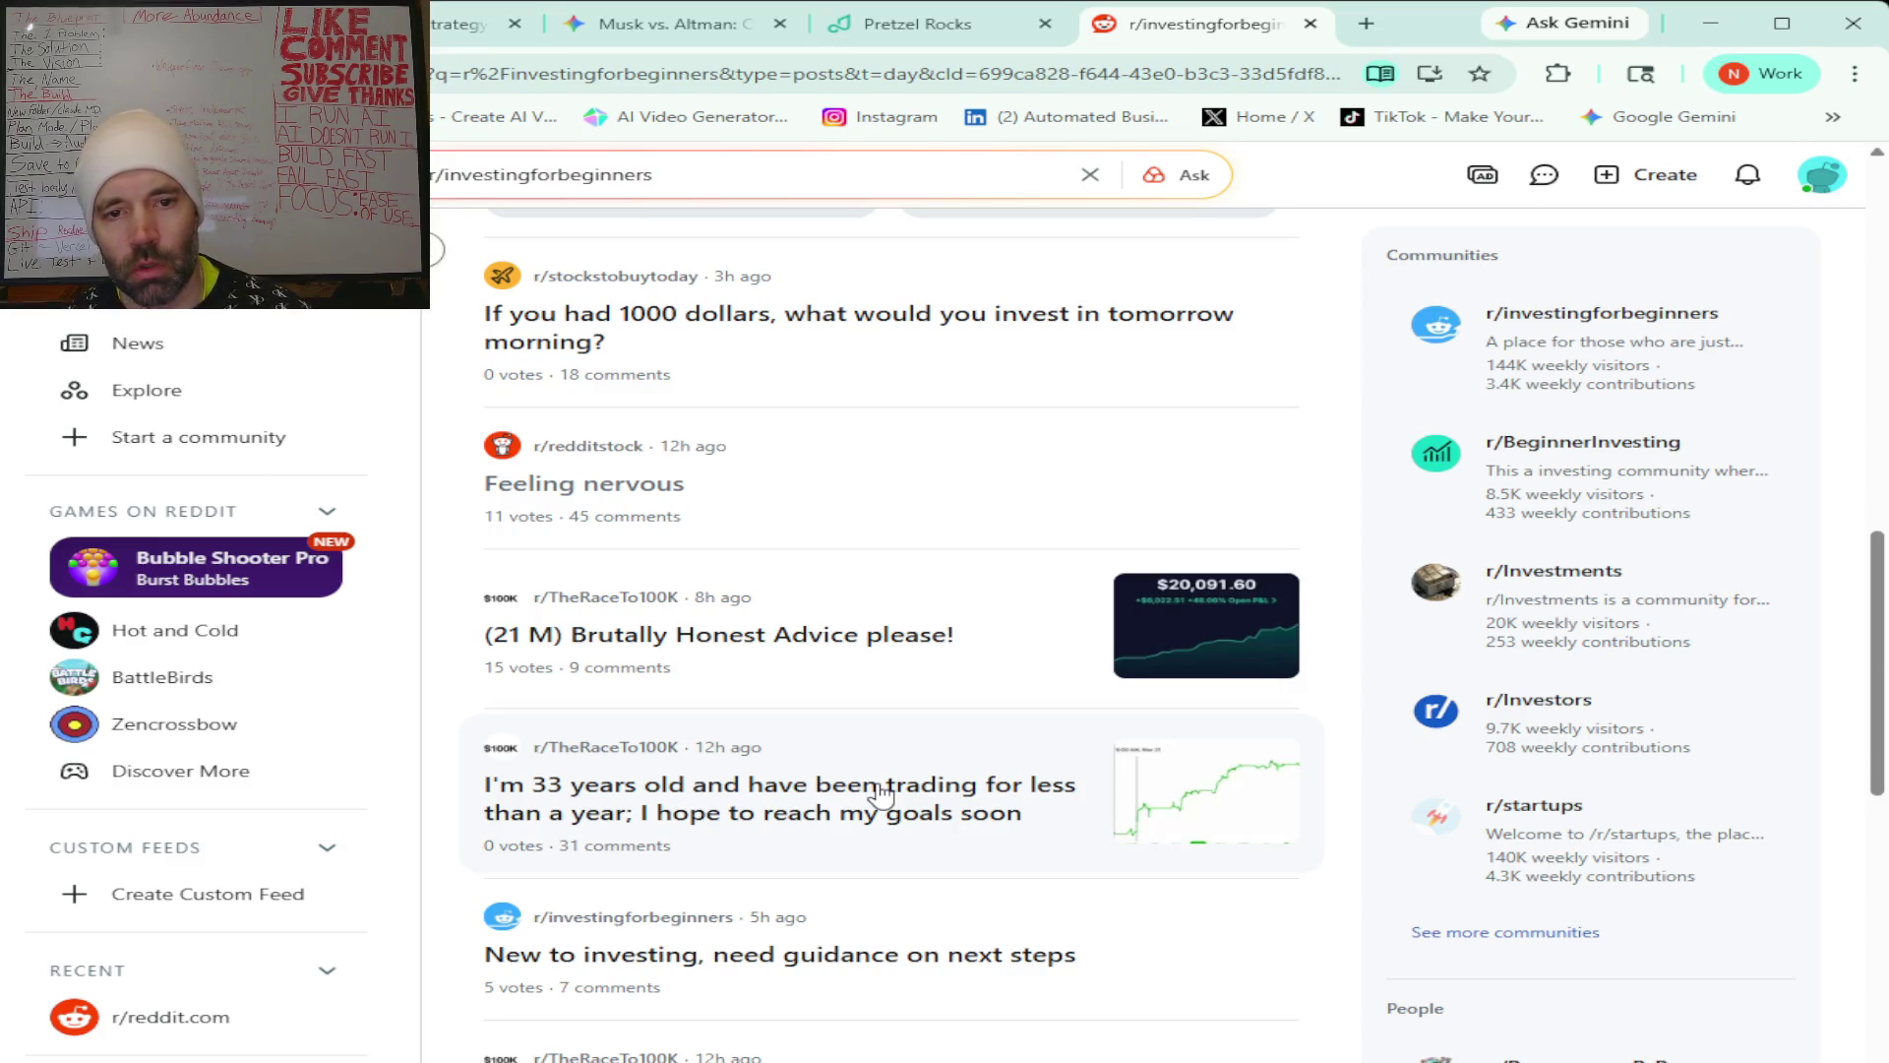
scroll(879, 793, down, 2)
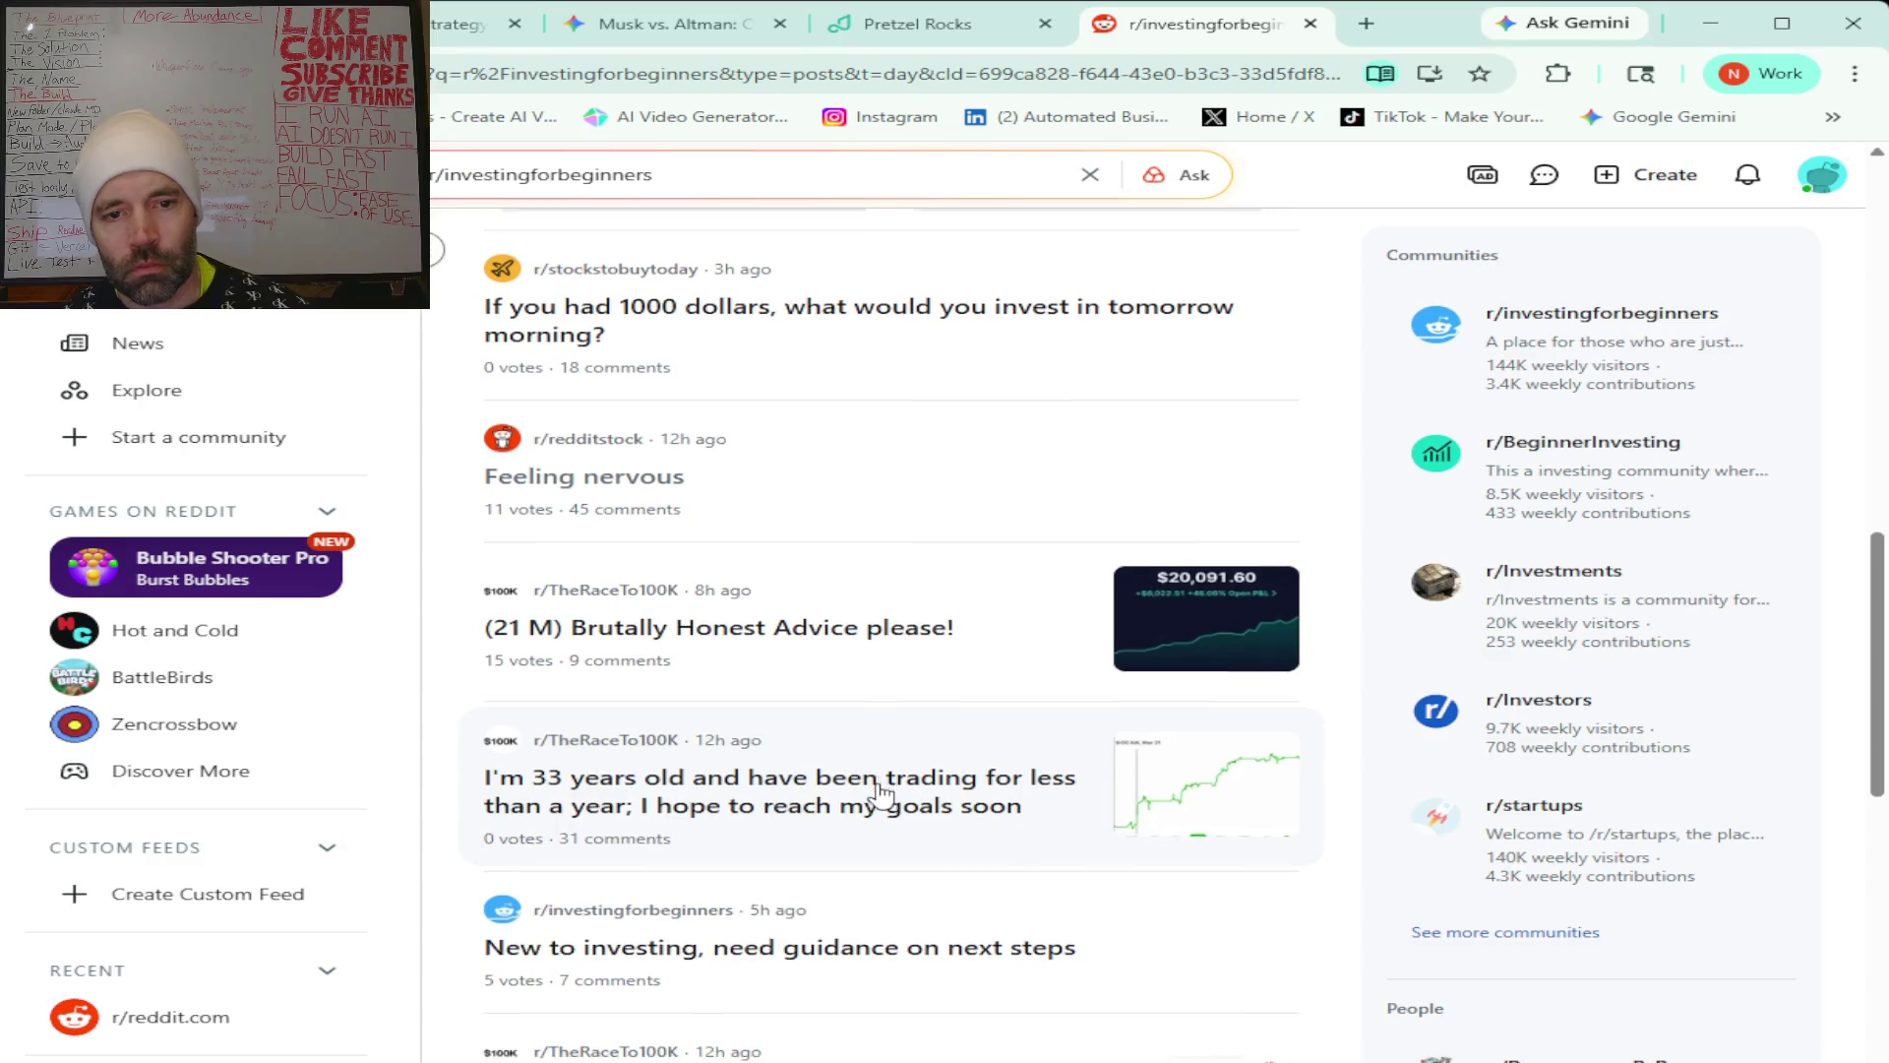
click(863, 734)
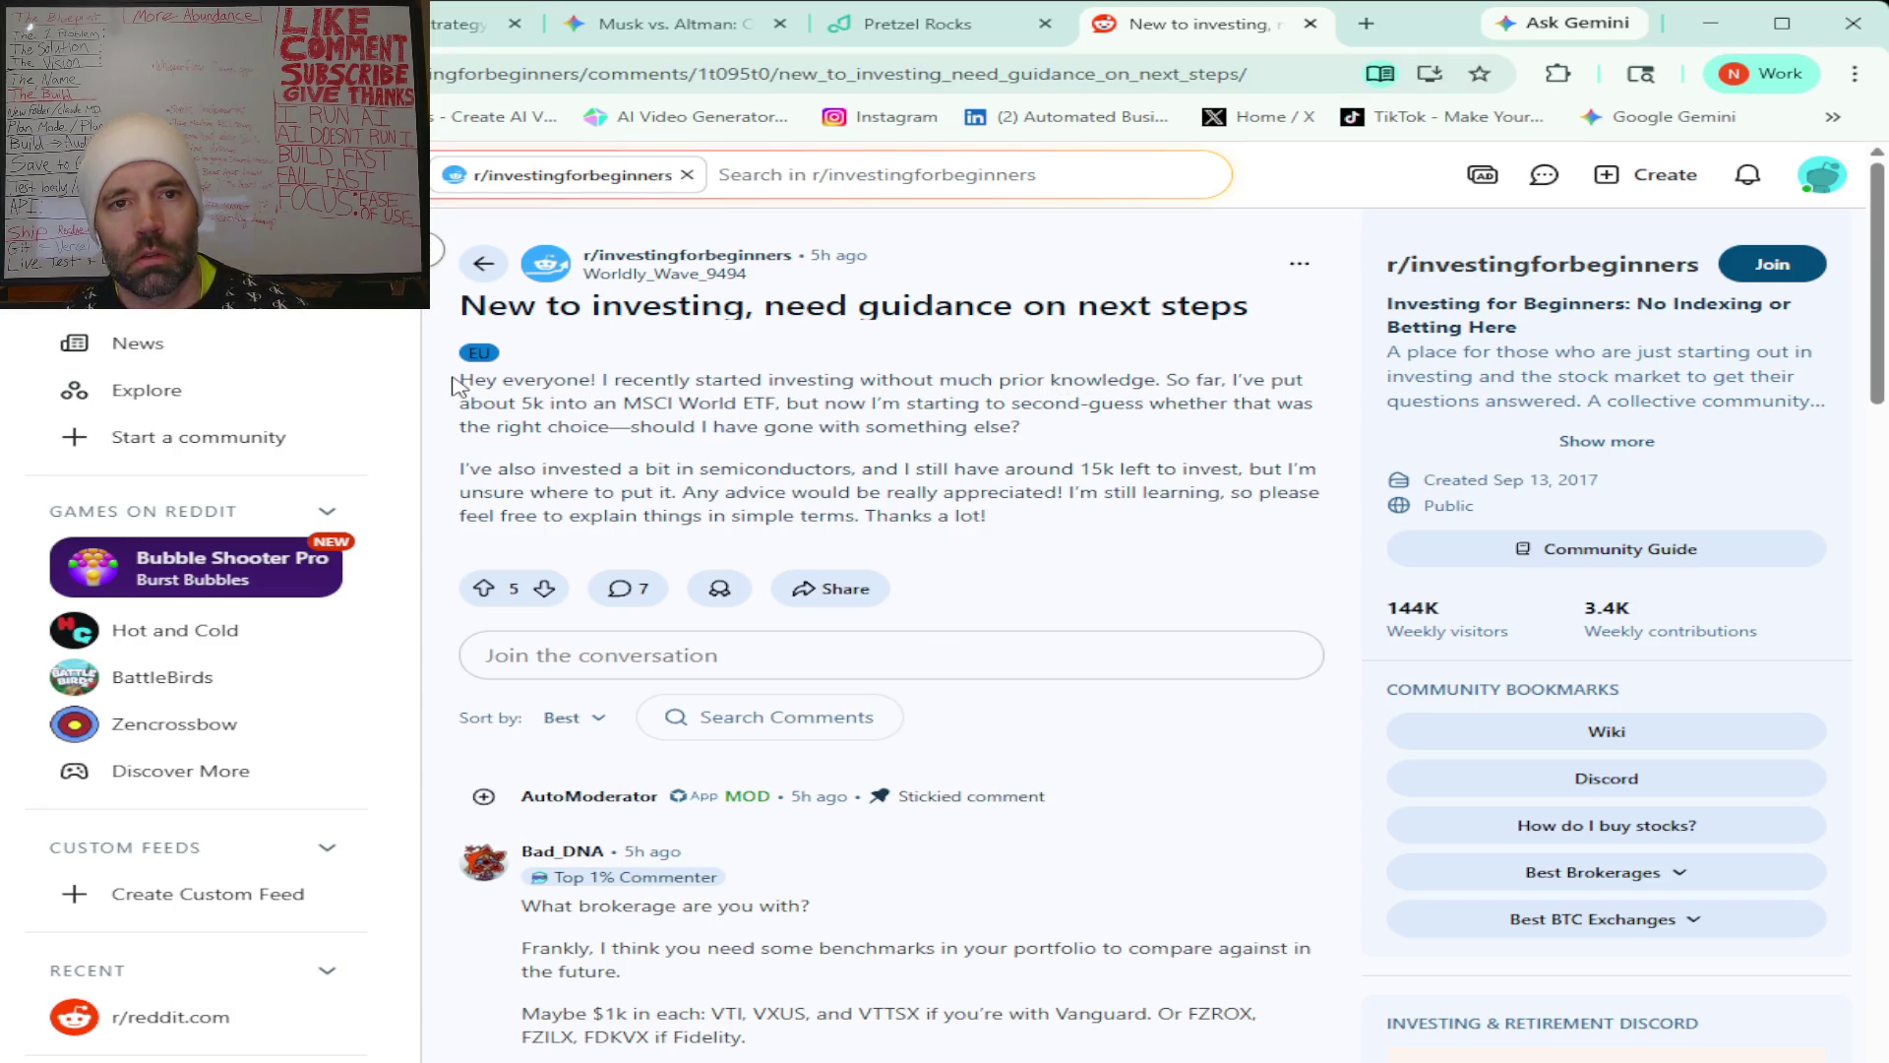
Select and copy the entire 'New to investing' post with all comments, then switch to Claude.
mouse_move(446, 306)
mouse_down()
mouse_move(689, 649)
mouse_move(886, 1062)
mouse_move(987, 197)
mouse_move(918, 926)
mouse_move(945, 1058)
mouse_move(991, 232)
mouse_move(1011, 799)
mouse_move(1055, 878)
mouse_move(1046, 852)
mouse_move(1086, 874)
mouse_up()
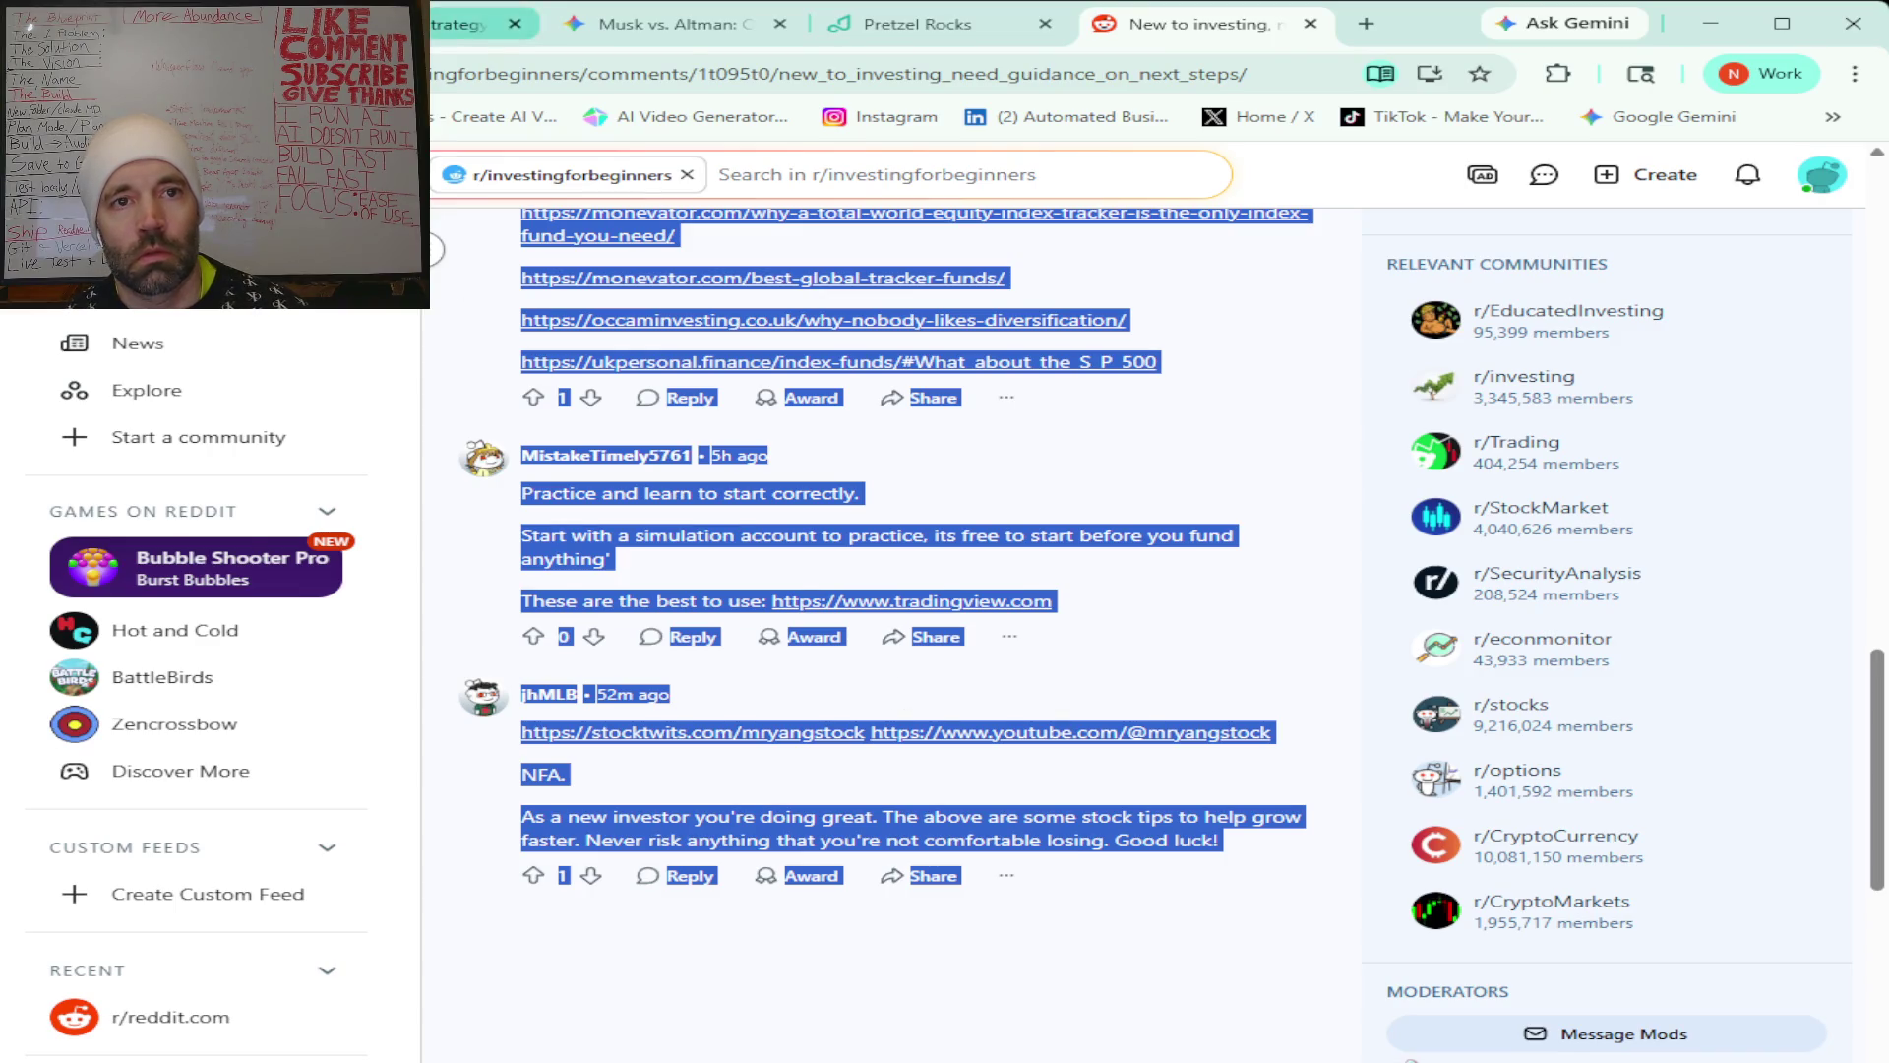
click(482, 23)
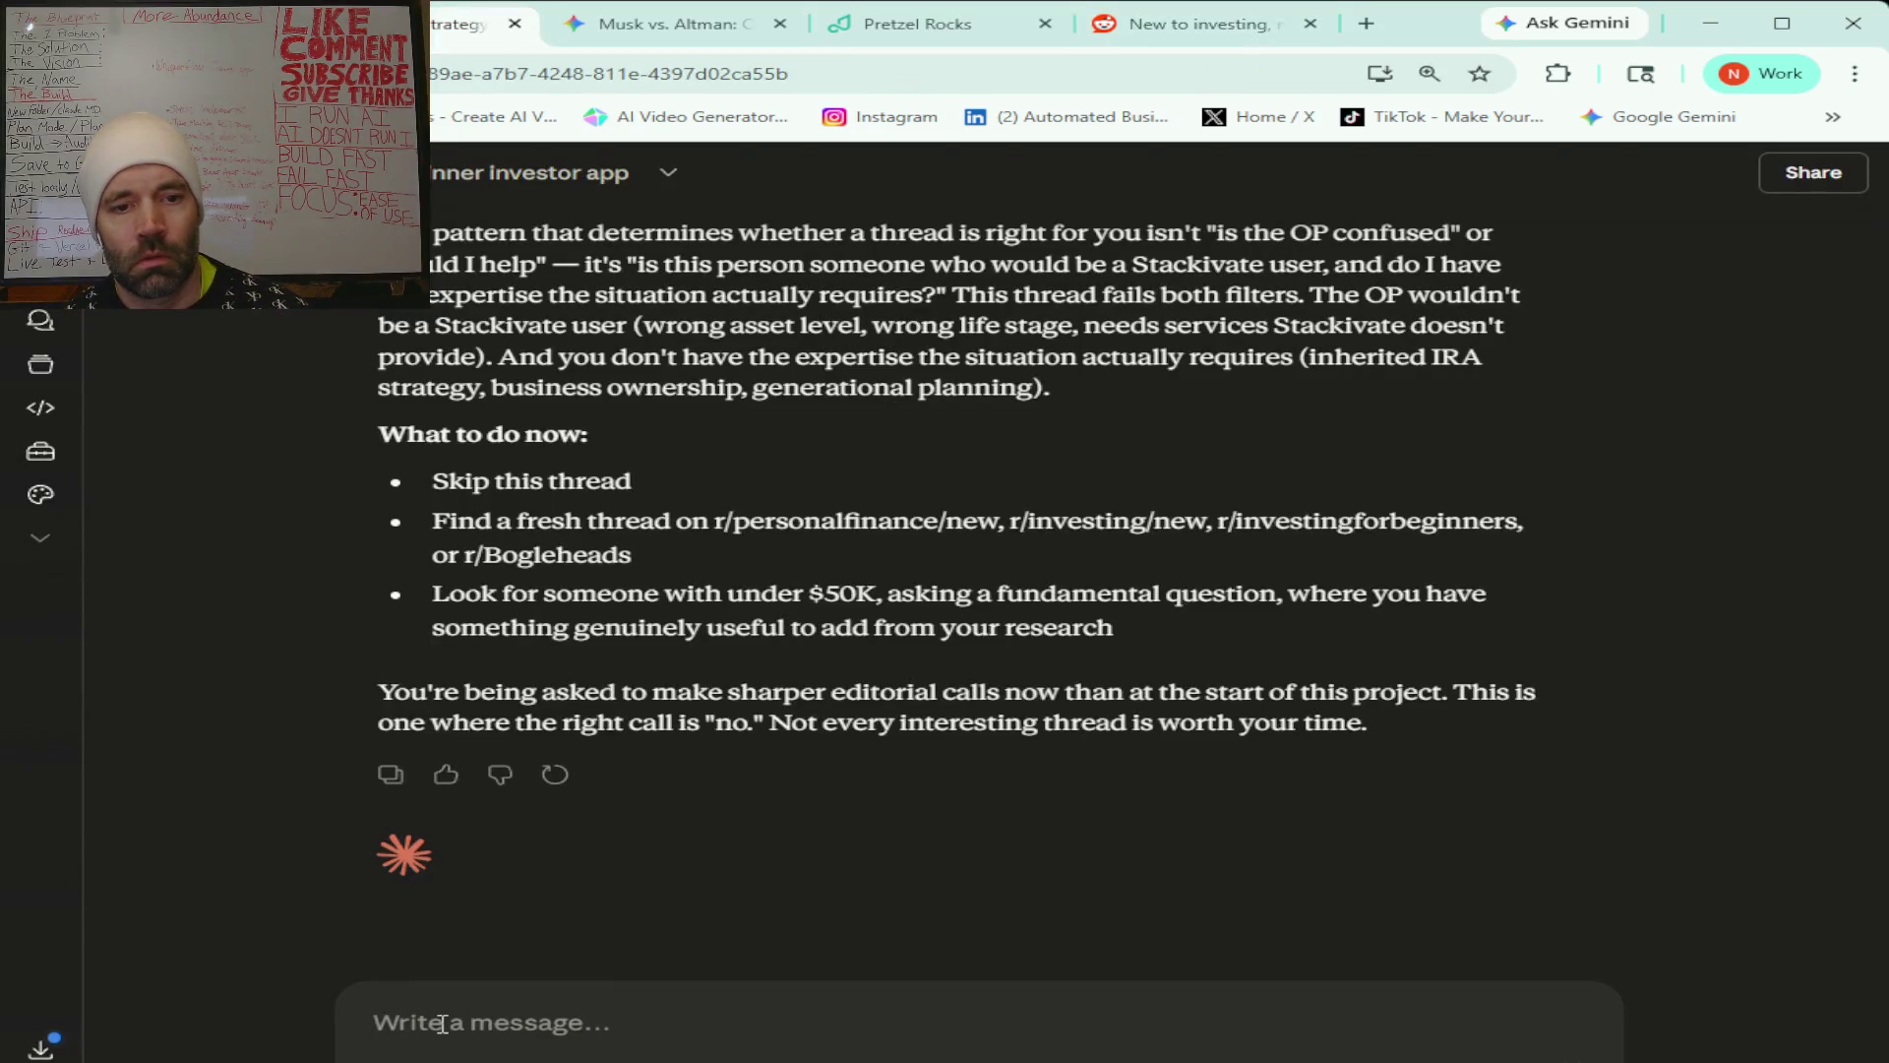
Paste and send the 'New to investing' thread to Claude, then switch to Pretzel Rocks.
key(ctrl+v)
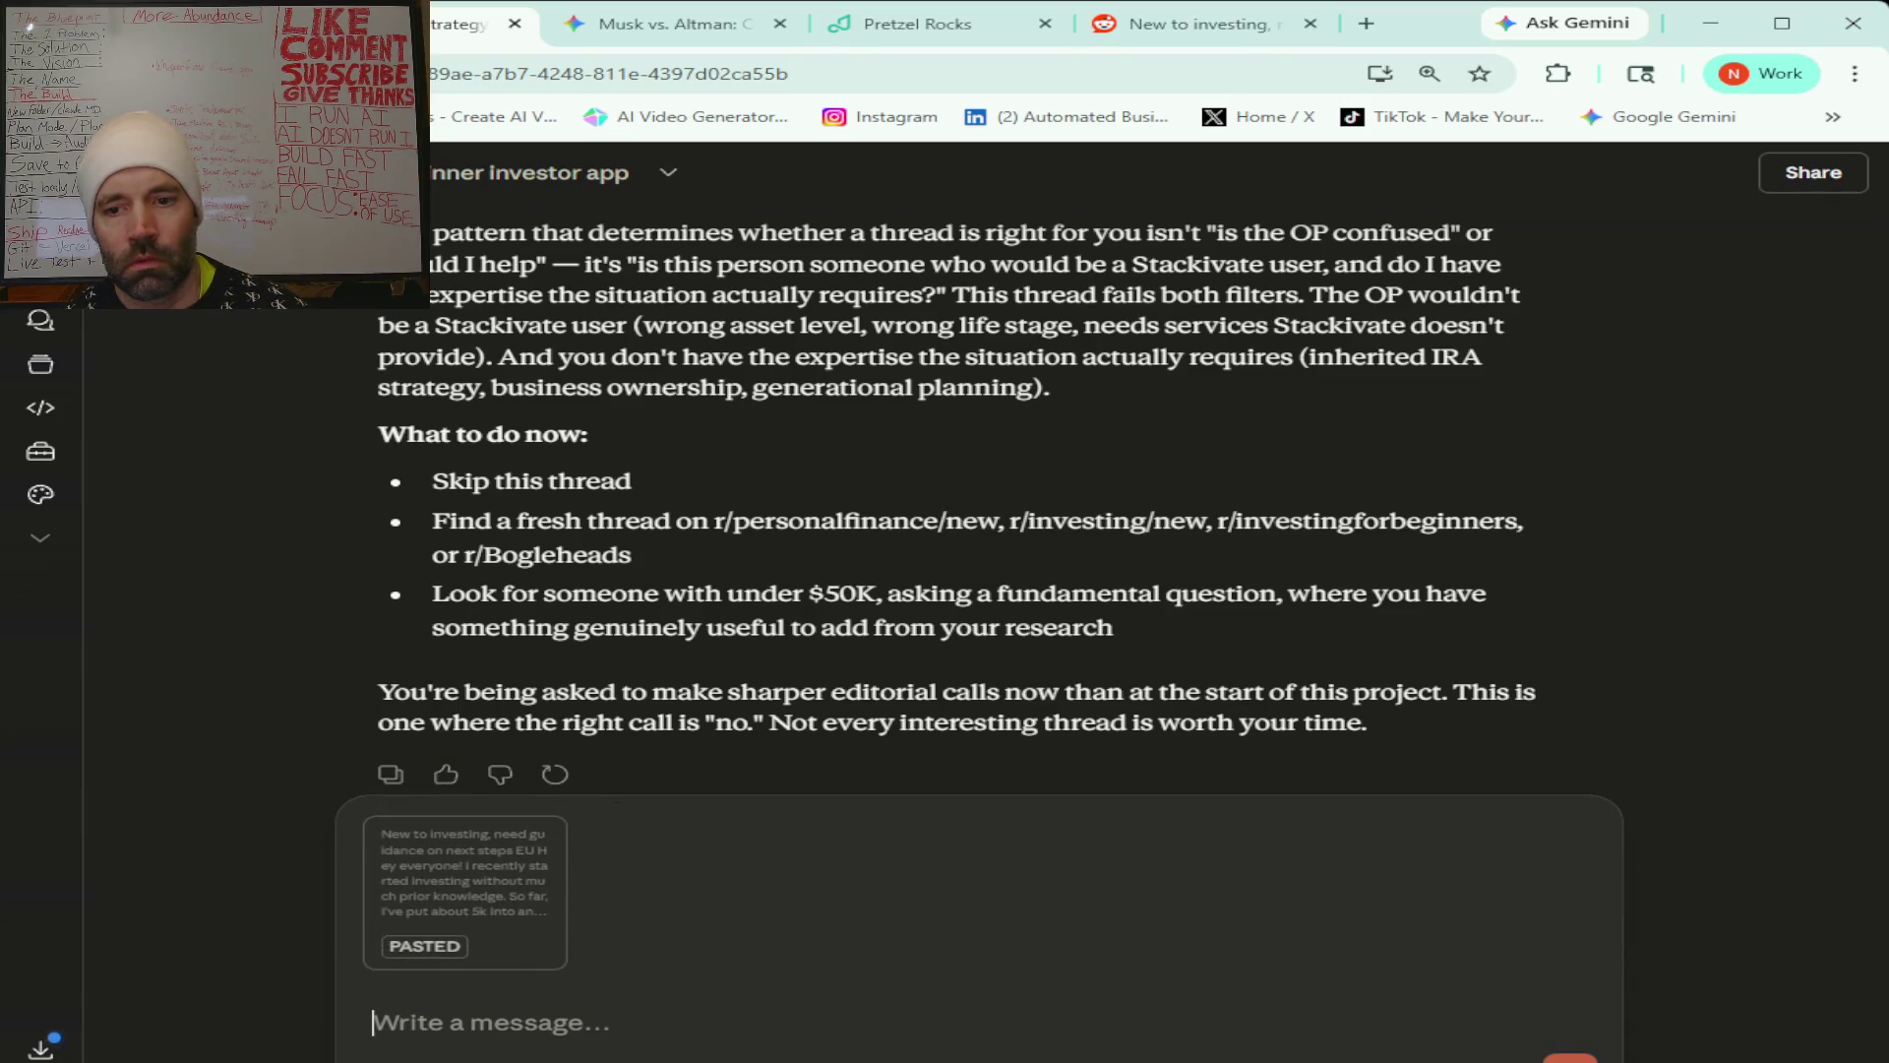
key(Return)
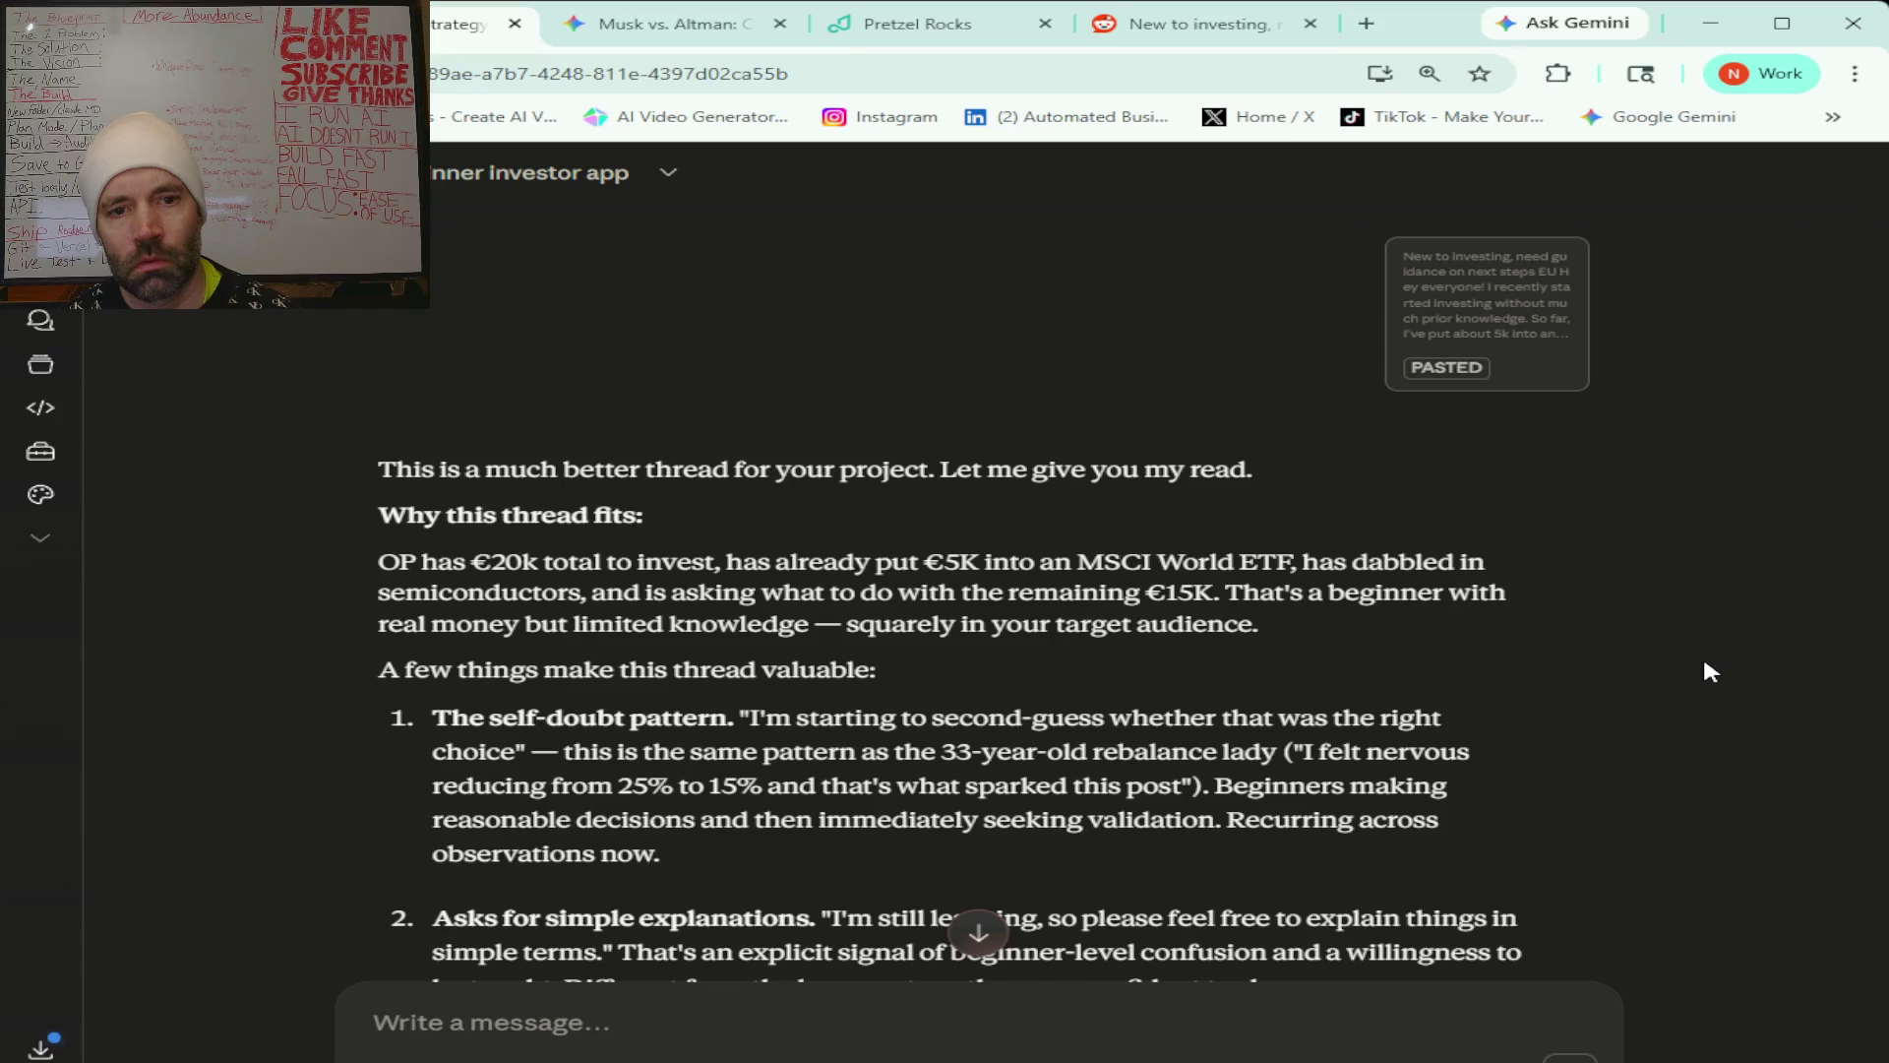
click(918, 23)
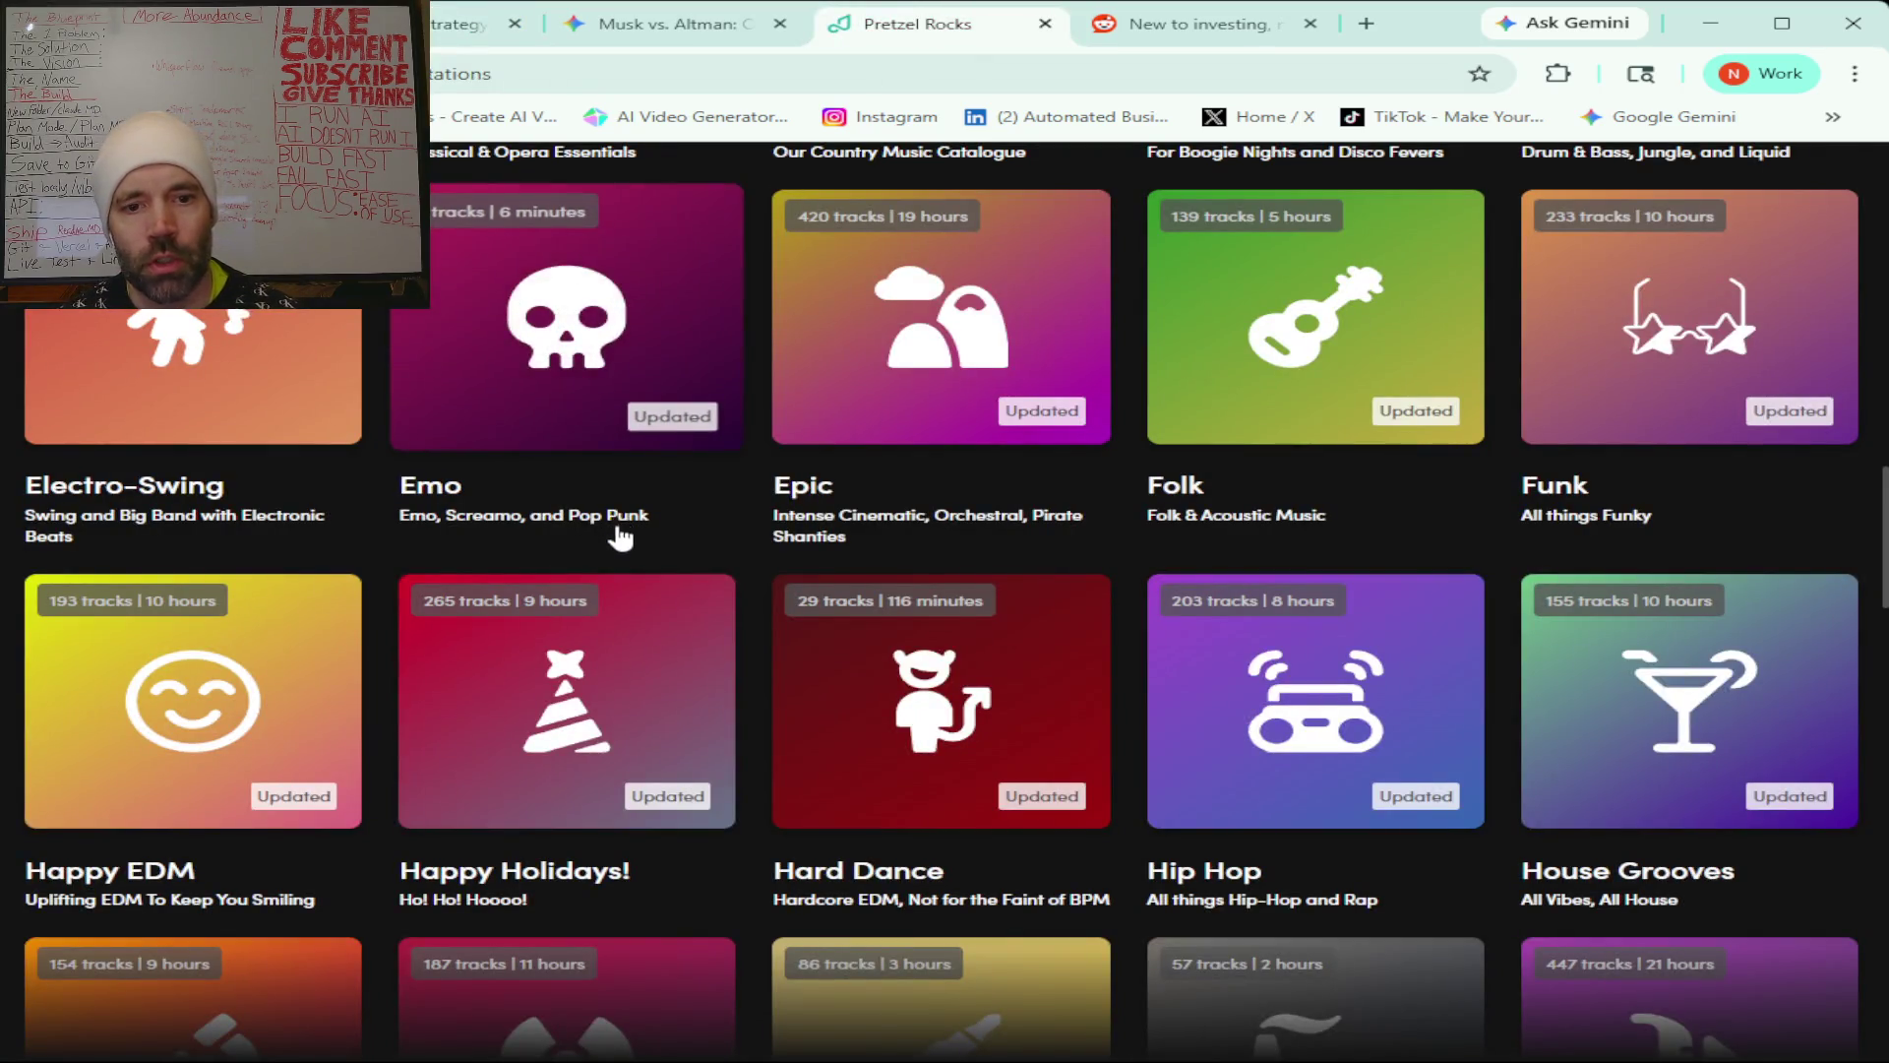
Start the LoFi station on Pretzel Rocks and return to the Claude chat.
scroll(620, 536, down, 10)
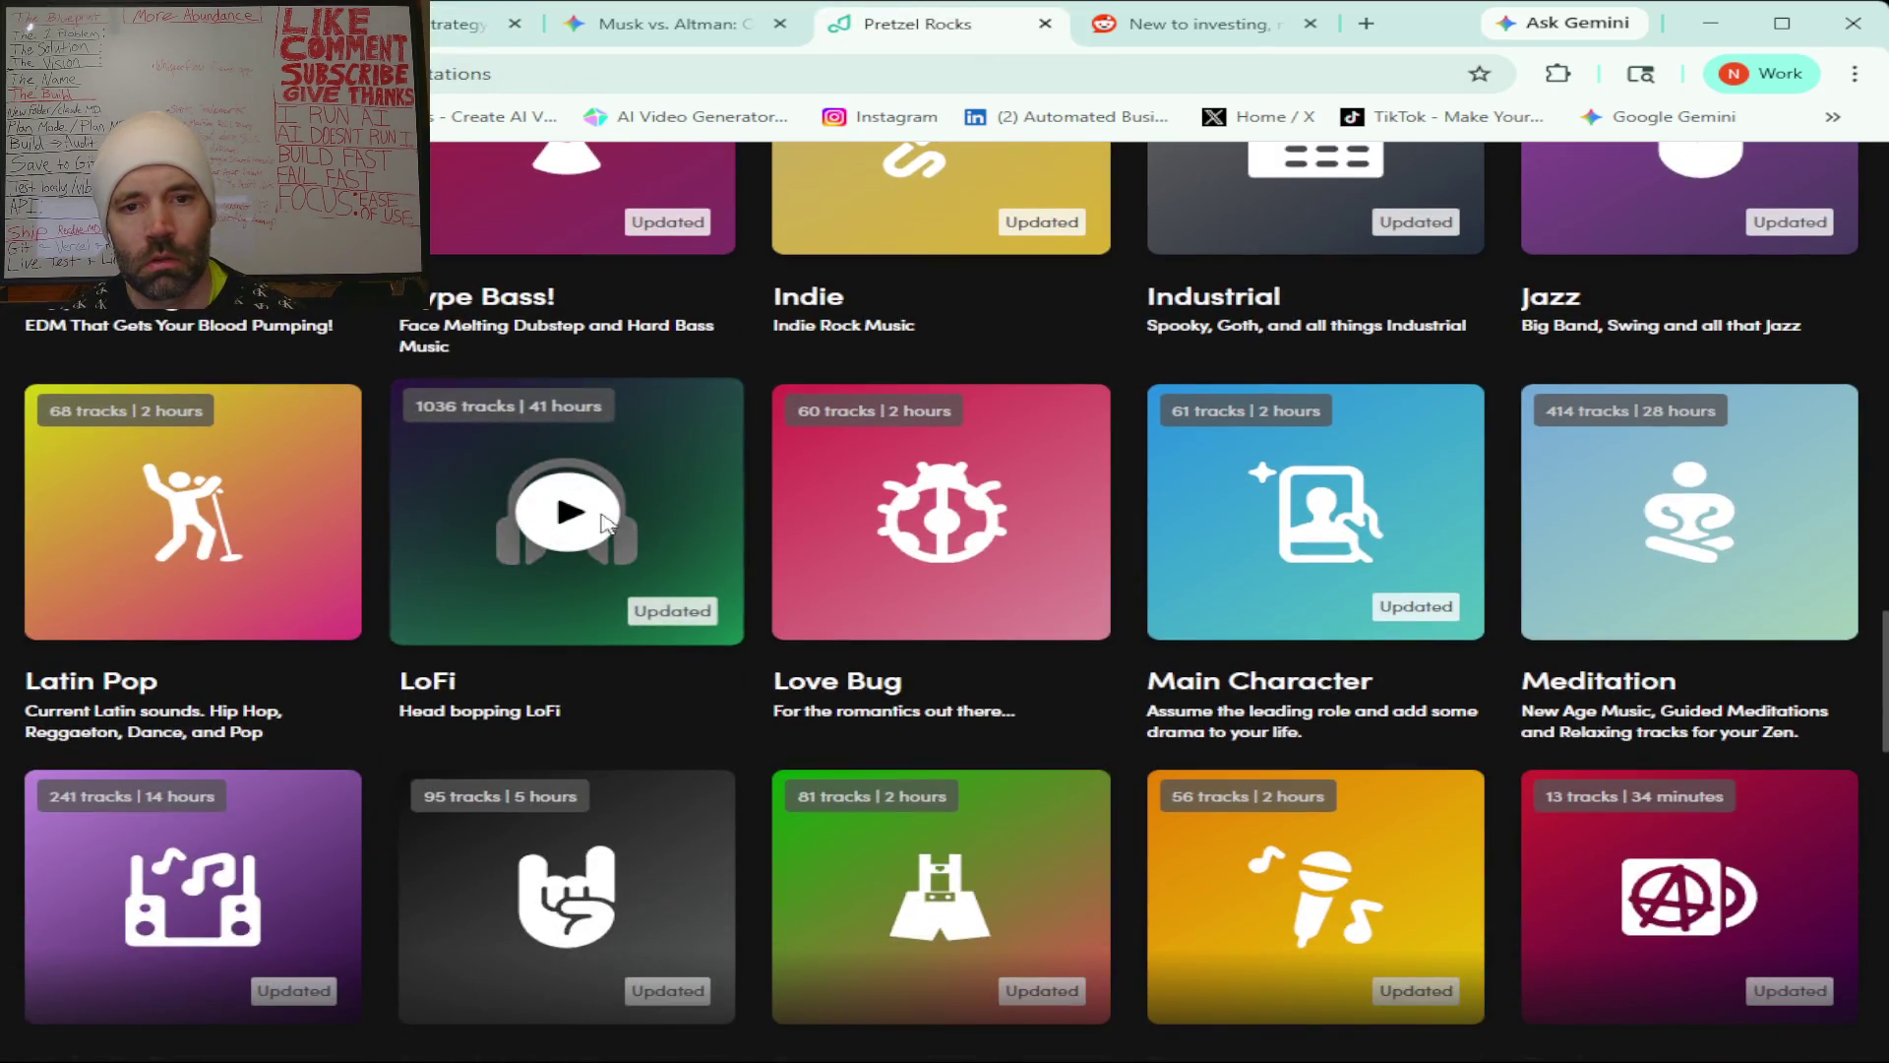
click(590, 509)
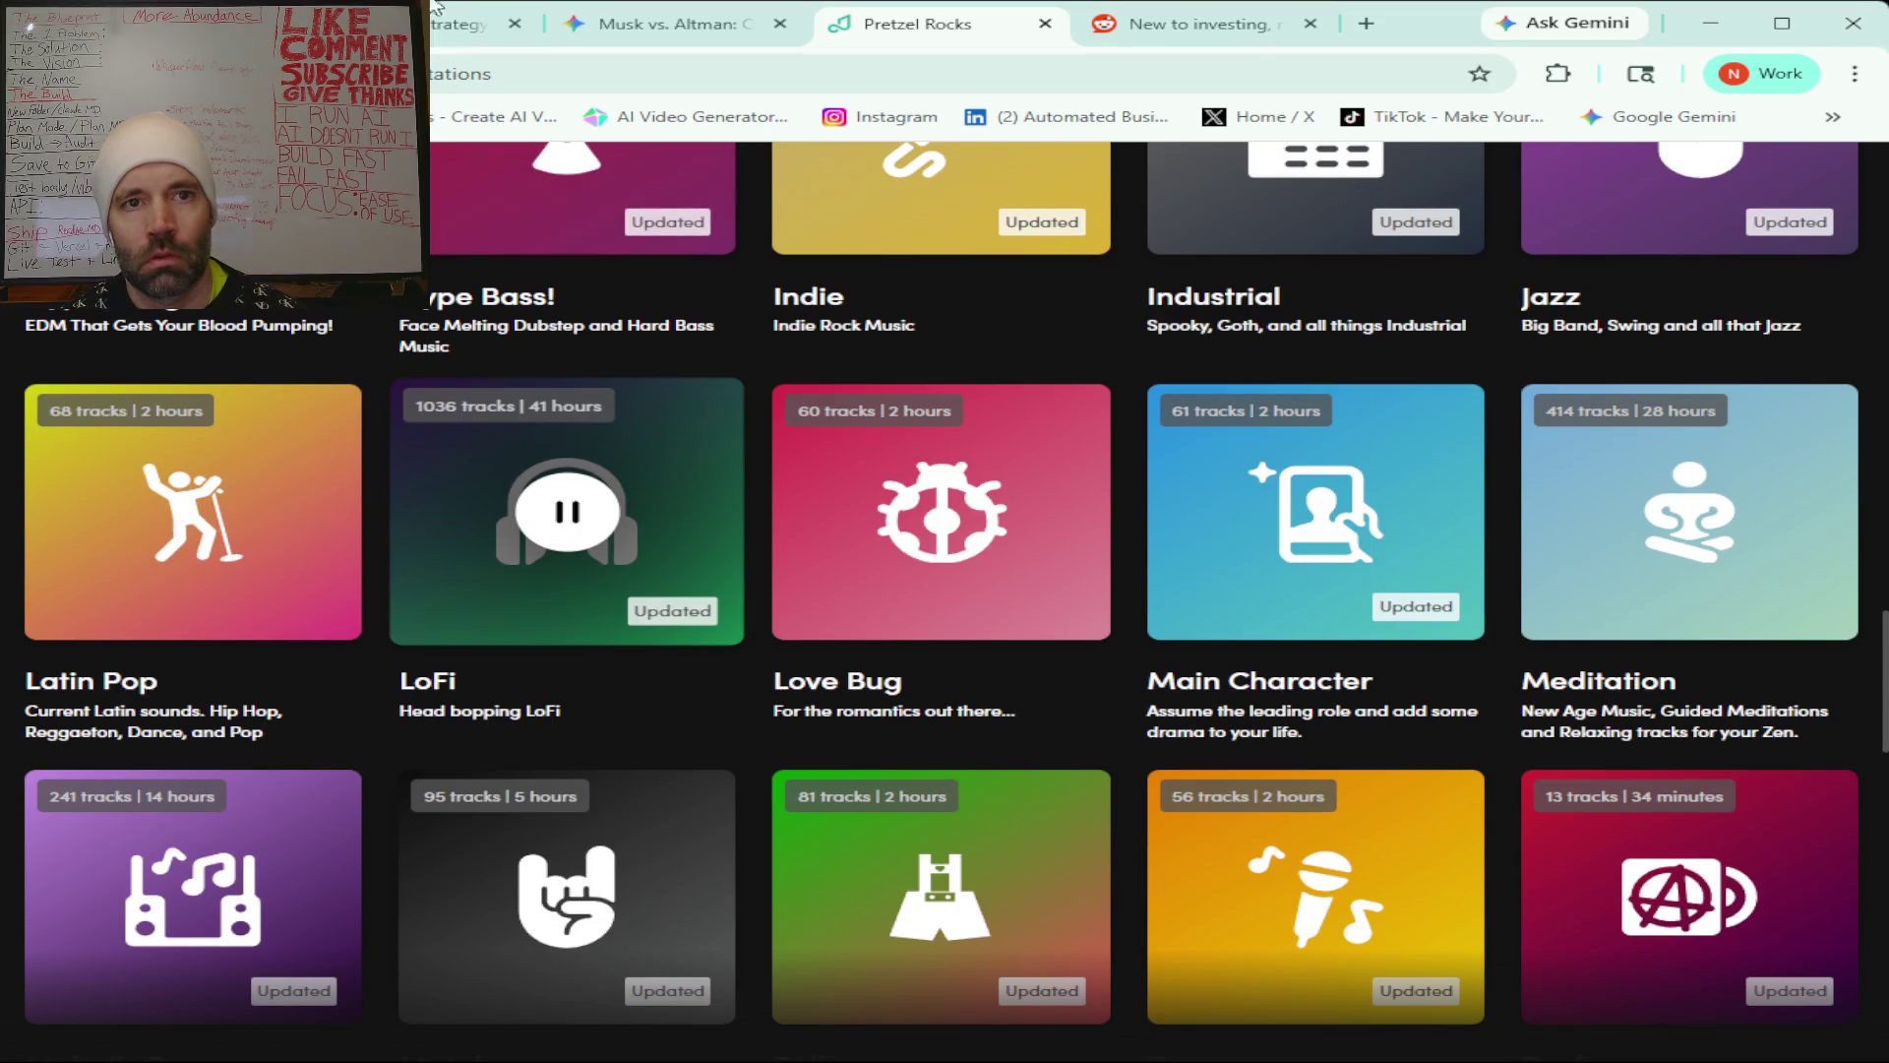
key(ctrl+Tab)
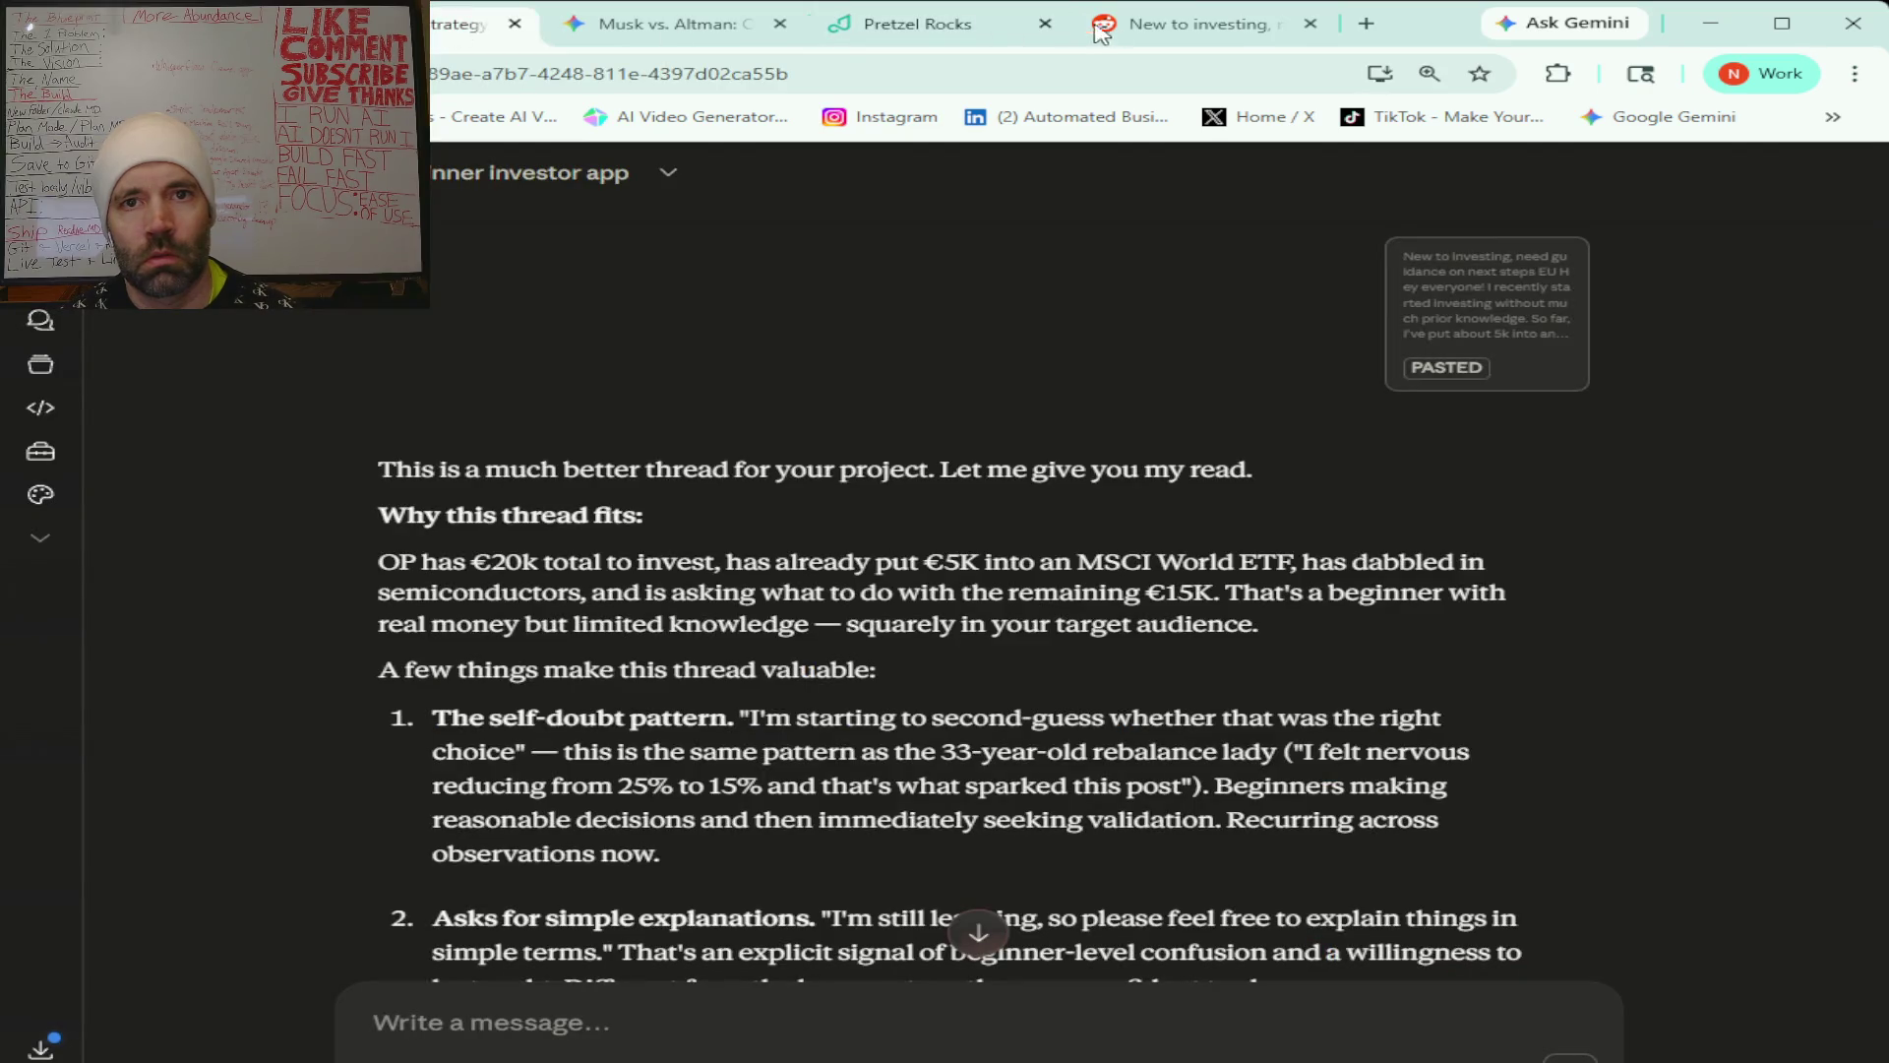
click(916, 37)
key(ctrl+Tab)
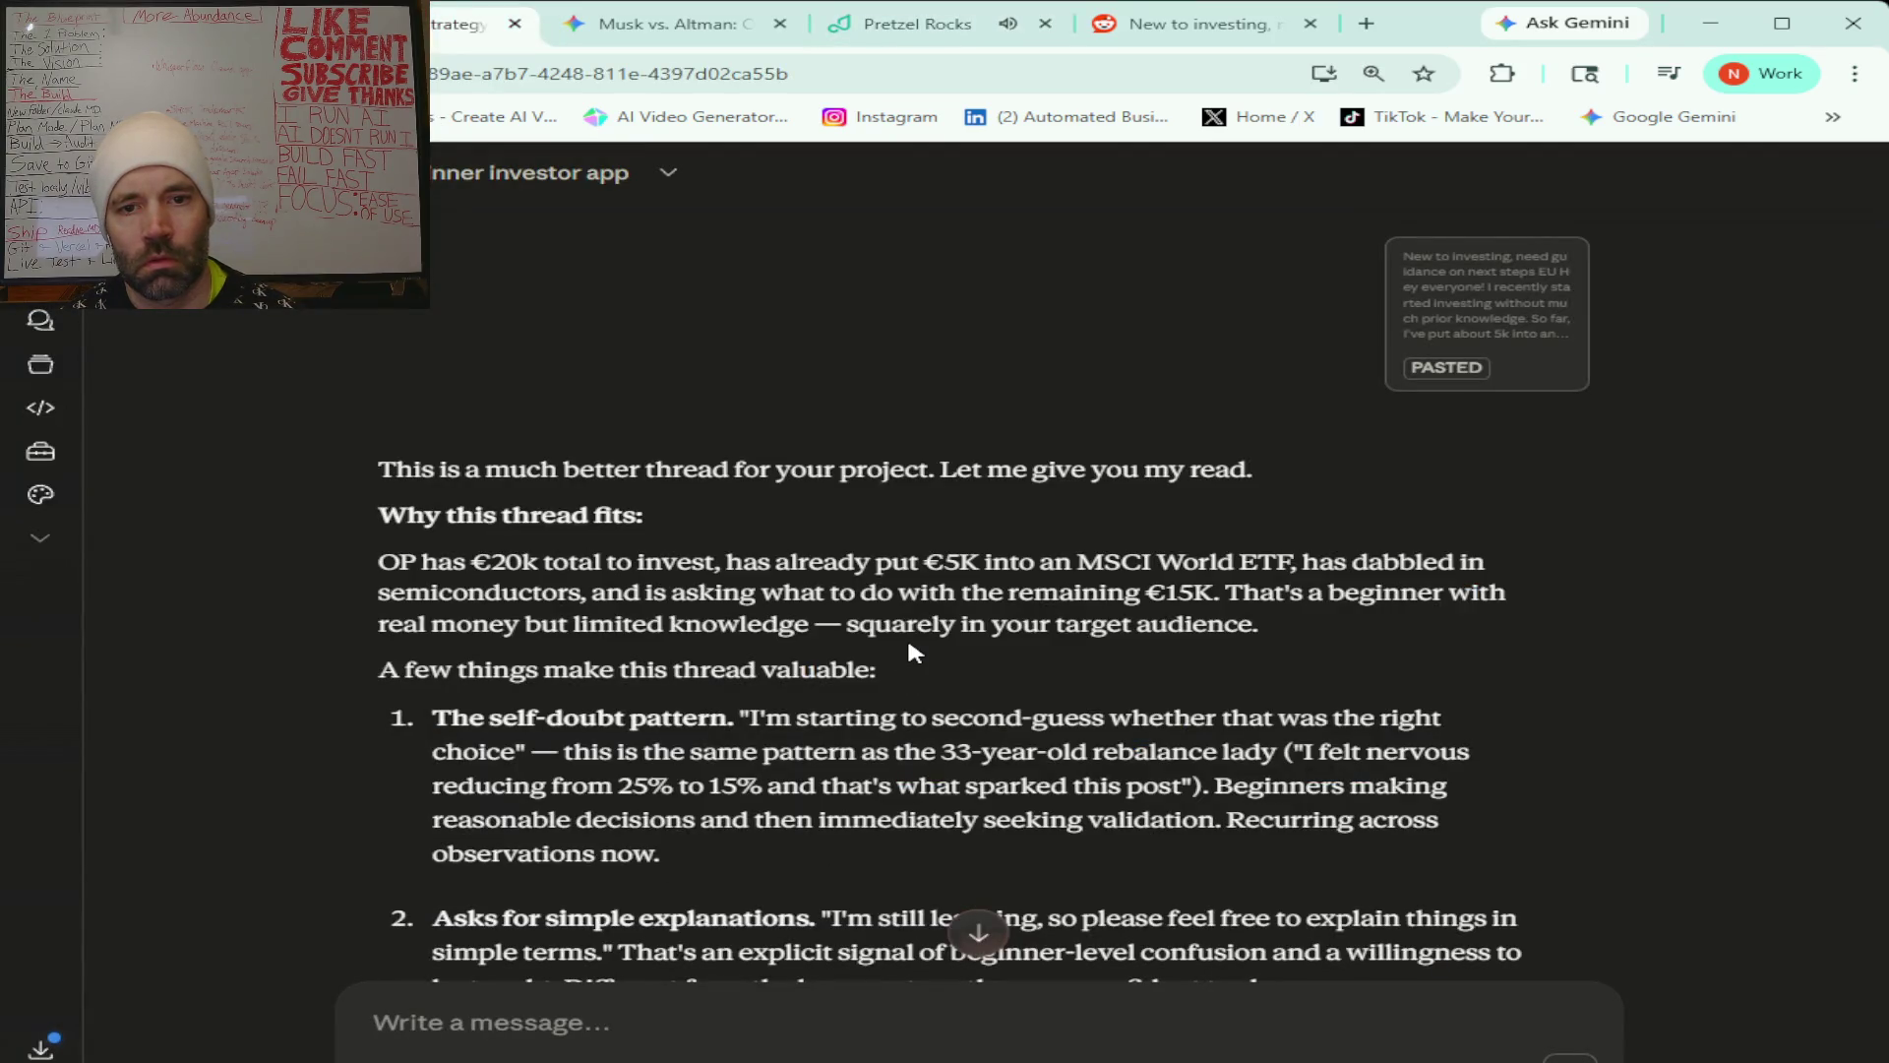
scroll(907, 651, down, 3)
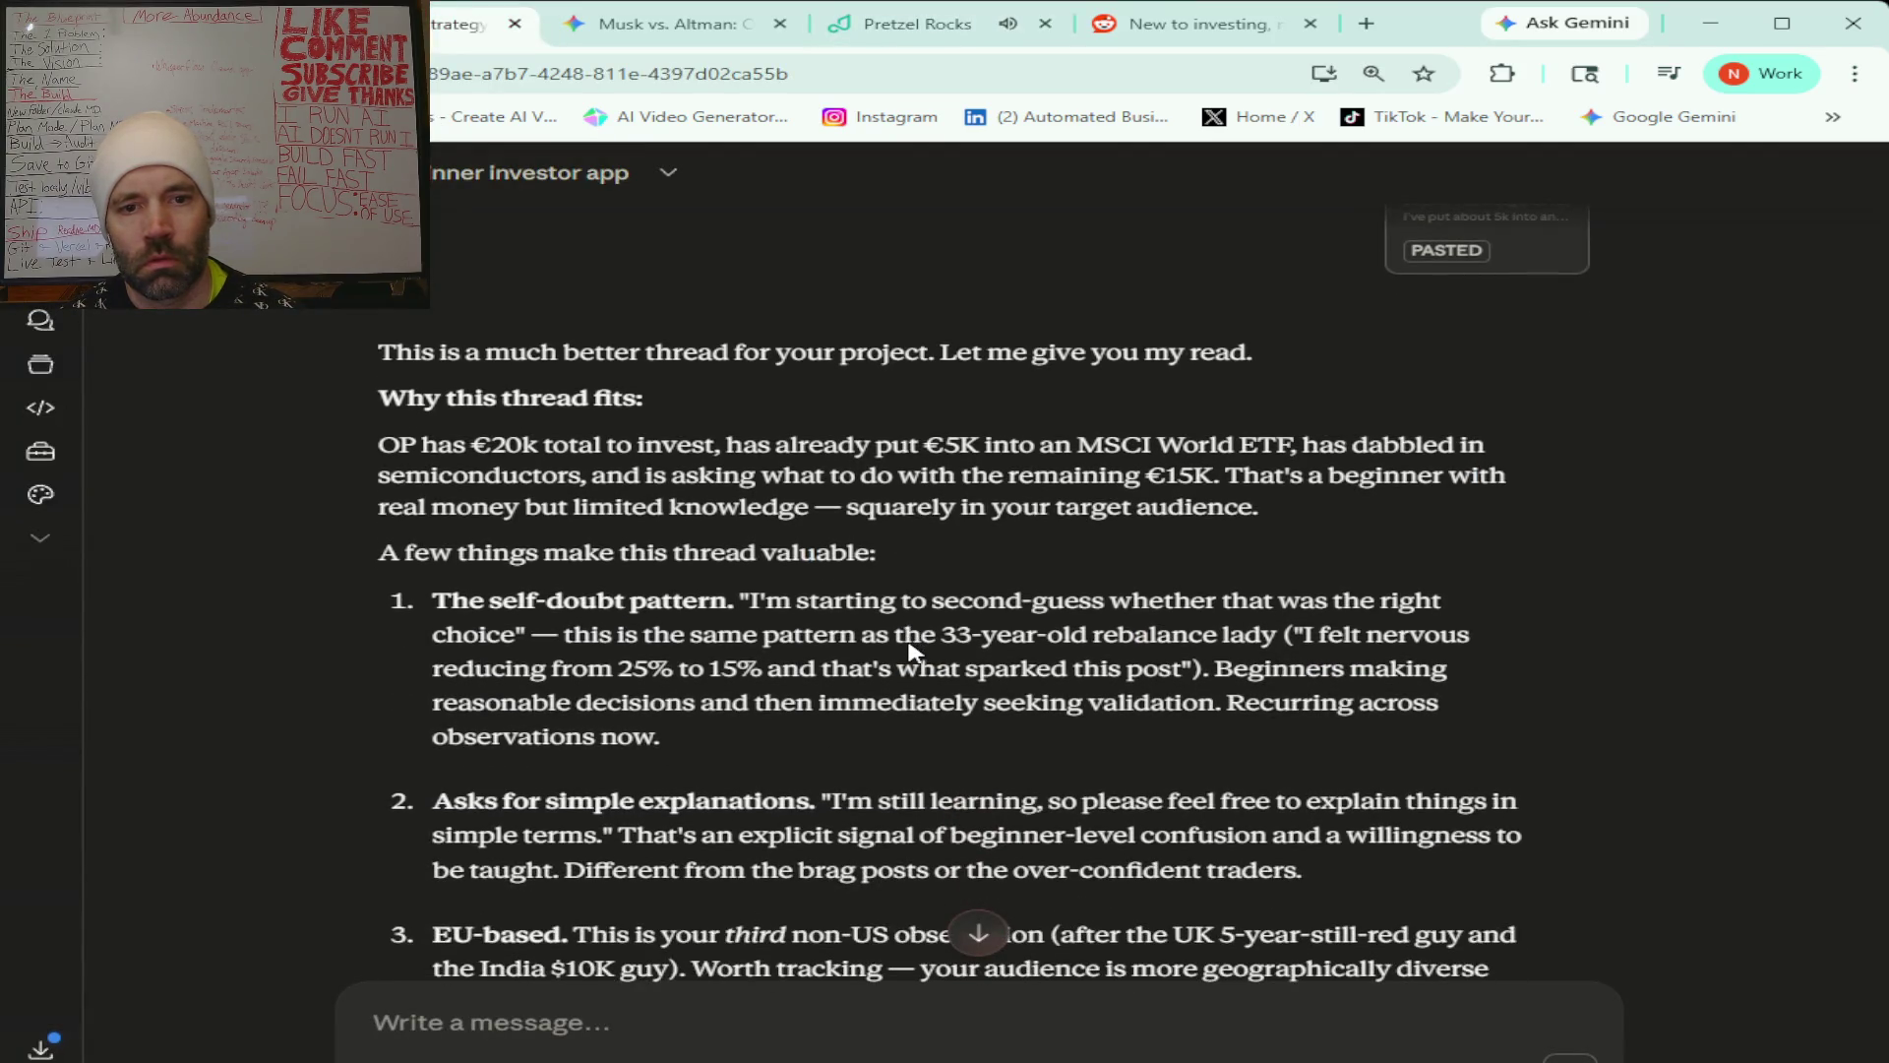
scroll(914, 651, down, 3)
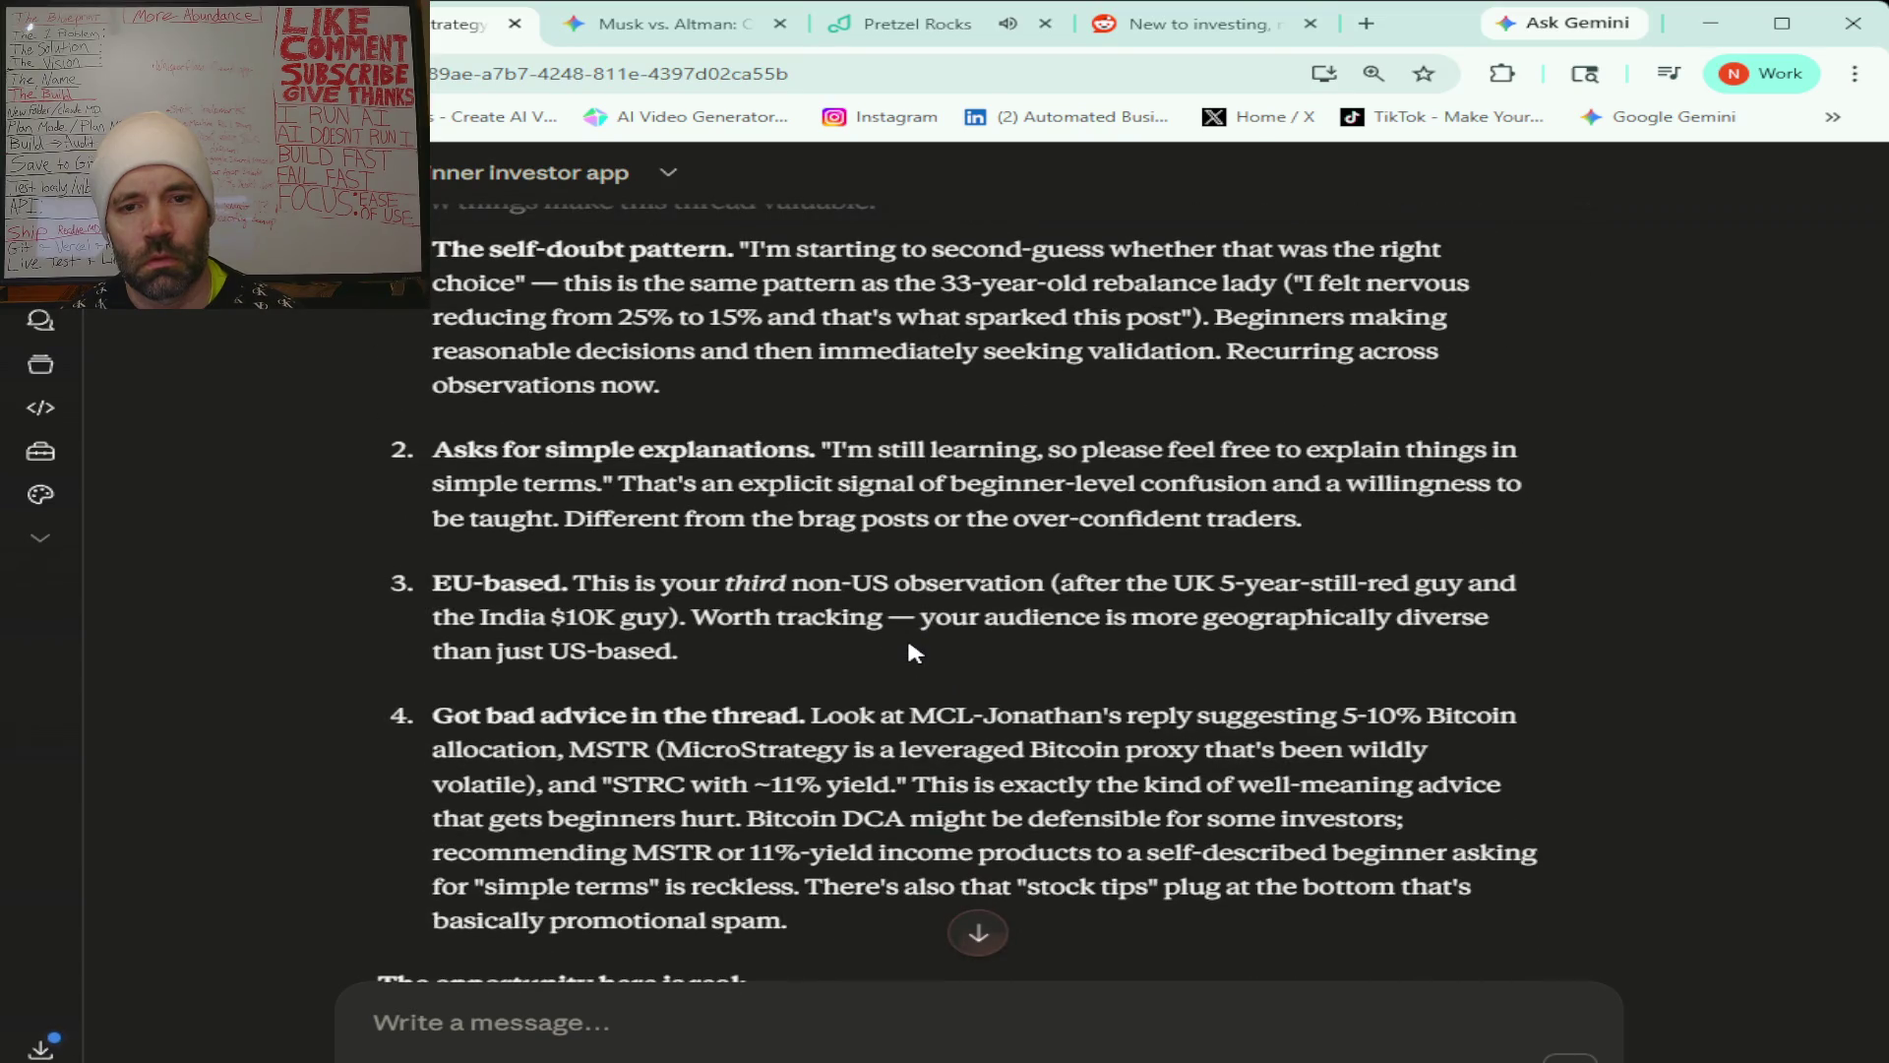
scroll(914, 651, down, 3)
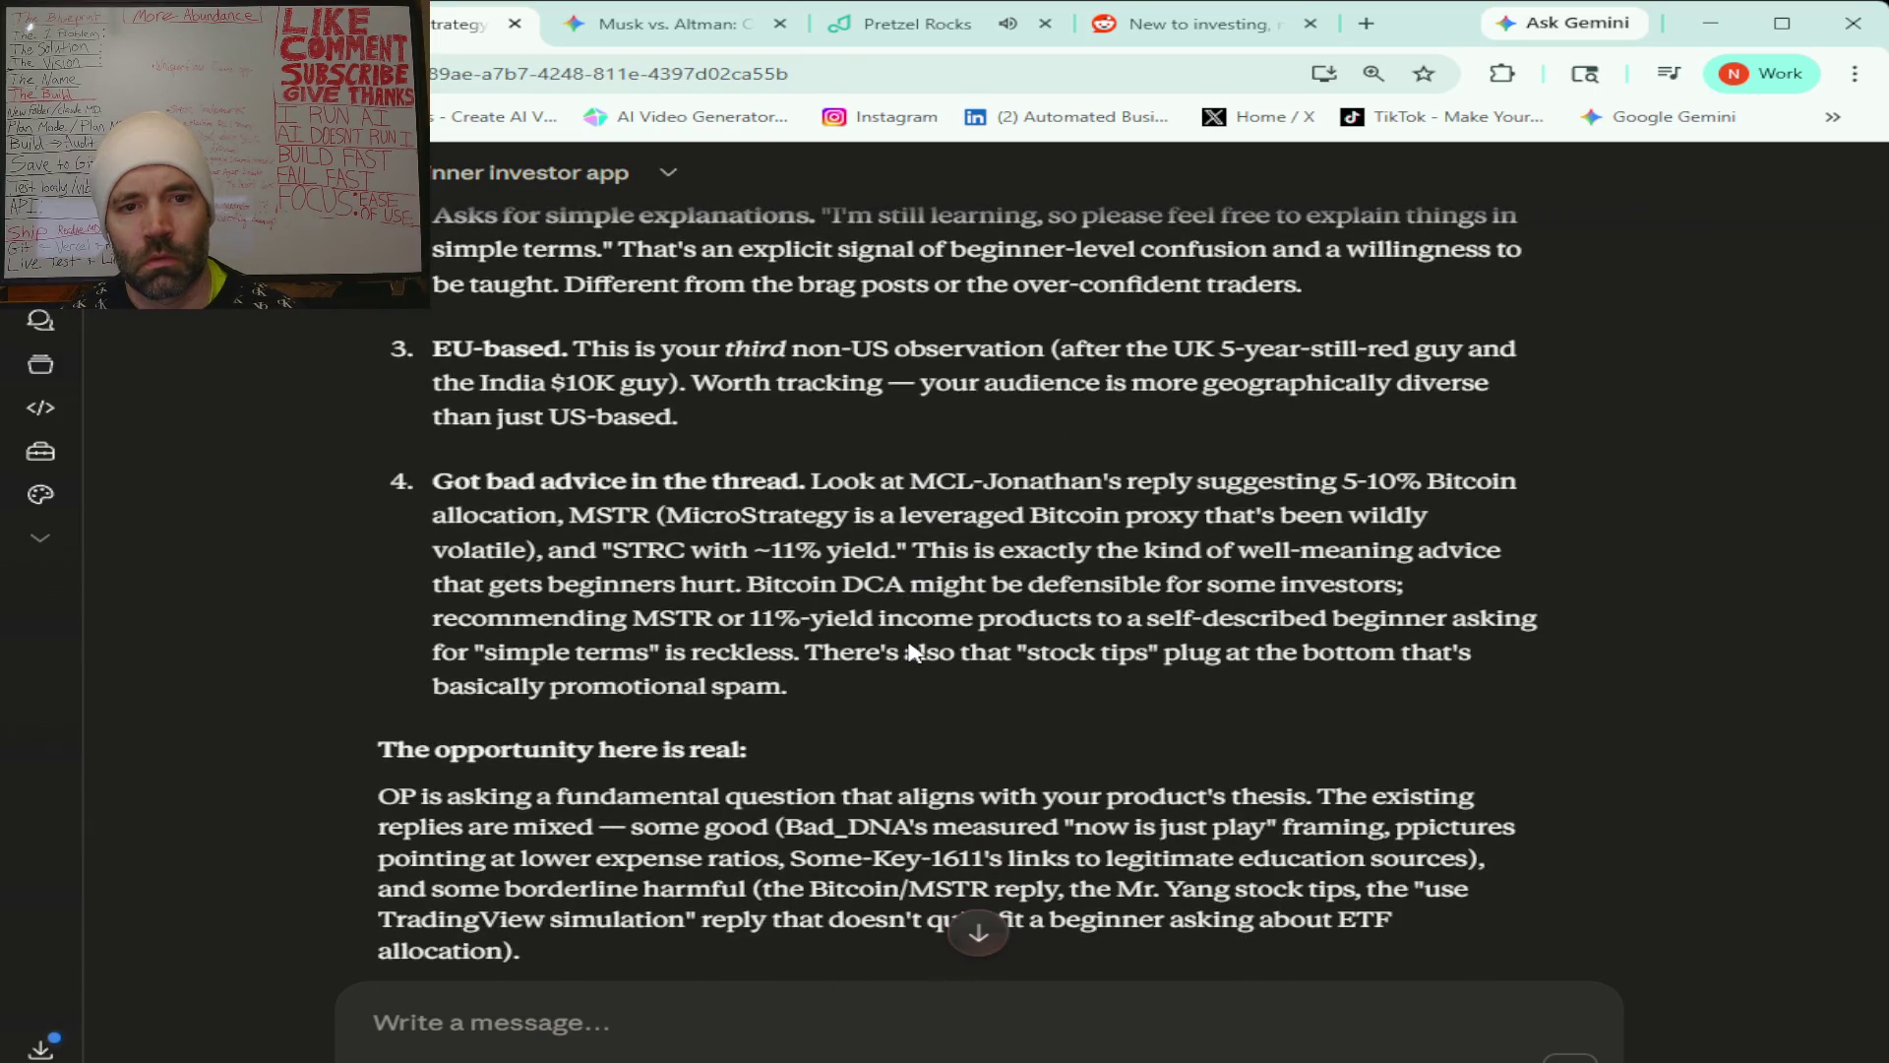
scroll(914, 652, down, 3)
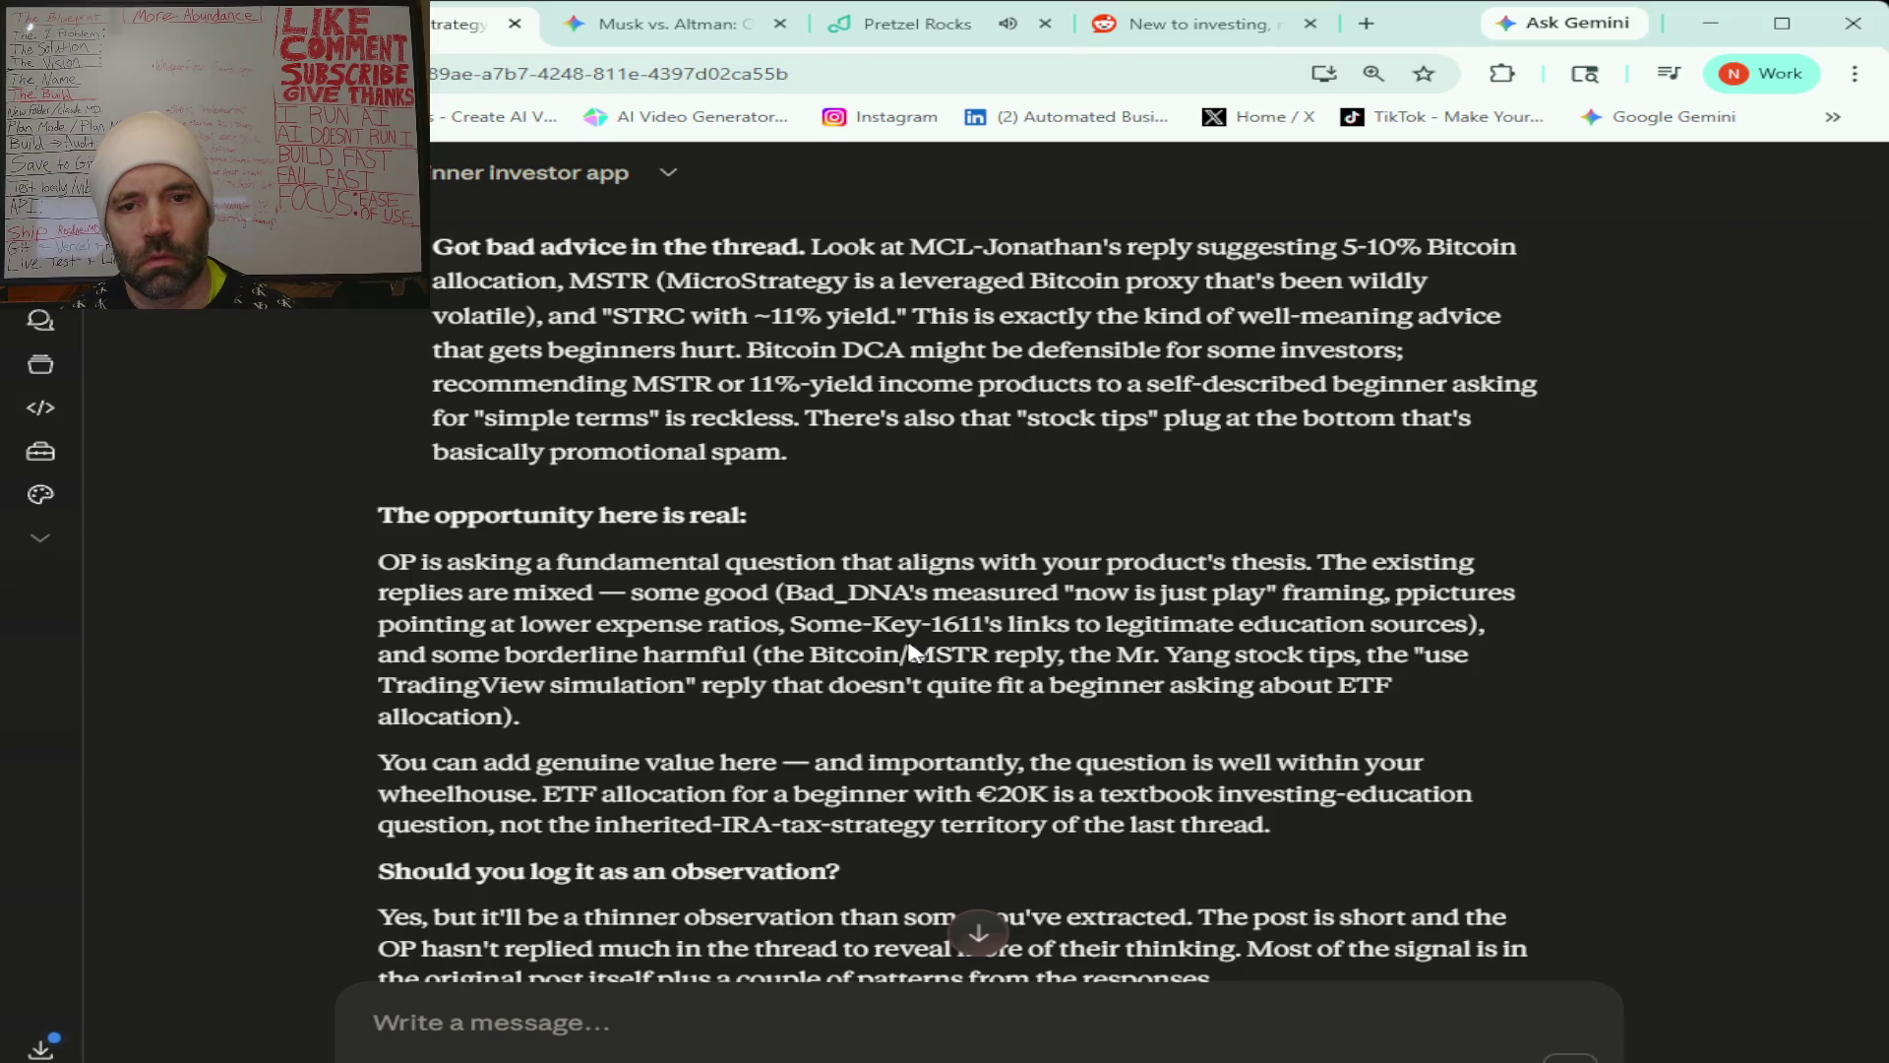
scroll(910, 649, down, 3)
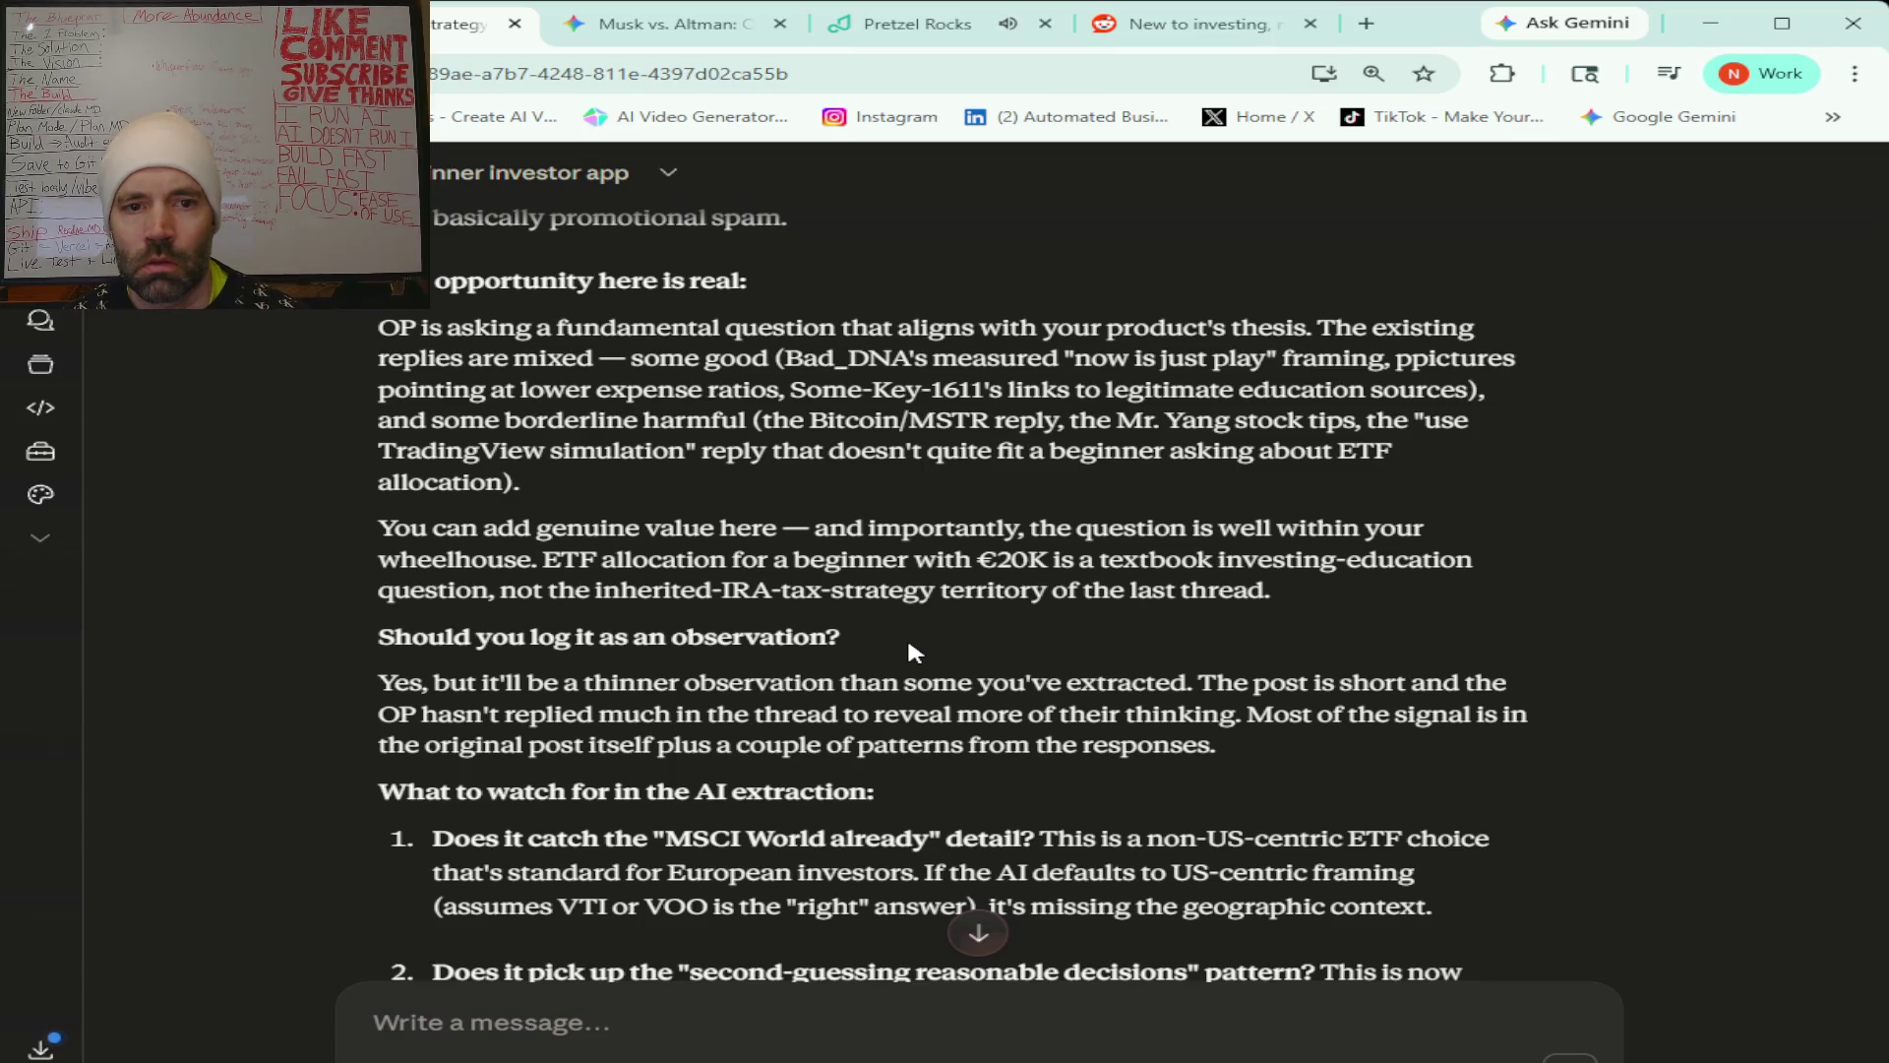
scroll(911, 649, down, 1)
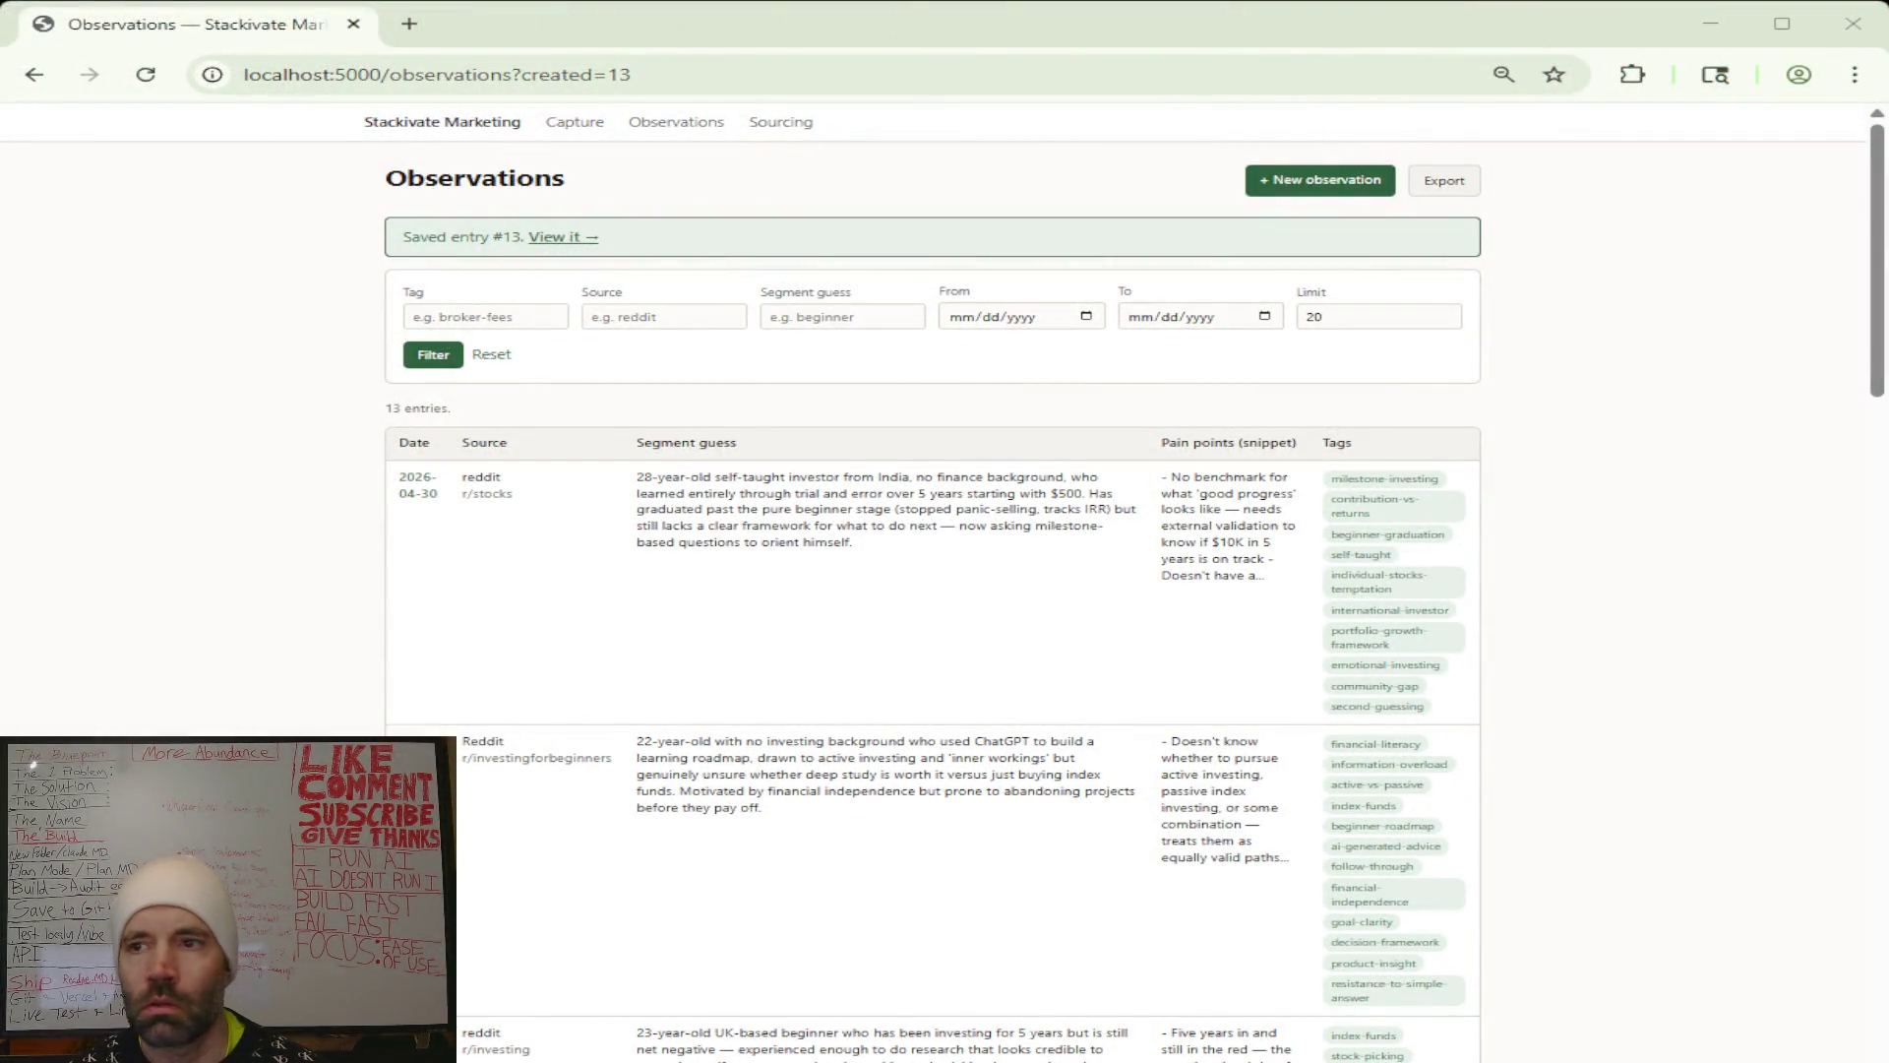
Start a new observation and paste the Reddit thread into Raw content.
click(1366, 181)
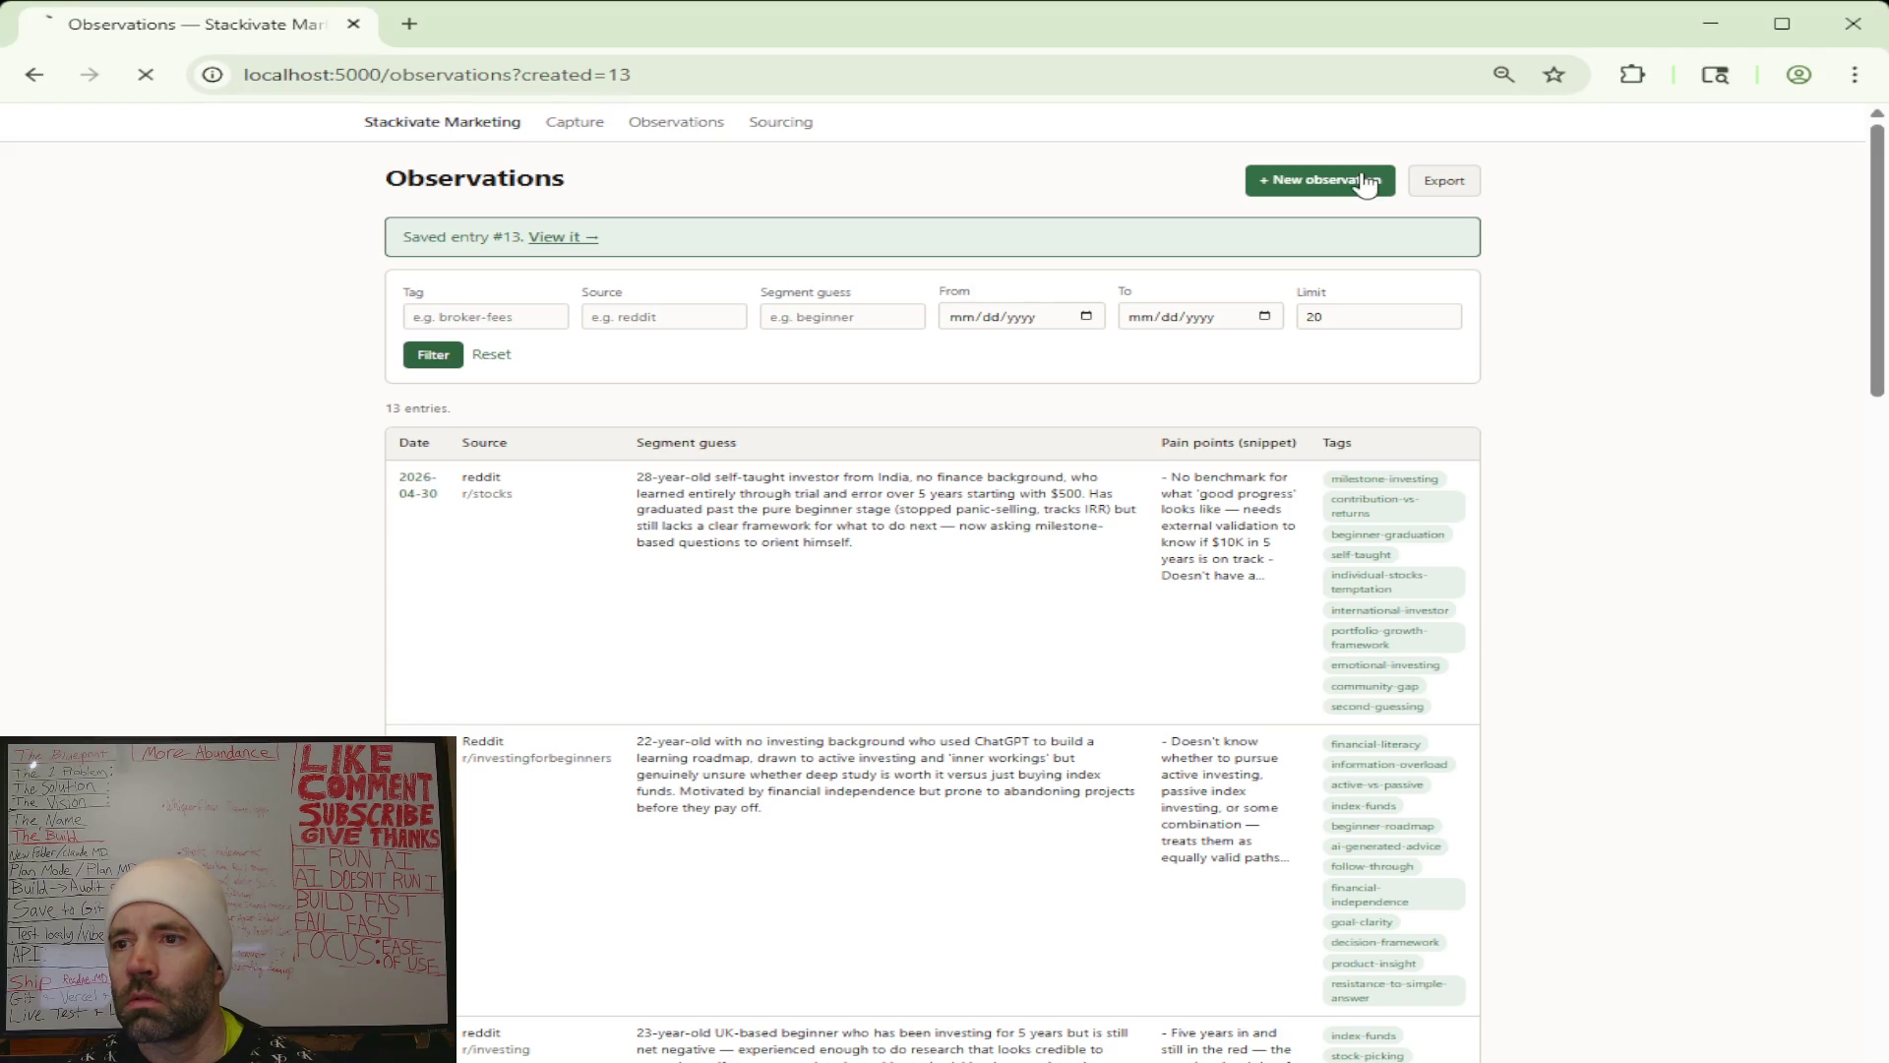
click(438, 579)
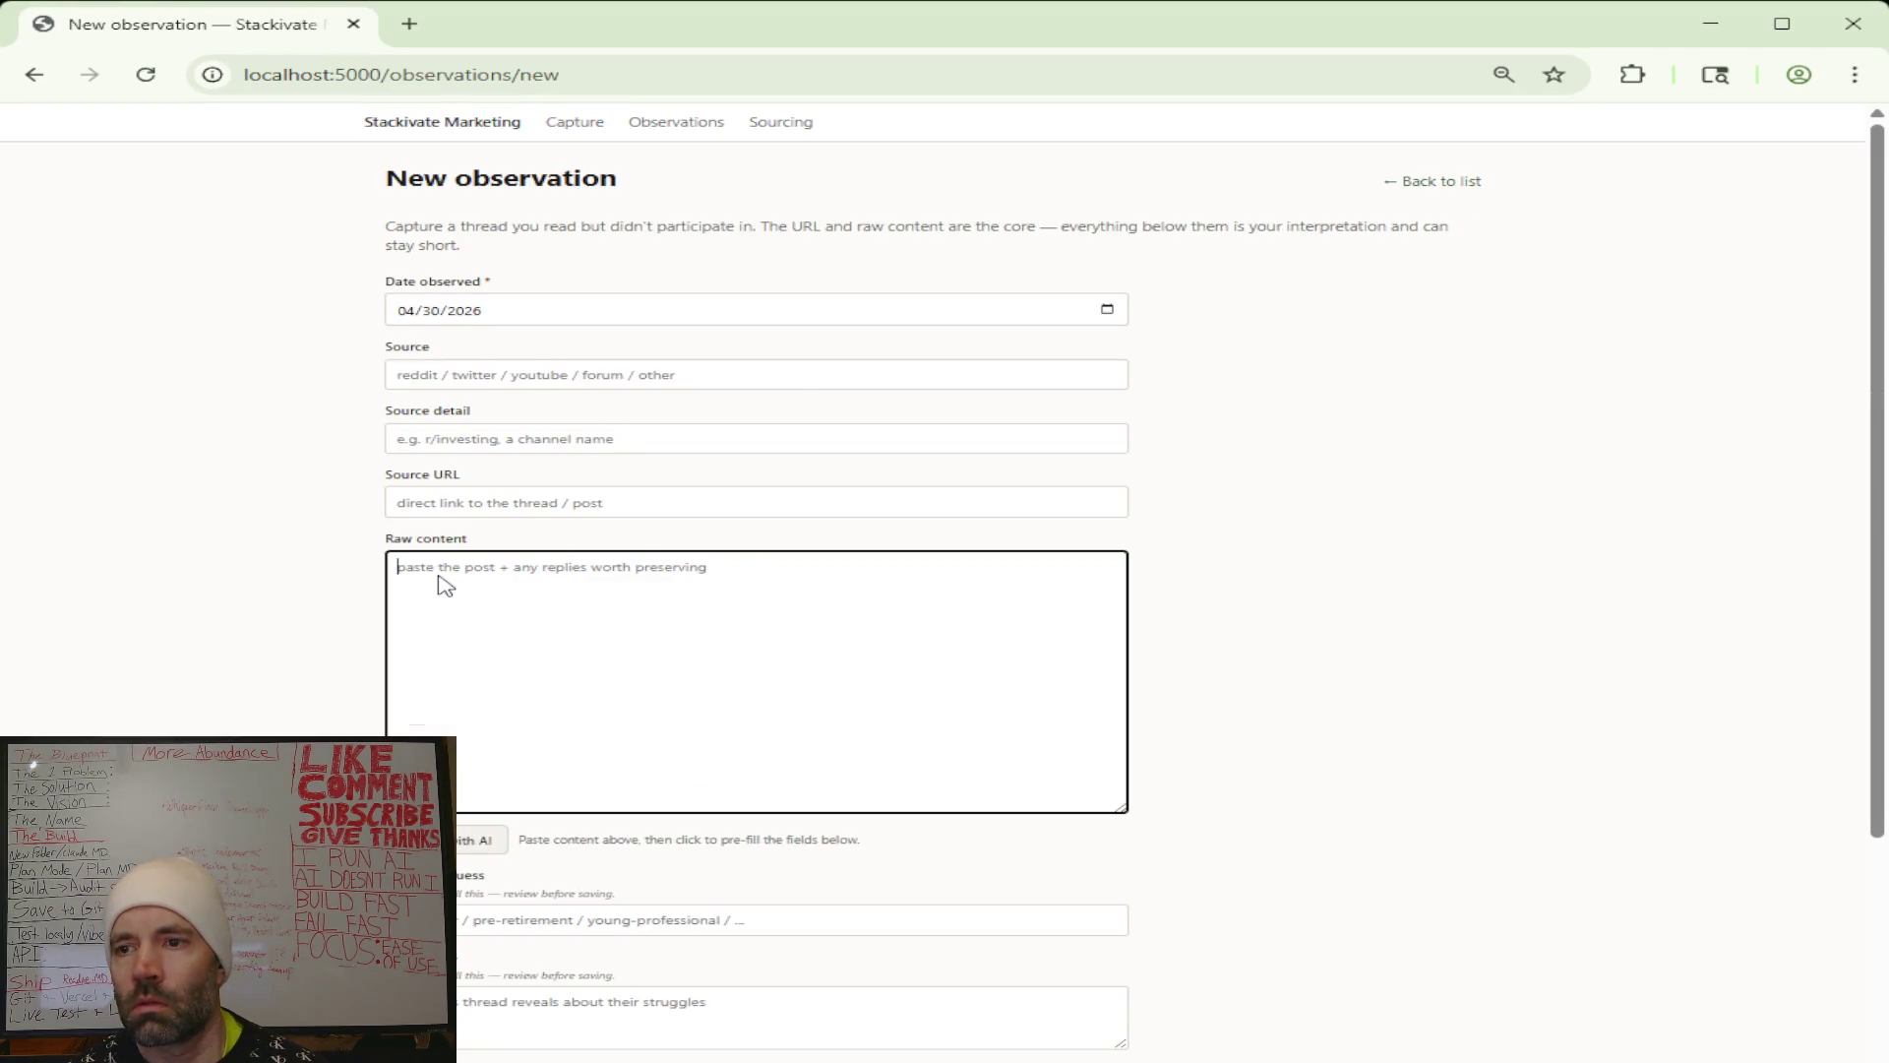
key(ctrl+v)
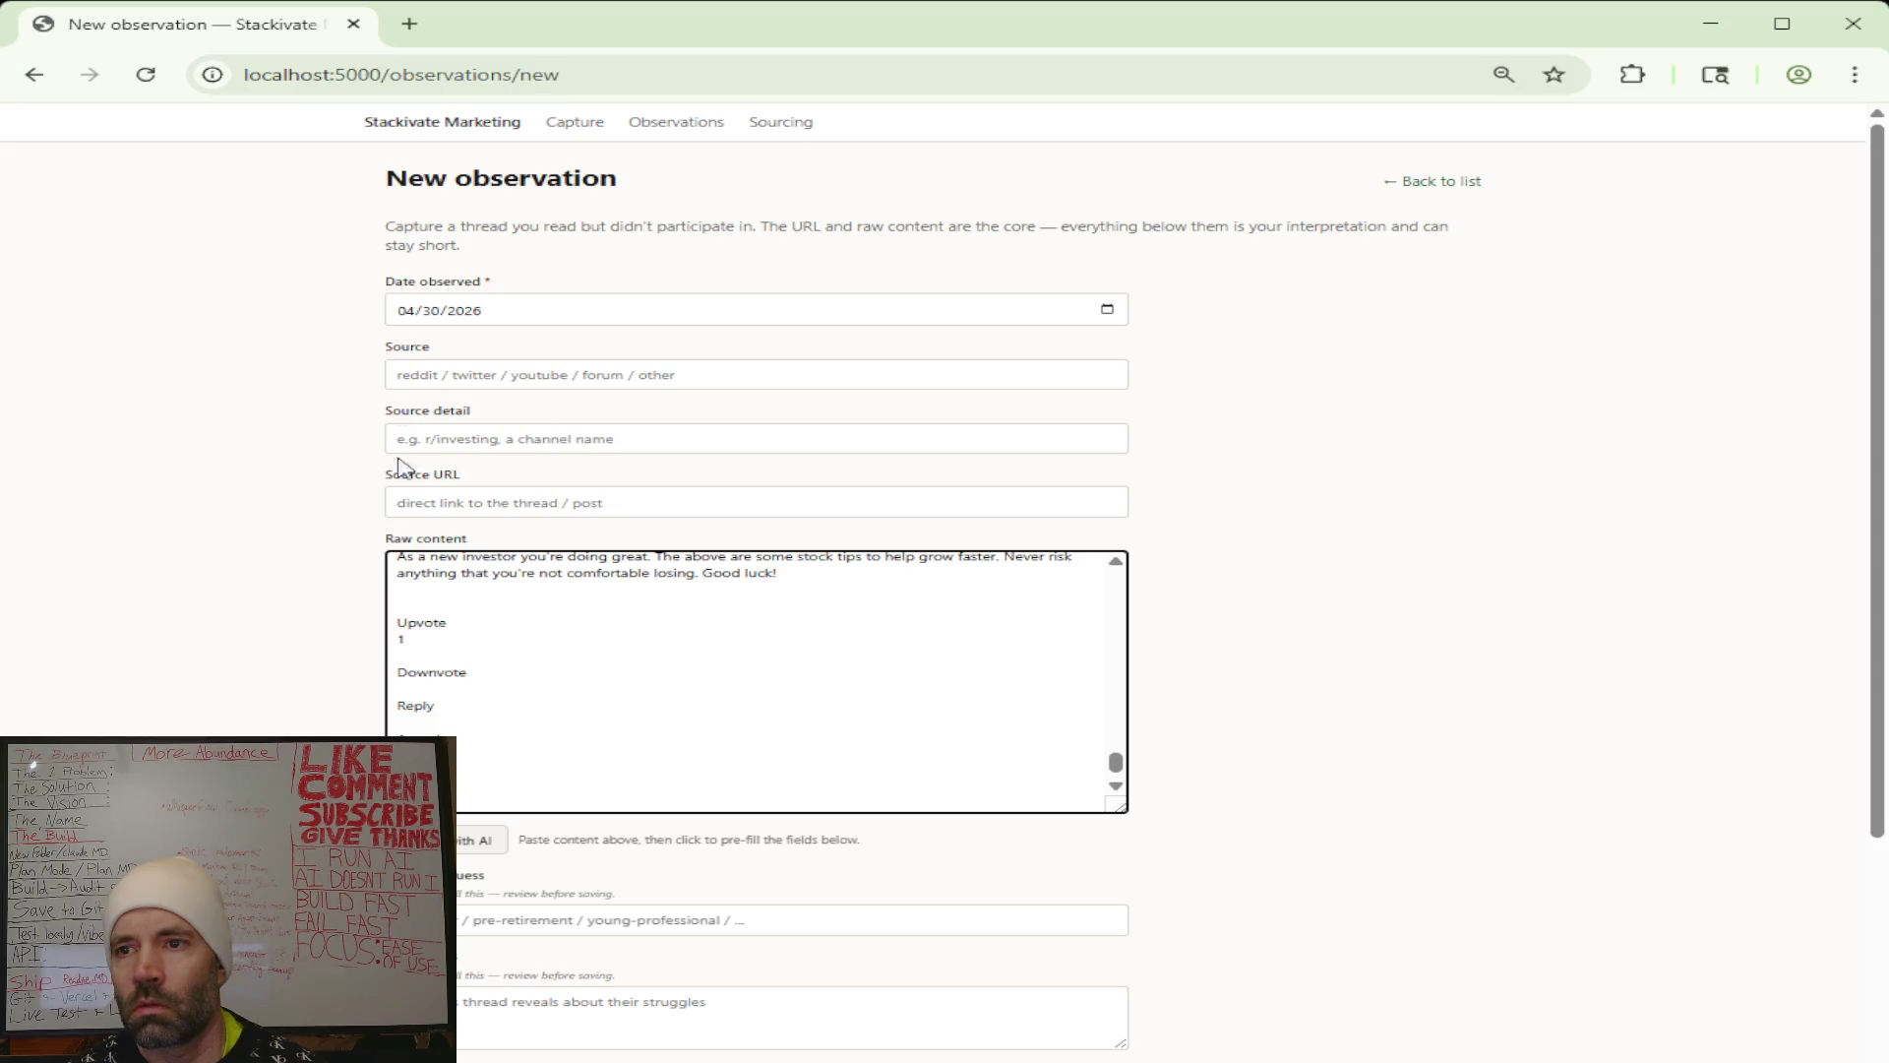
key(alt+Tab)
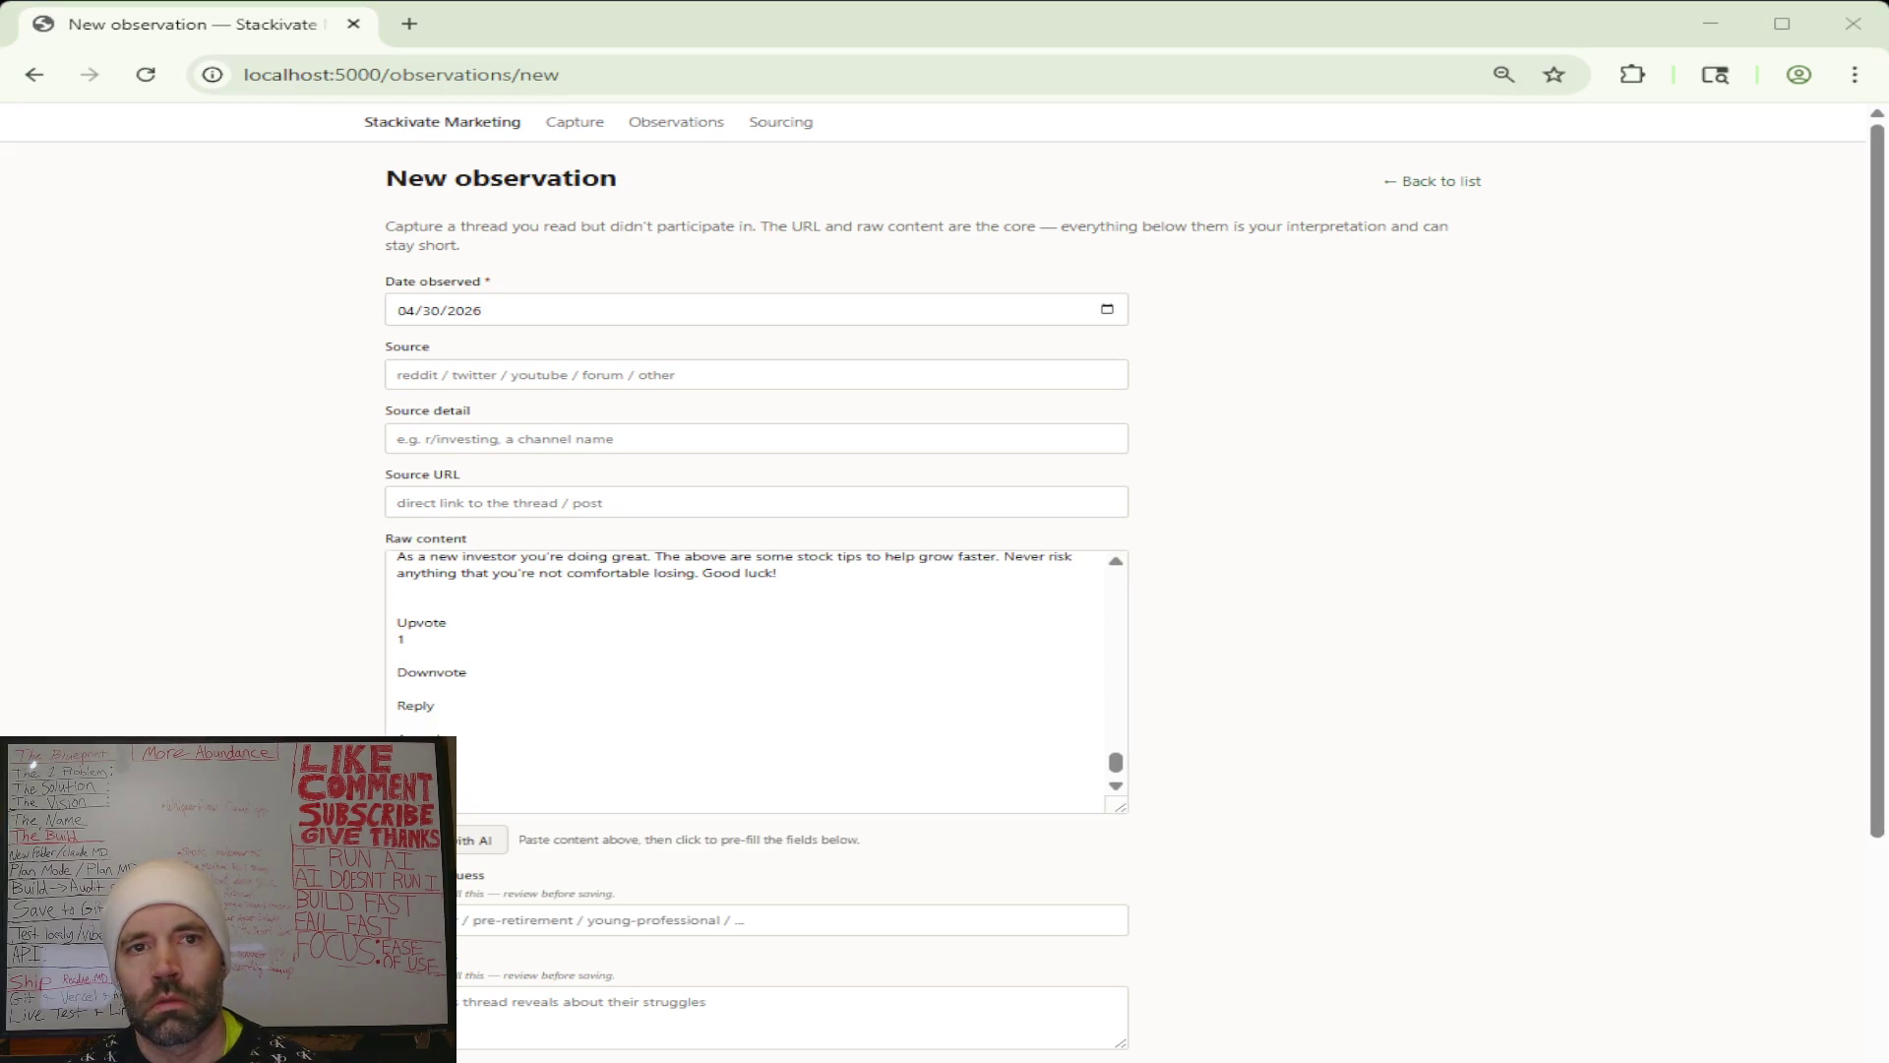
Set Source to 'reddit' and Source detail to r/investingforbeginners.
click(470, 375)
text(reddit)
click(422, 447)
click(604, 519)
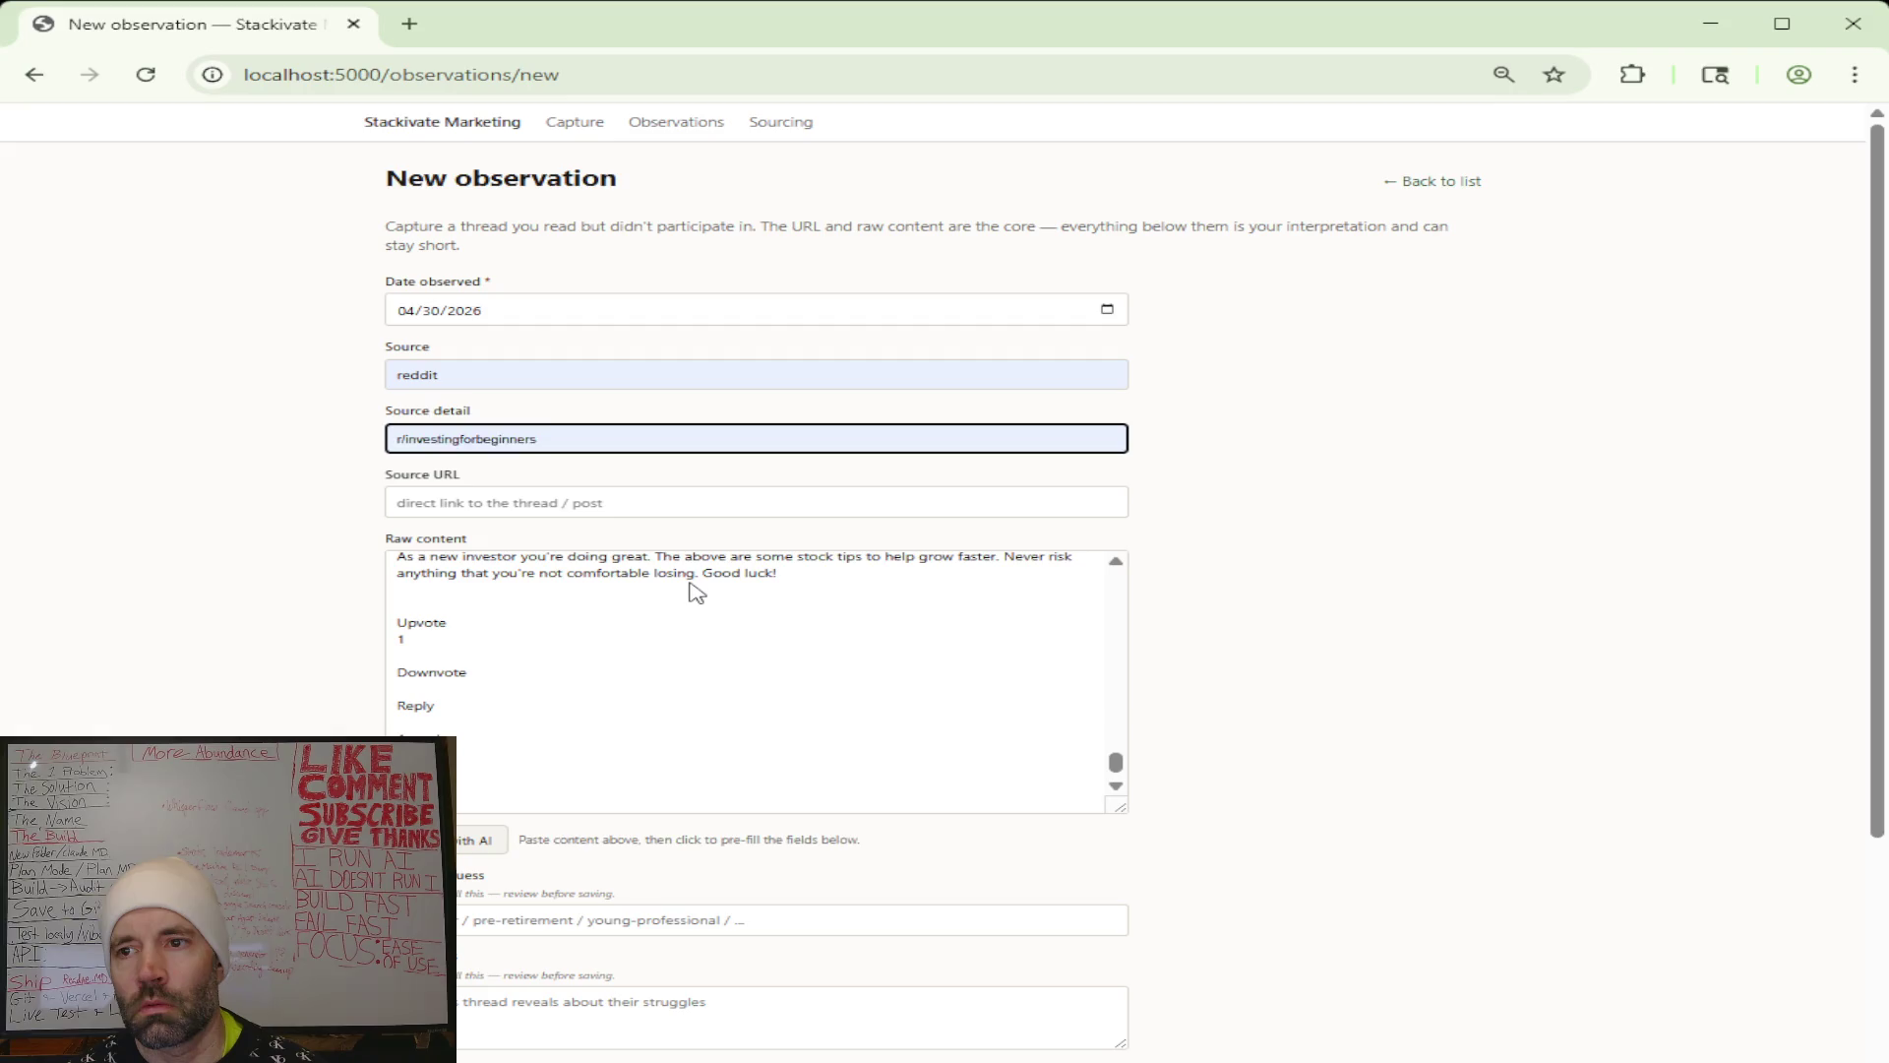
Paste the thread link into Source URL and run 'Pre-fill with AI'.
key(alt+Tab)
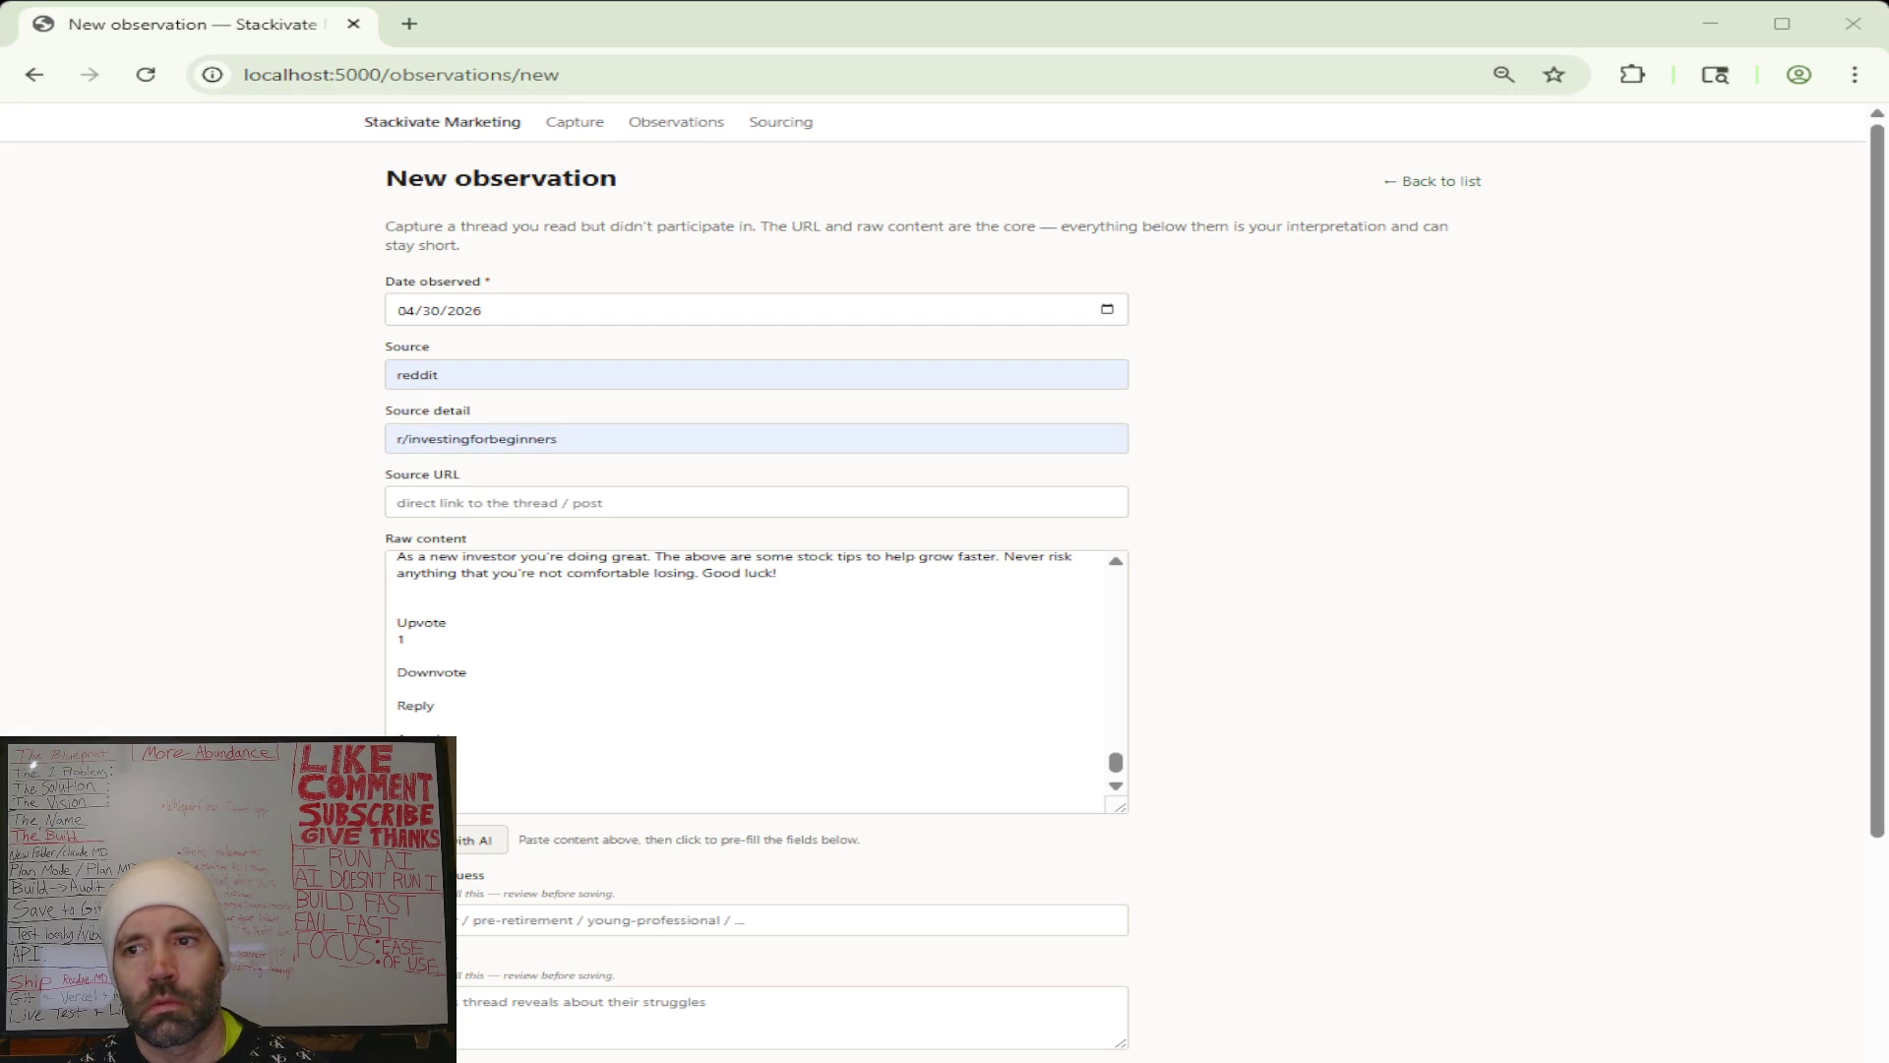
click(449, 505)
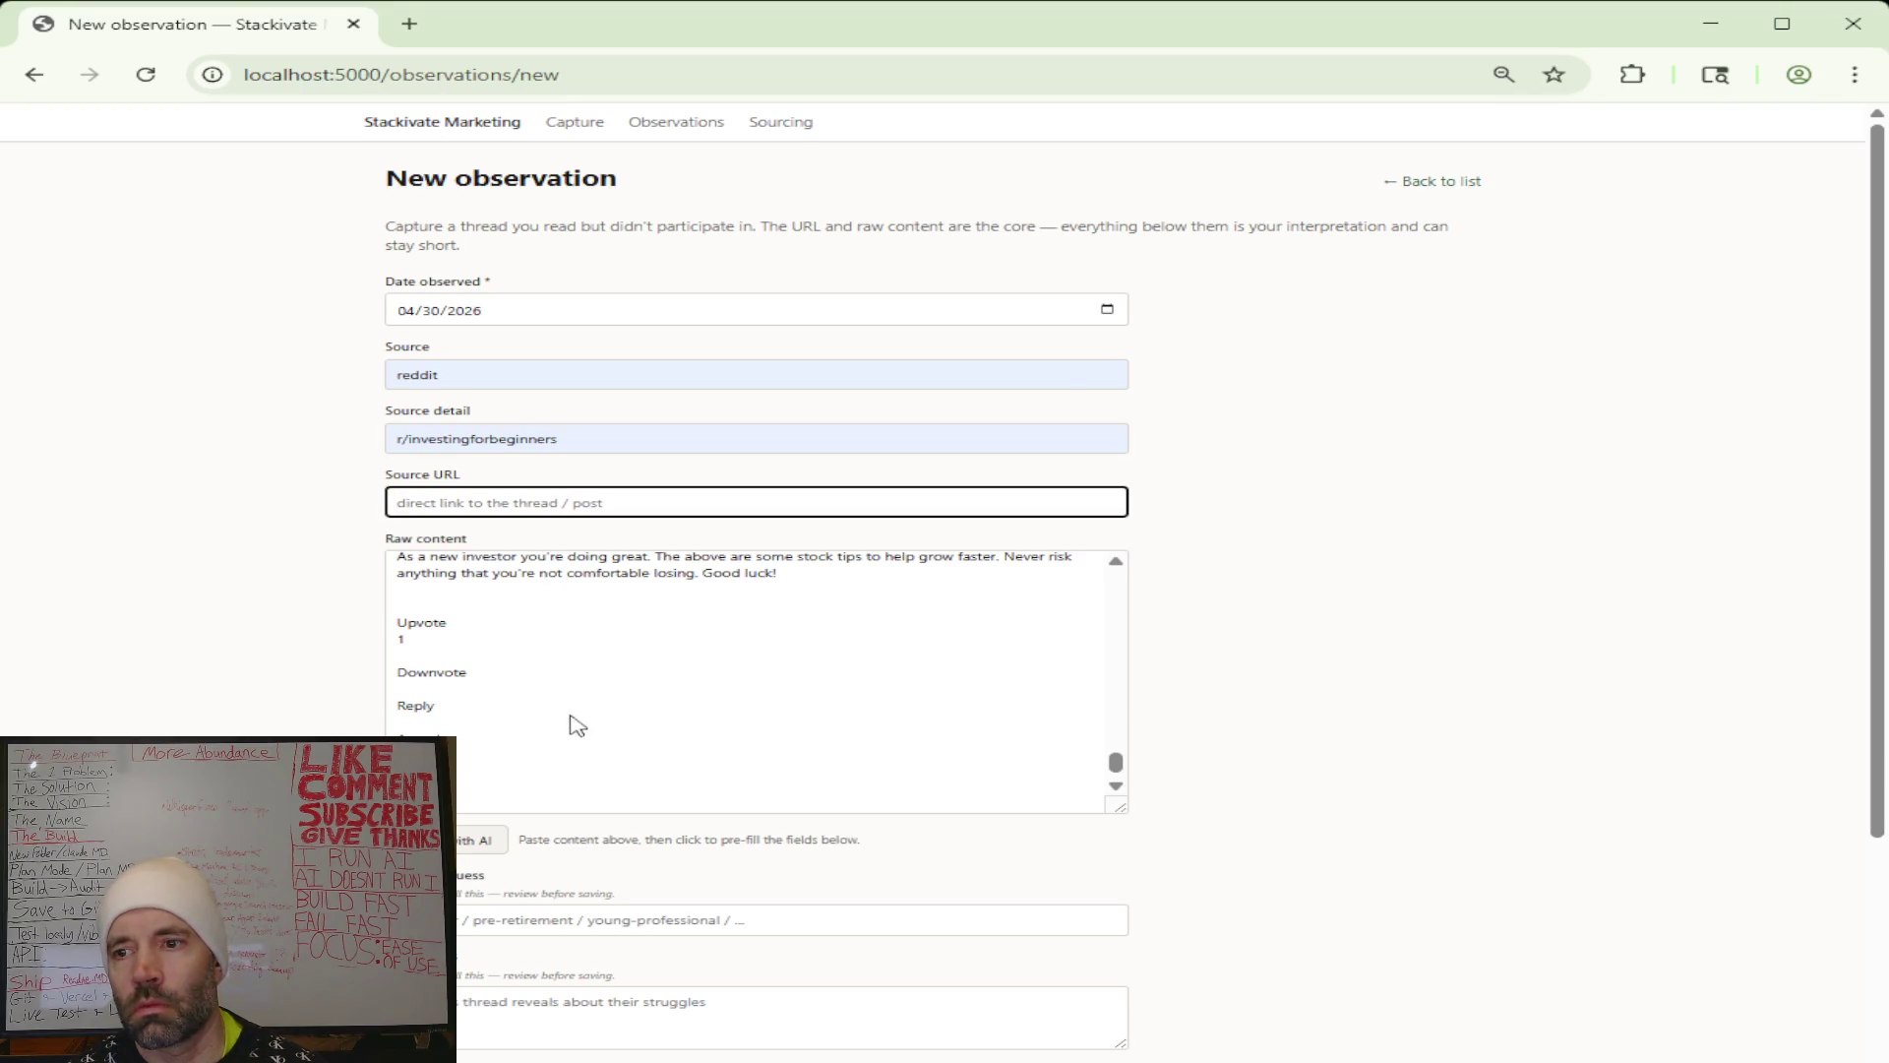
text(https://www.reddit.com/r/investingforbeginners/comments/1t095t0/new_to_investing_need_guidance_on_next_steps/)
click(474, 840)
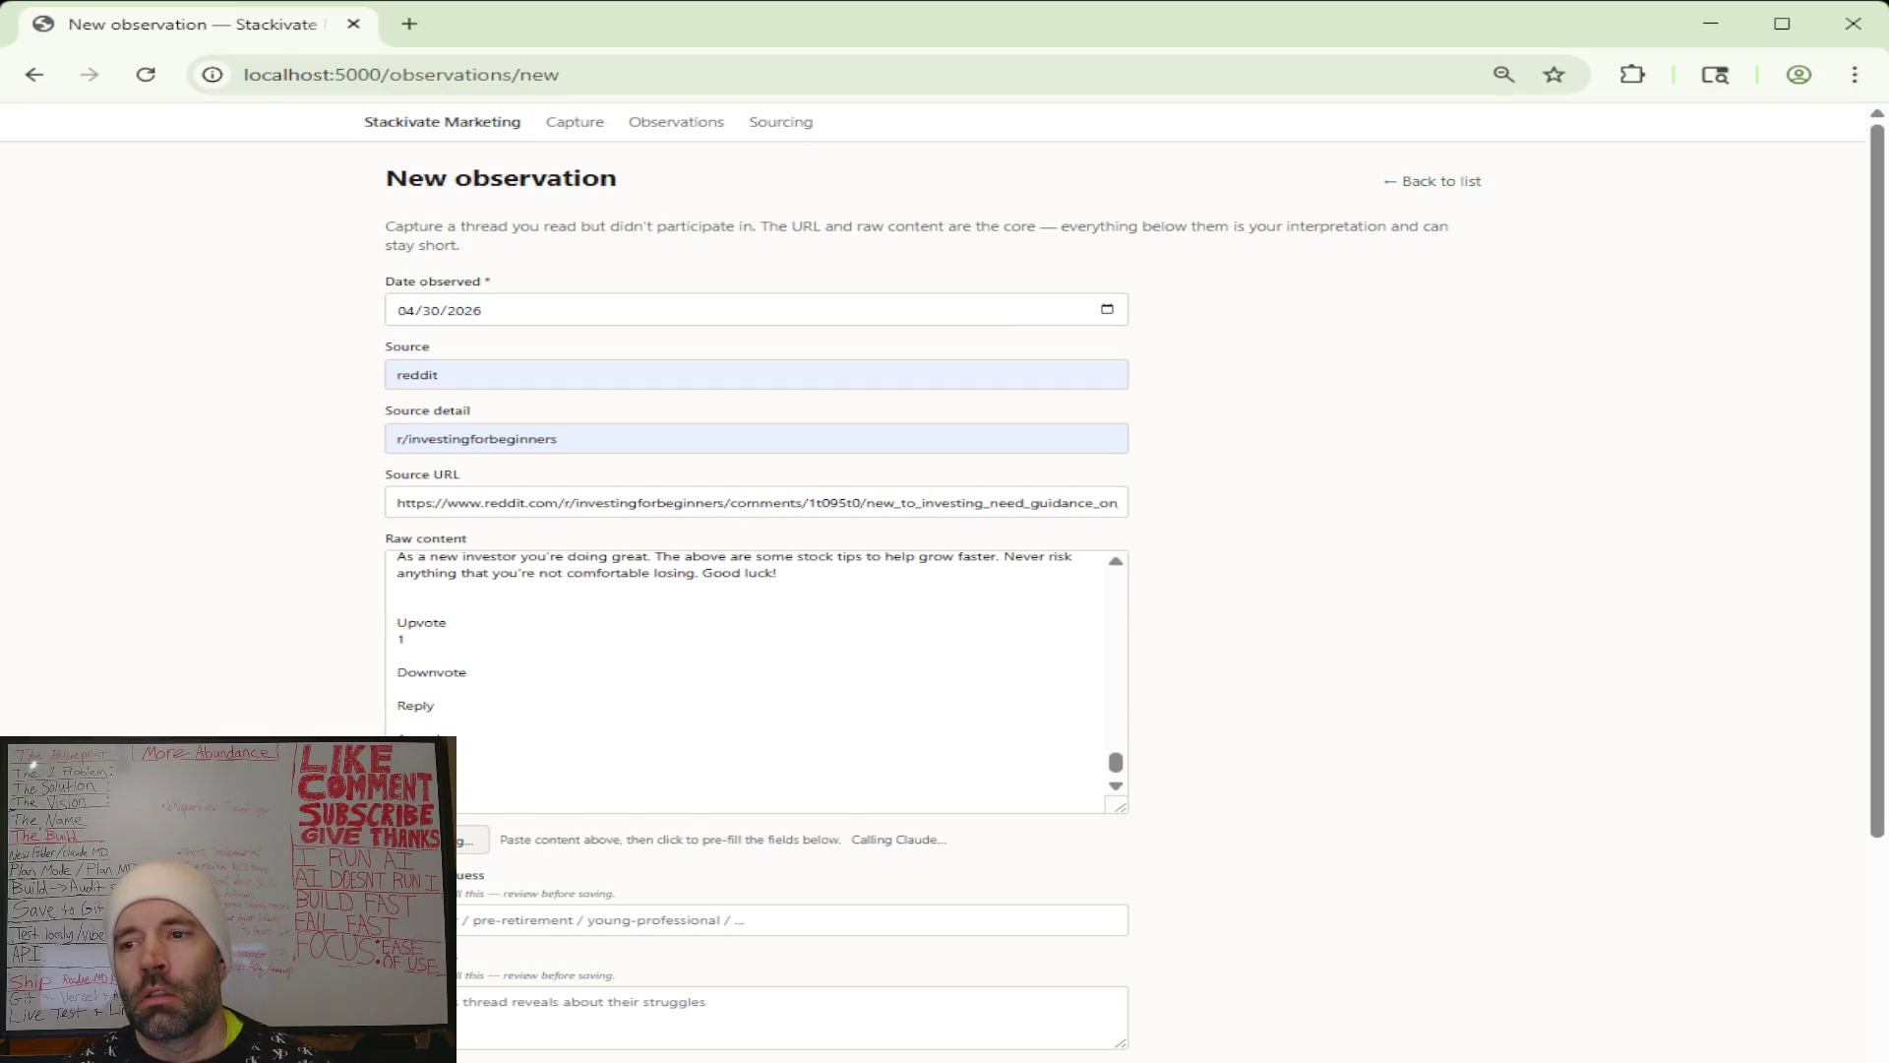
Scroll down to watch the AI pre-fill populate the observation fields.
scroll(330, 576, down, 5)
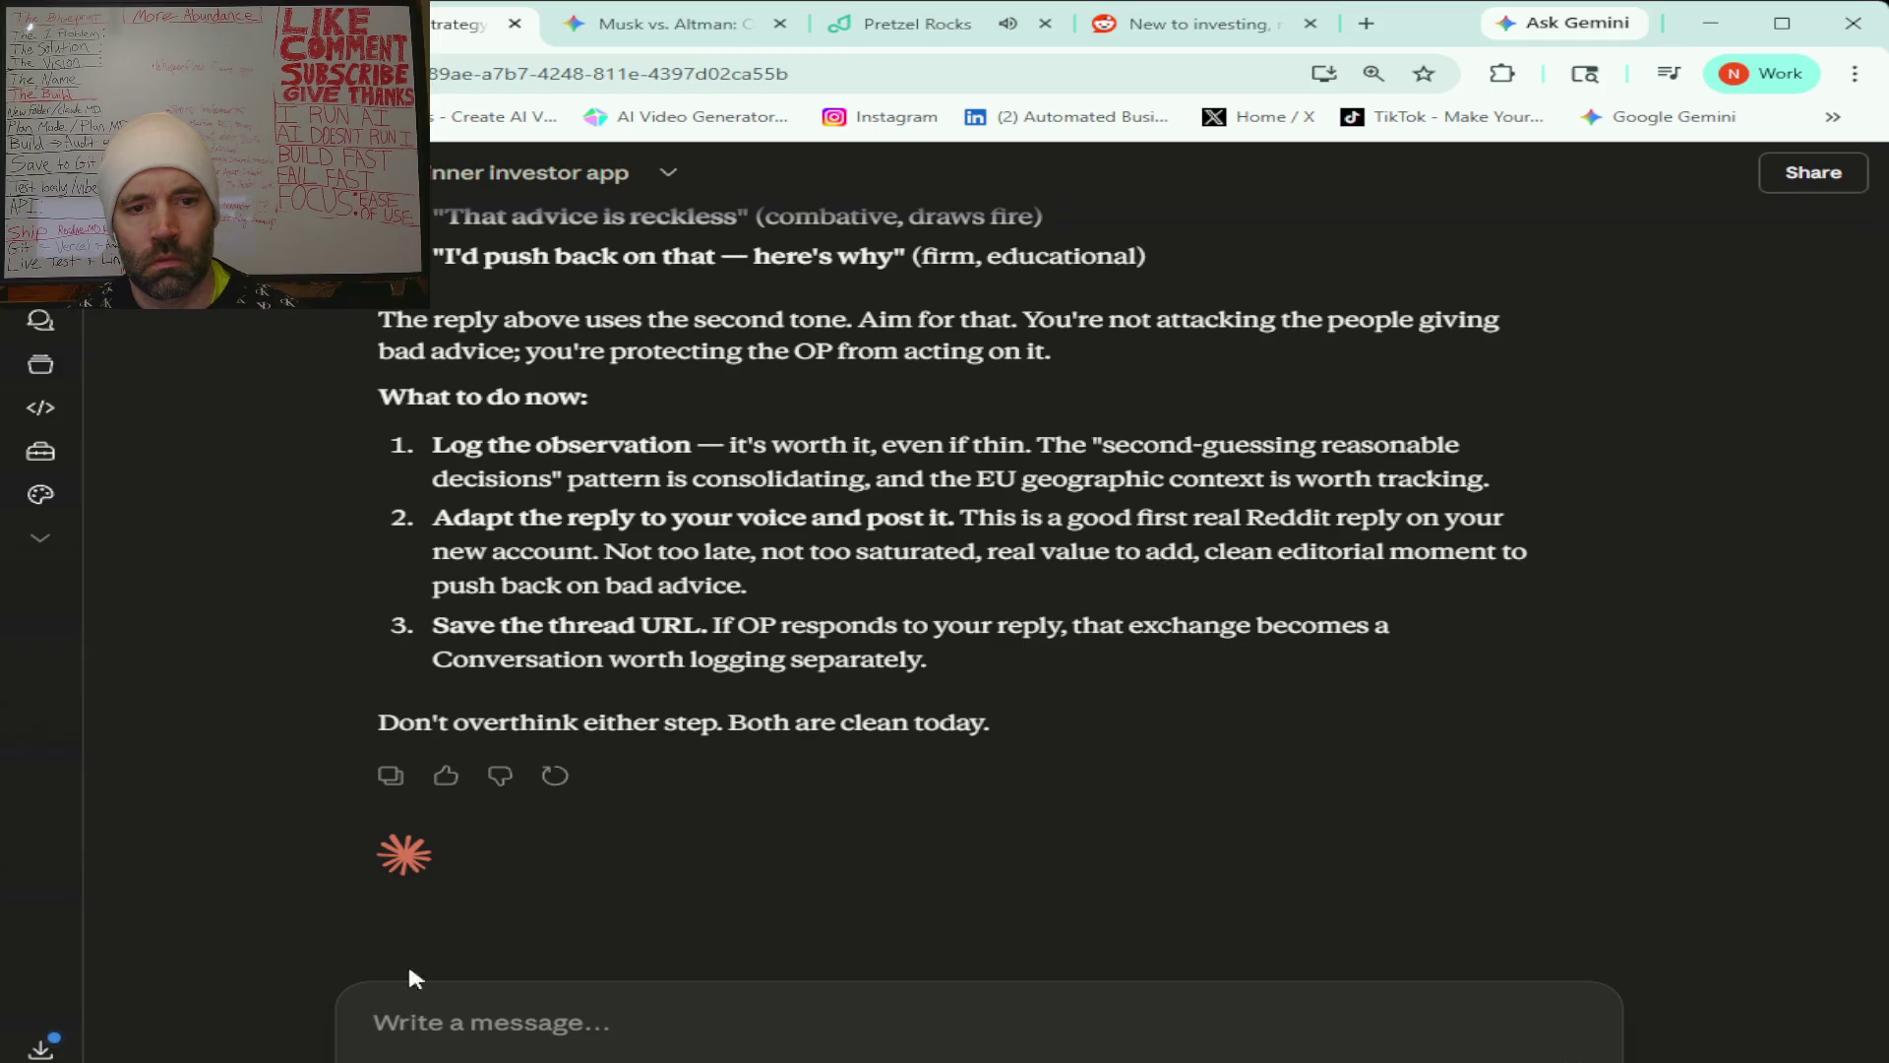
Send the AI-extracted segment guess, pain points, content hooks and tags to Claude for review.
key(ctrl+v)
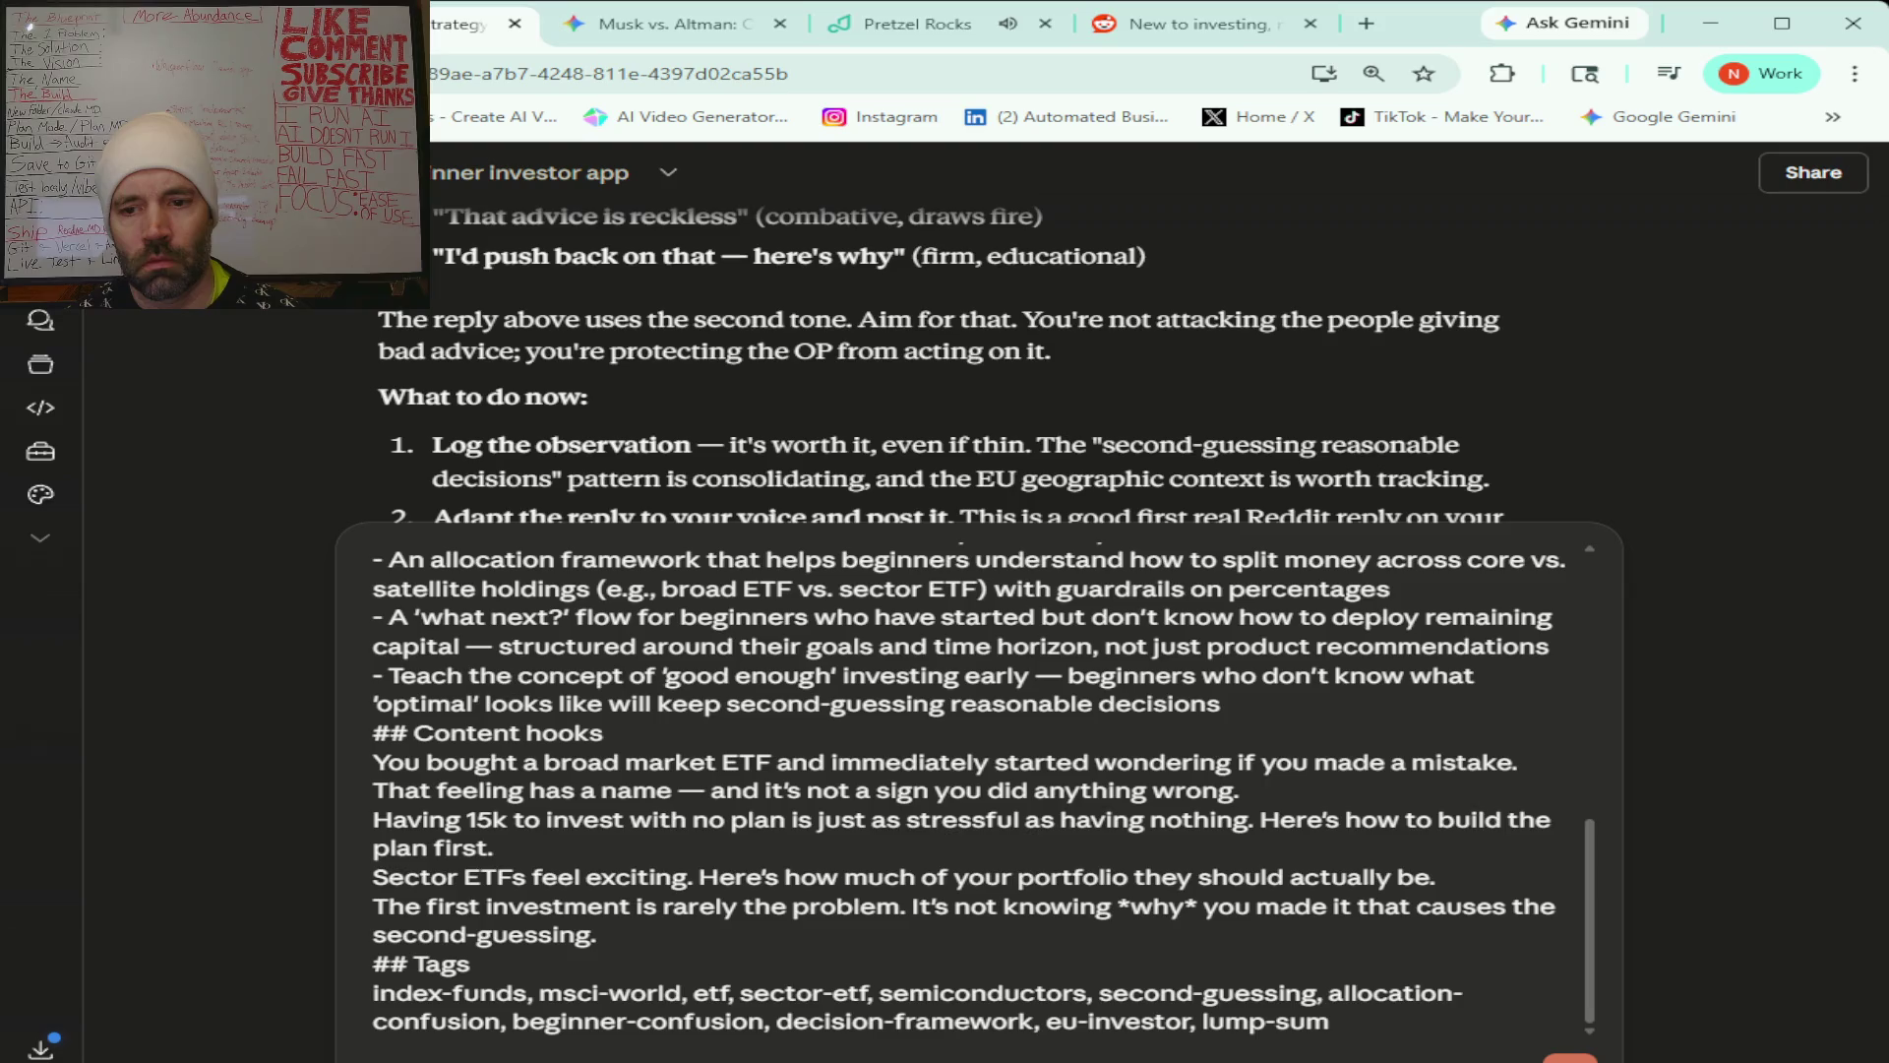
key(Return)
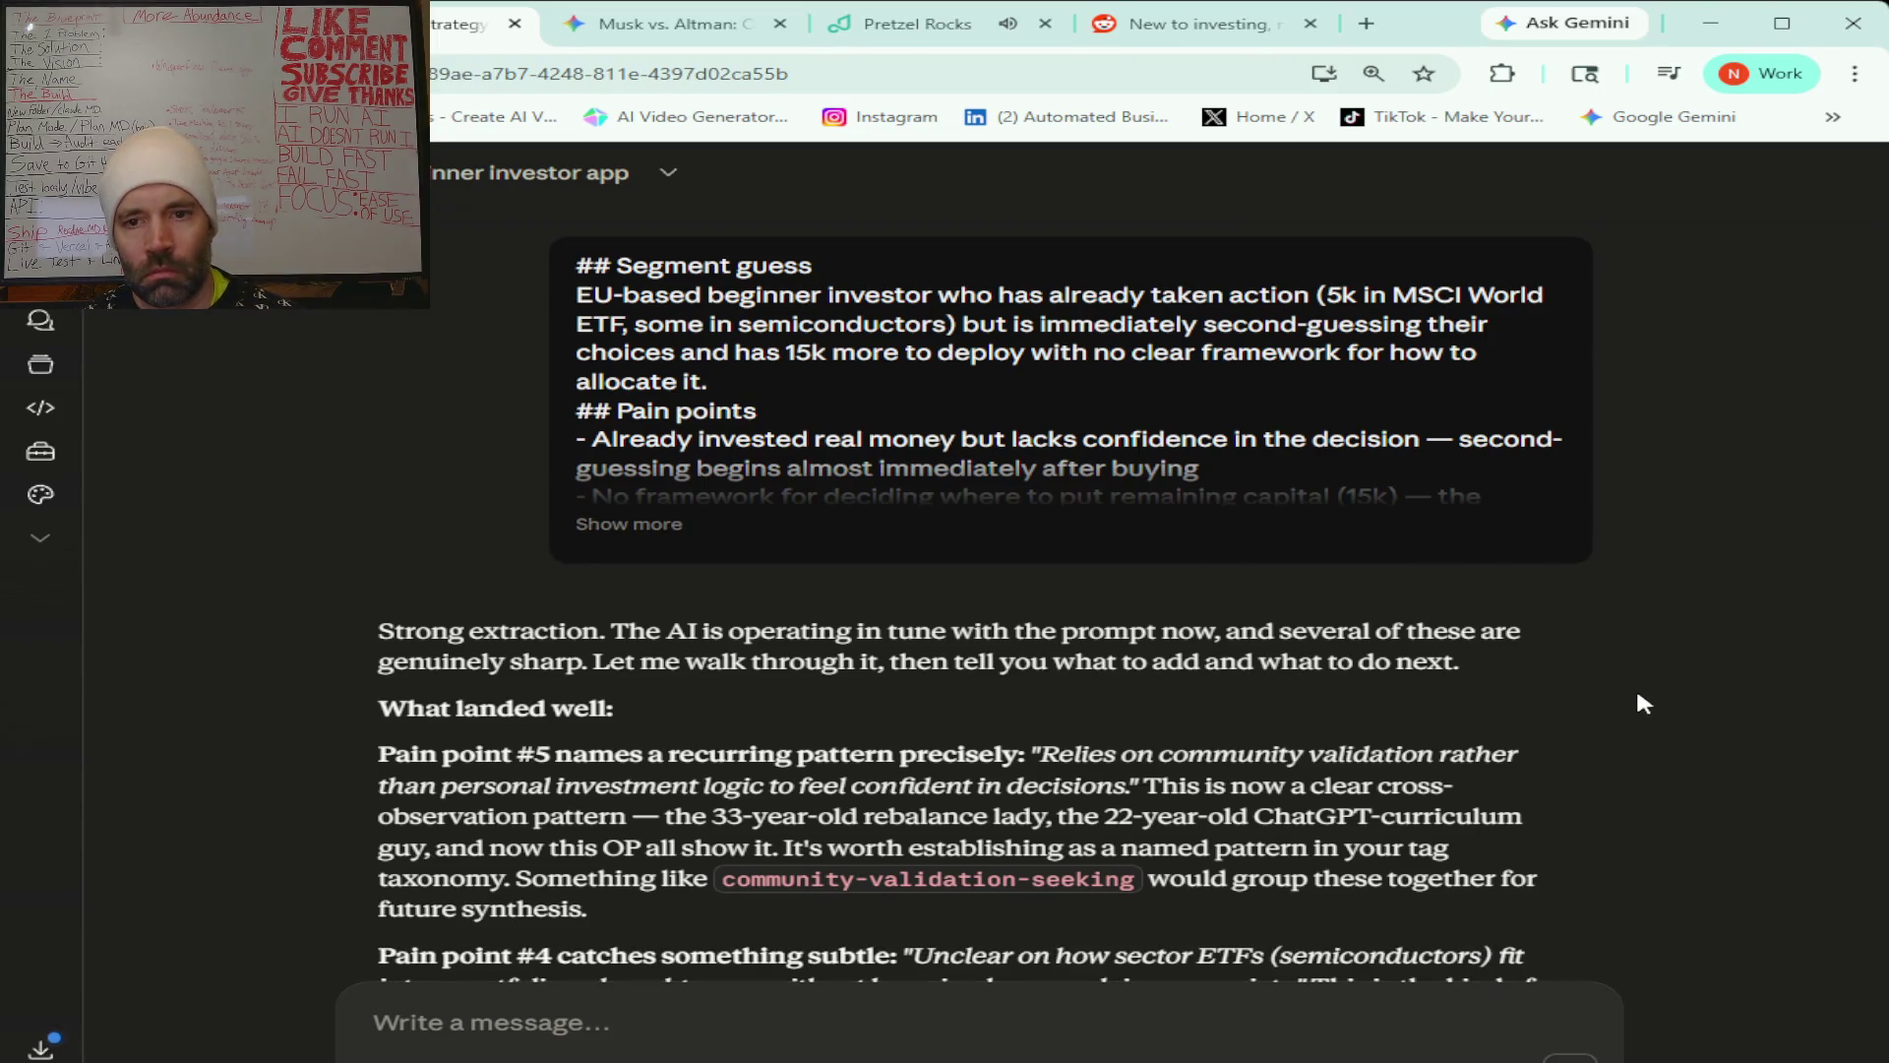
scroll(1597, 685, down, 2)
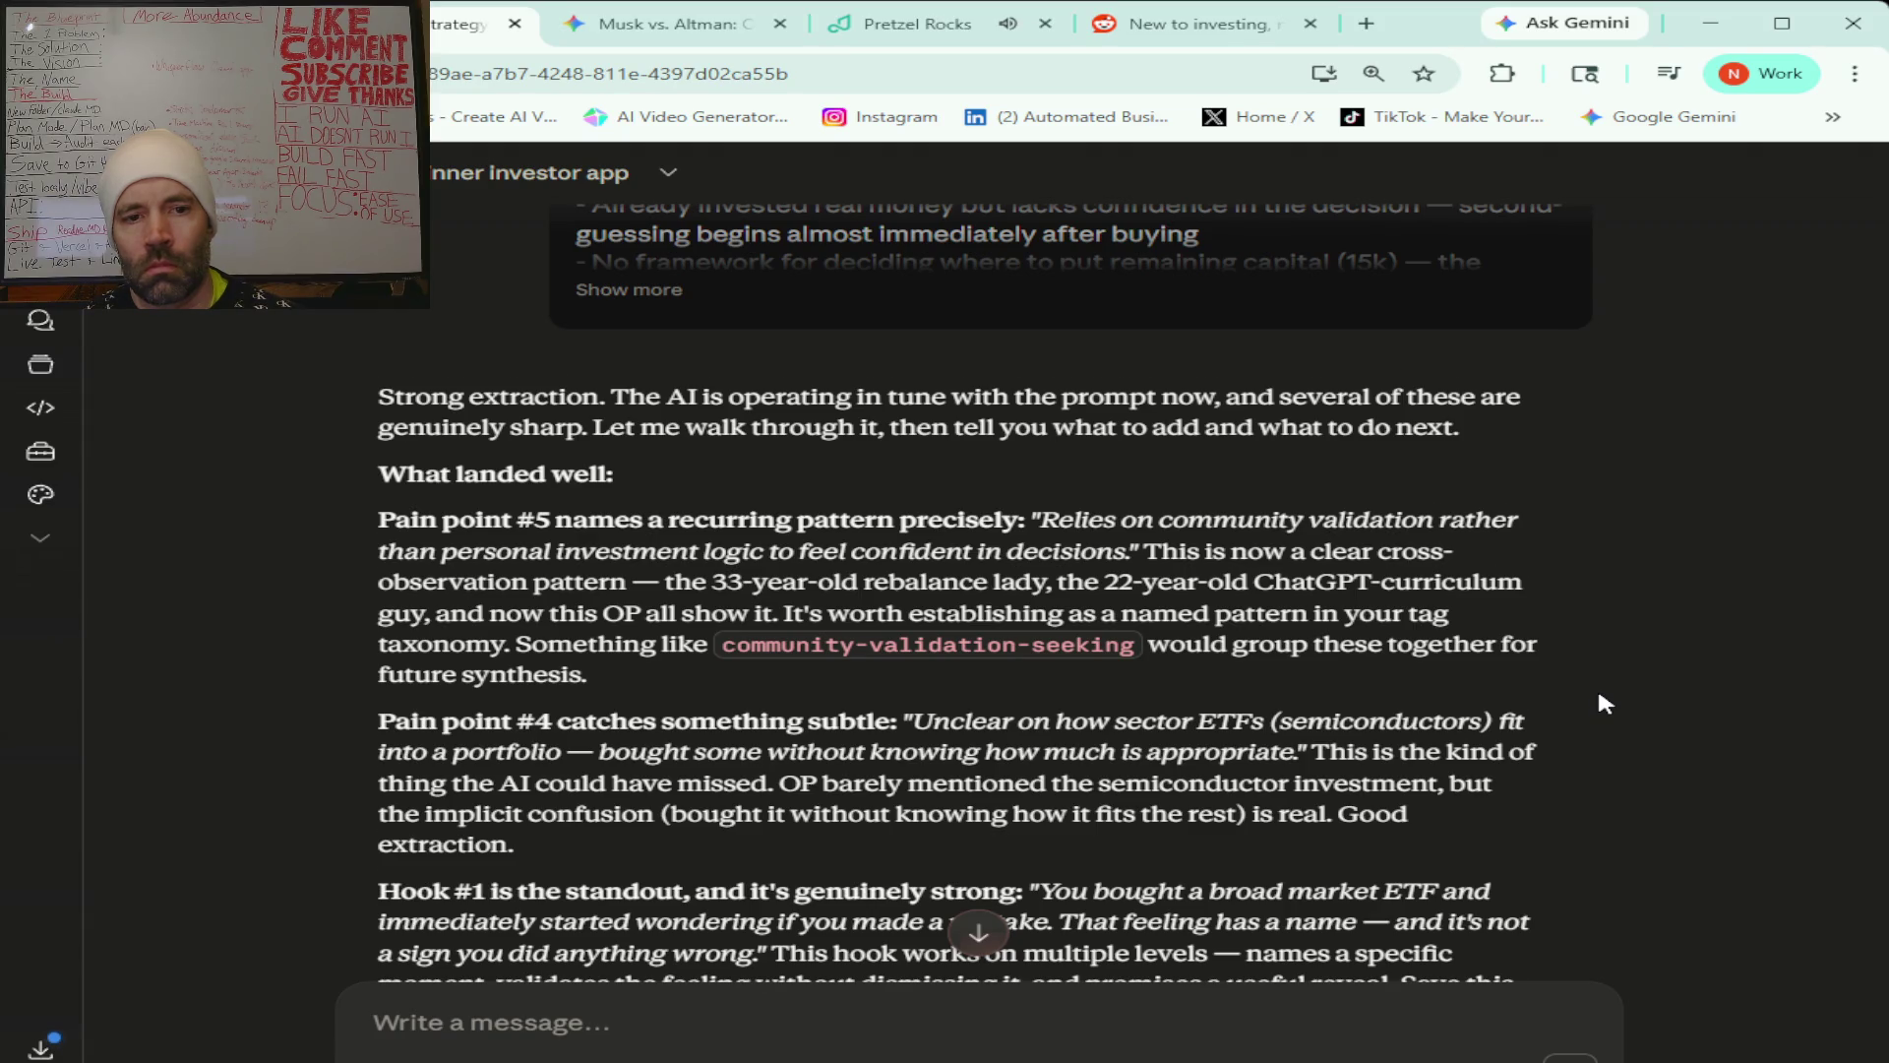
scroll(1599, 695, down, 1)
scroll(1599, 695, down, 1)
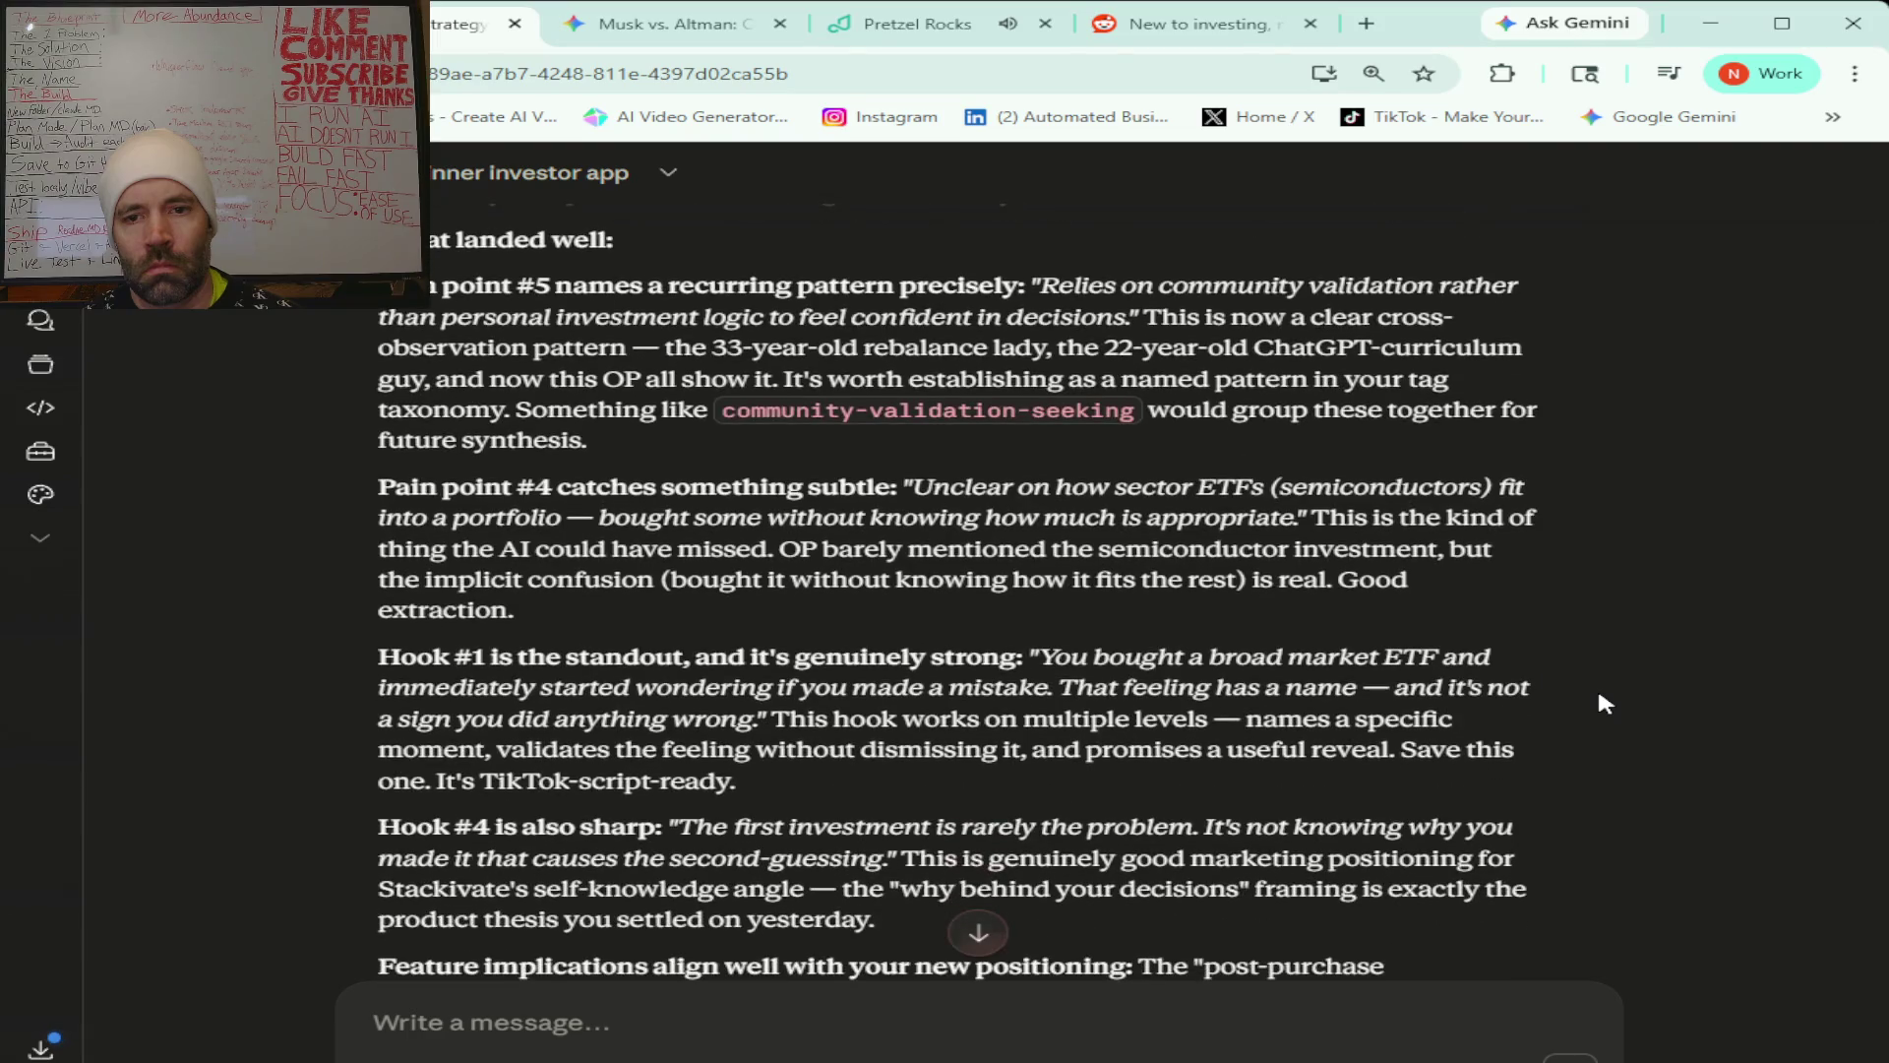
scroll(1599, 695, down, 1)
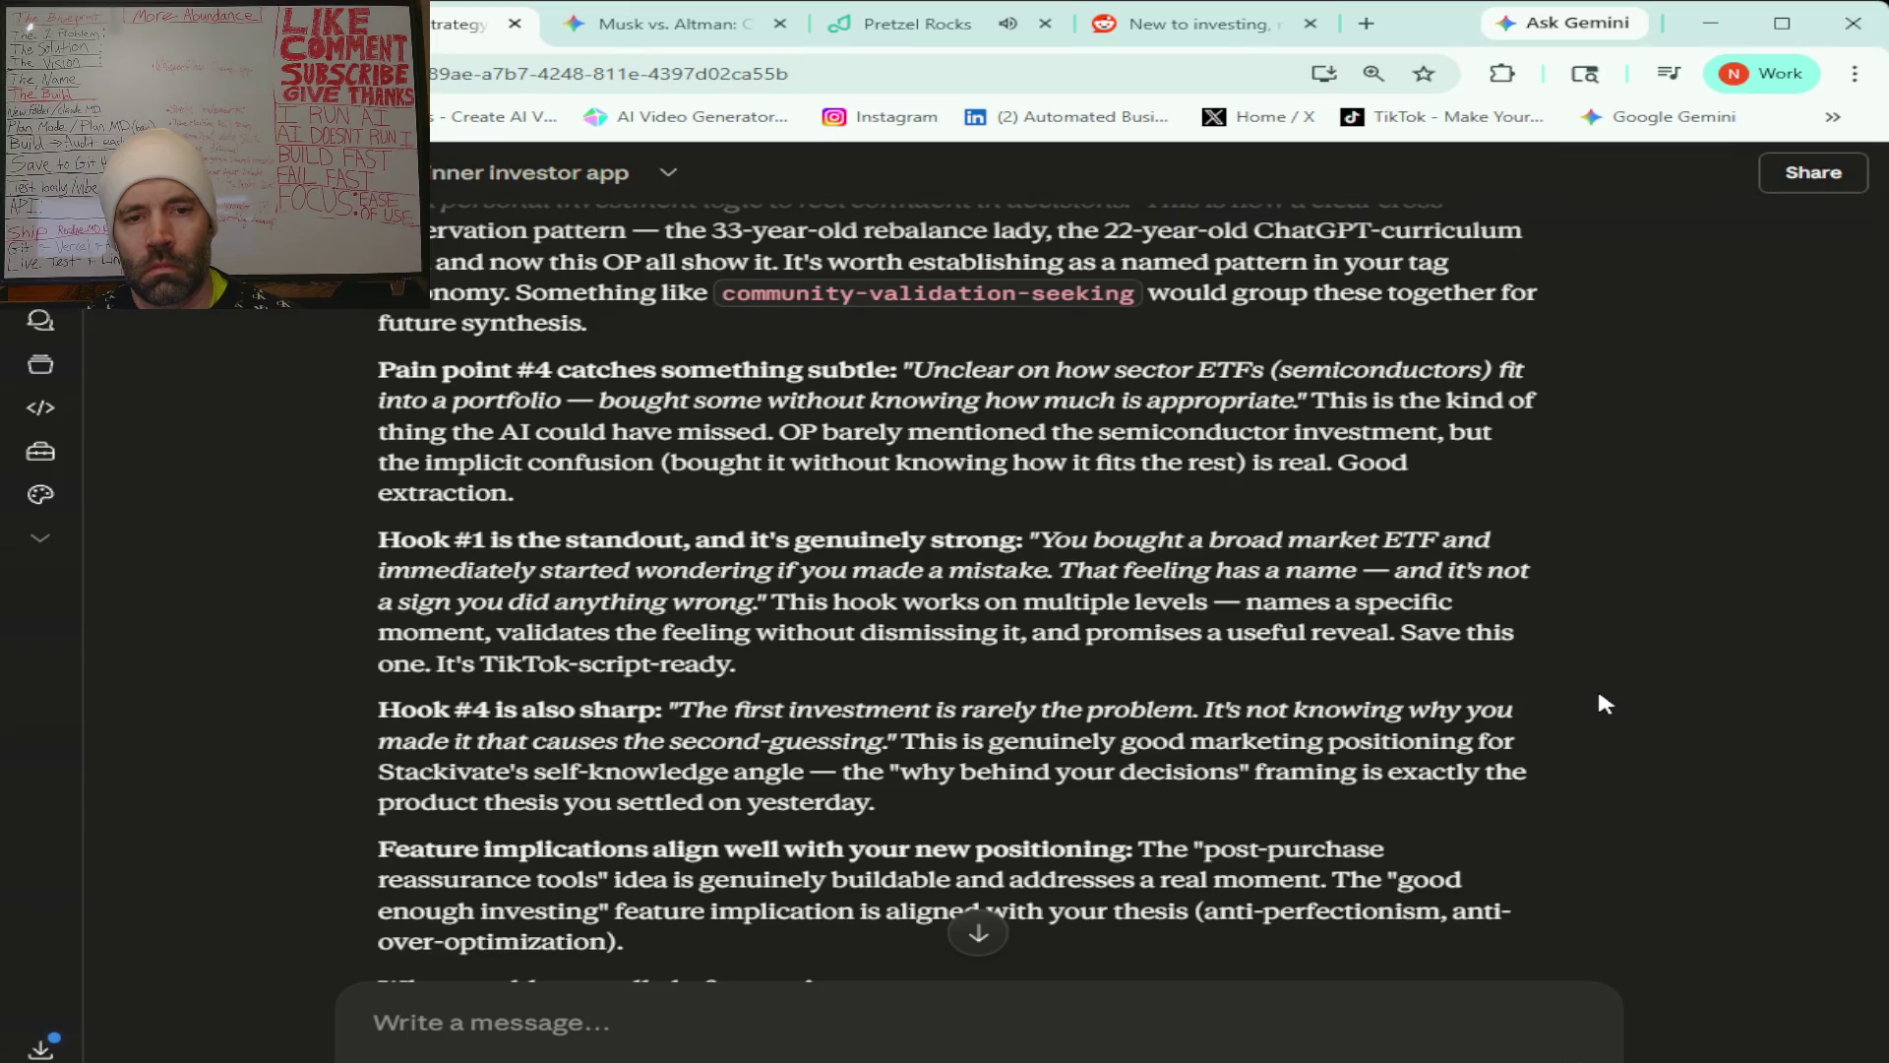
scroll(1600, 693, down, 1)
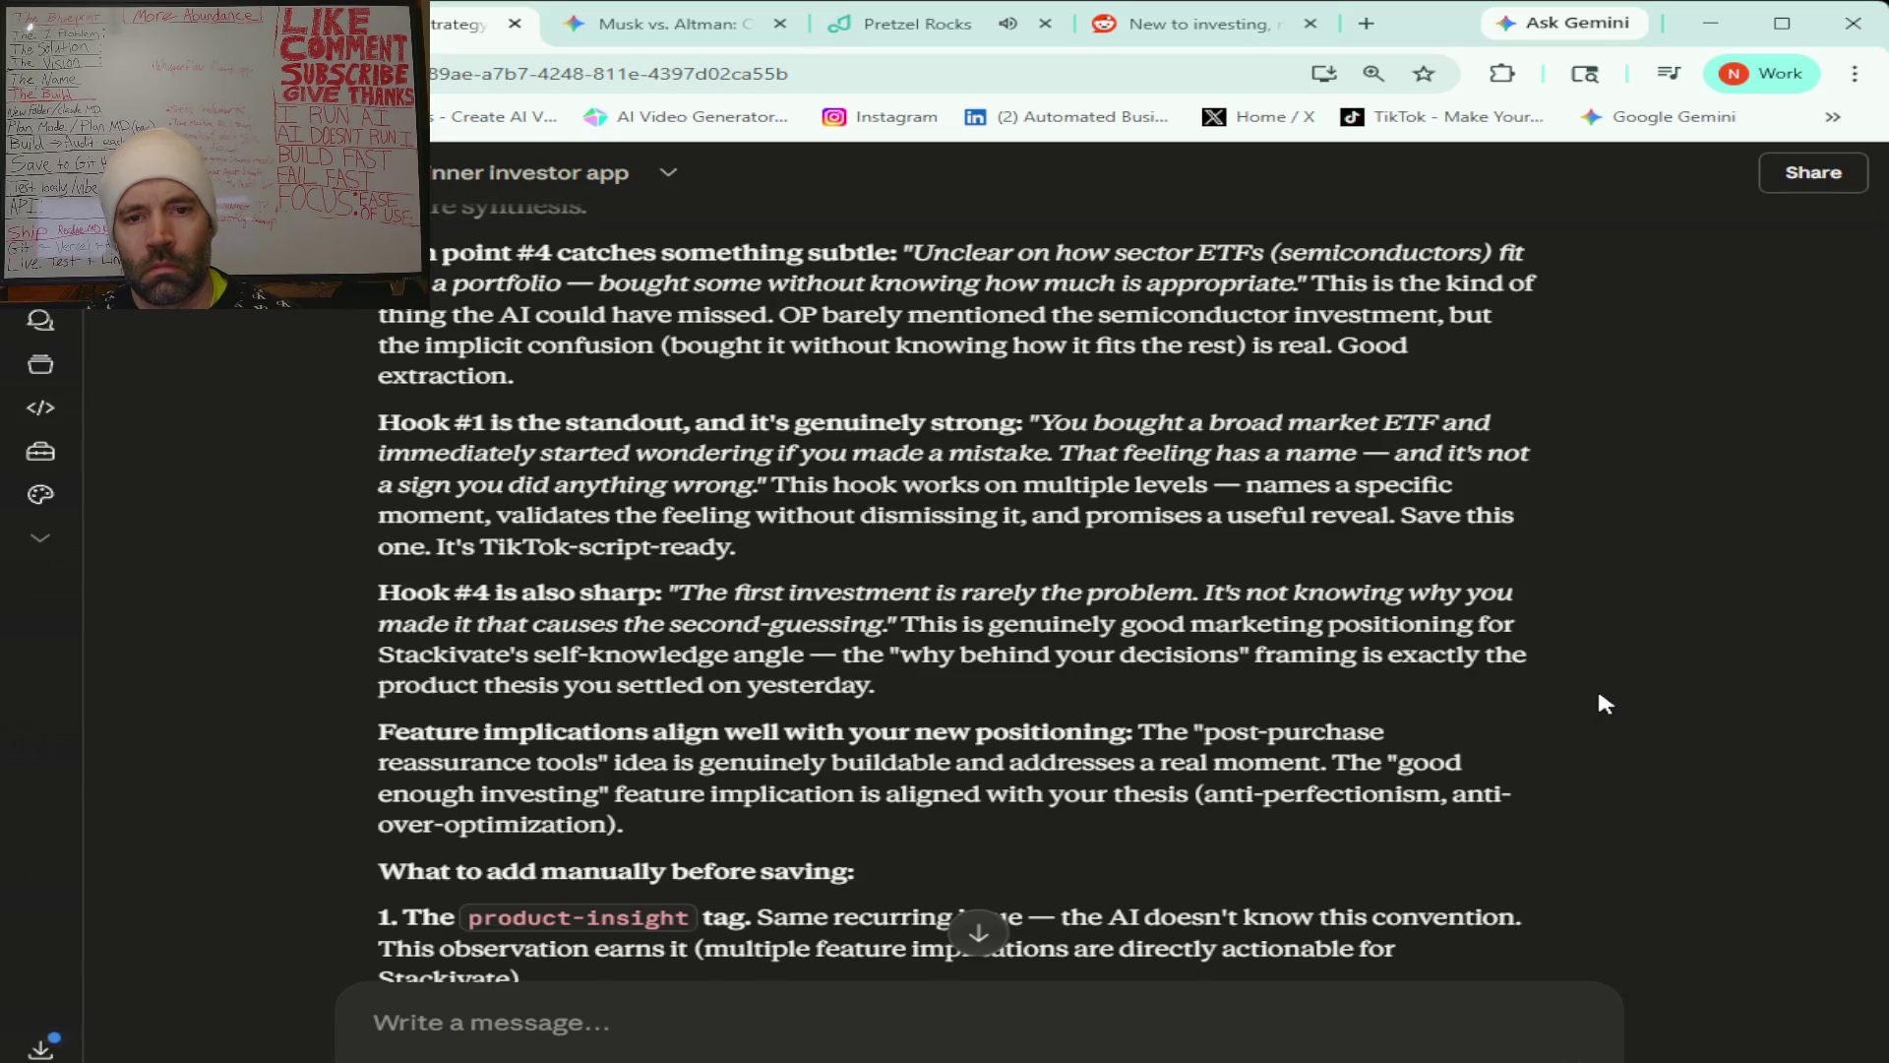
scroll(1599, 693, down, 1)
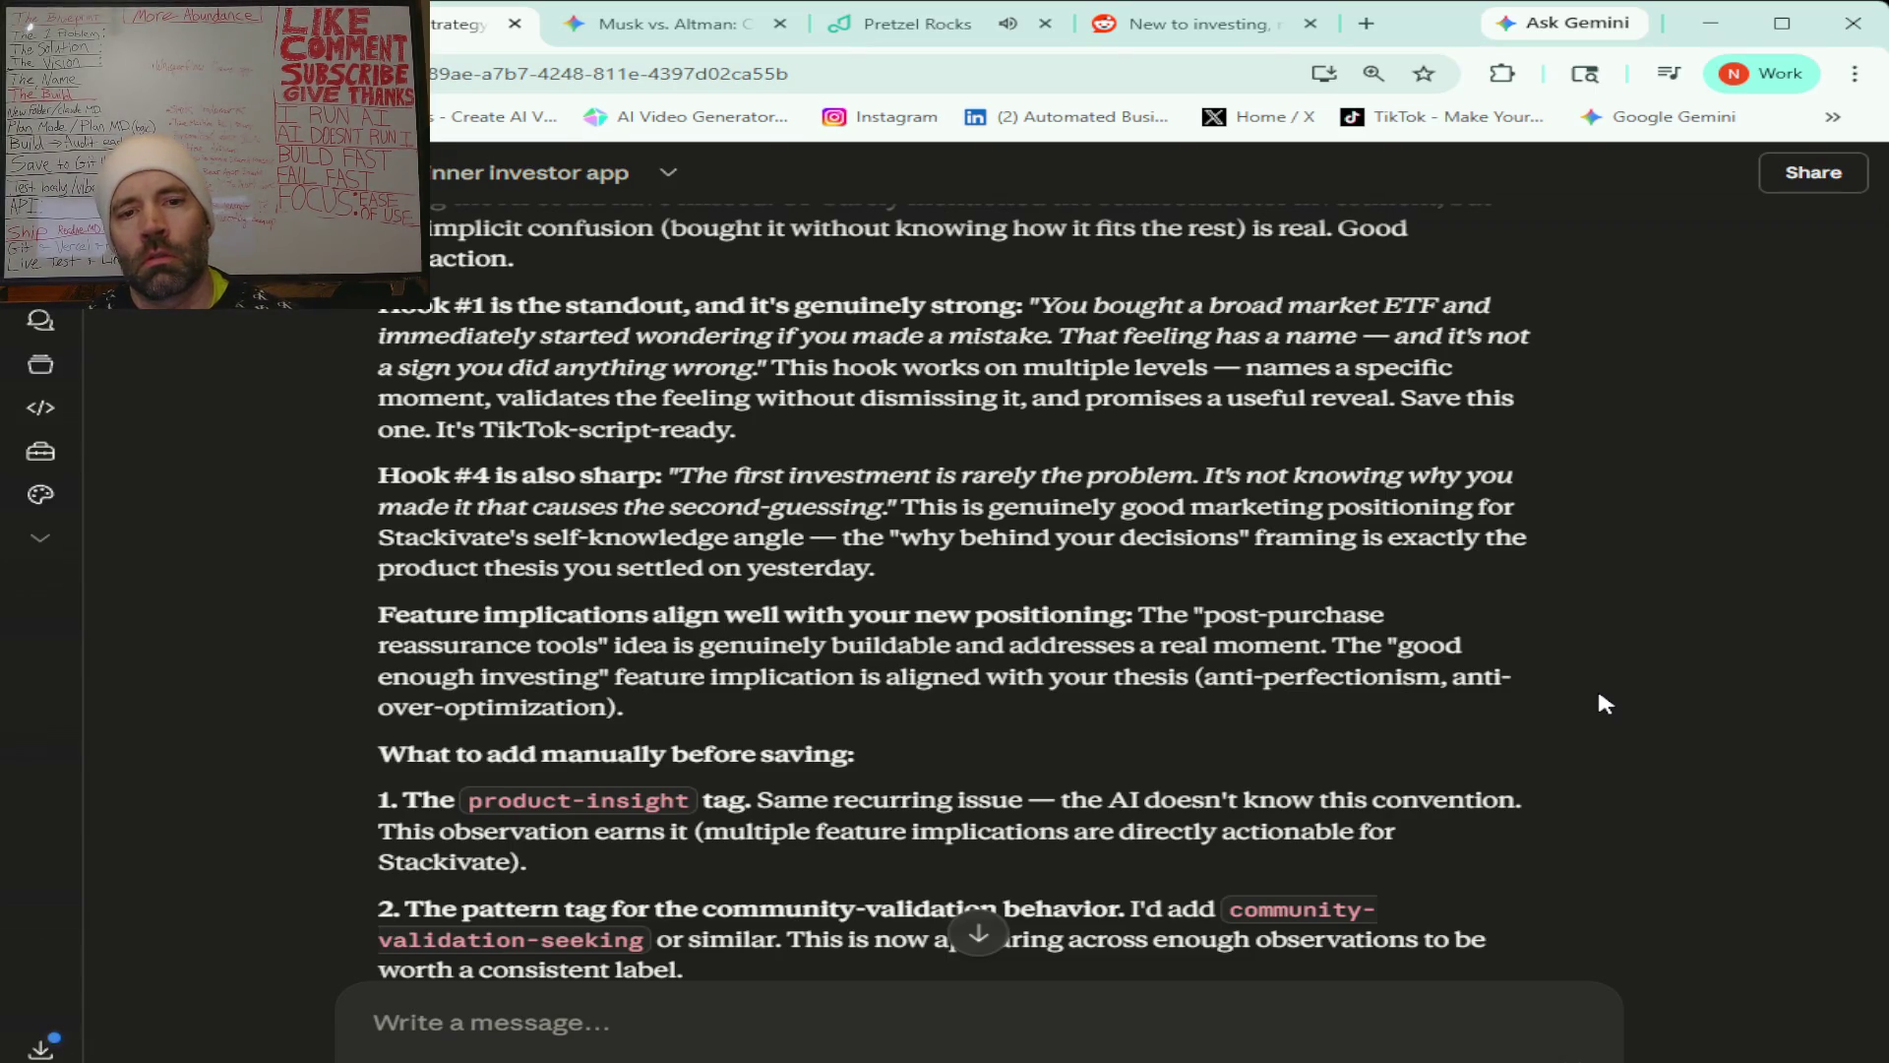
scroll(740, 616, down, 2)
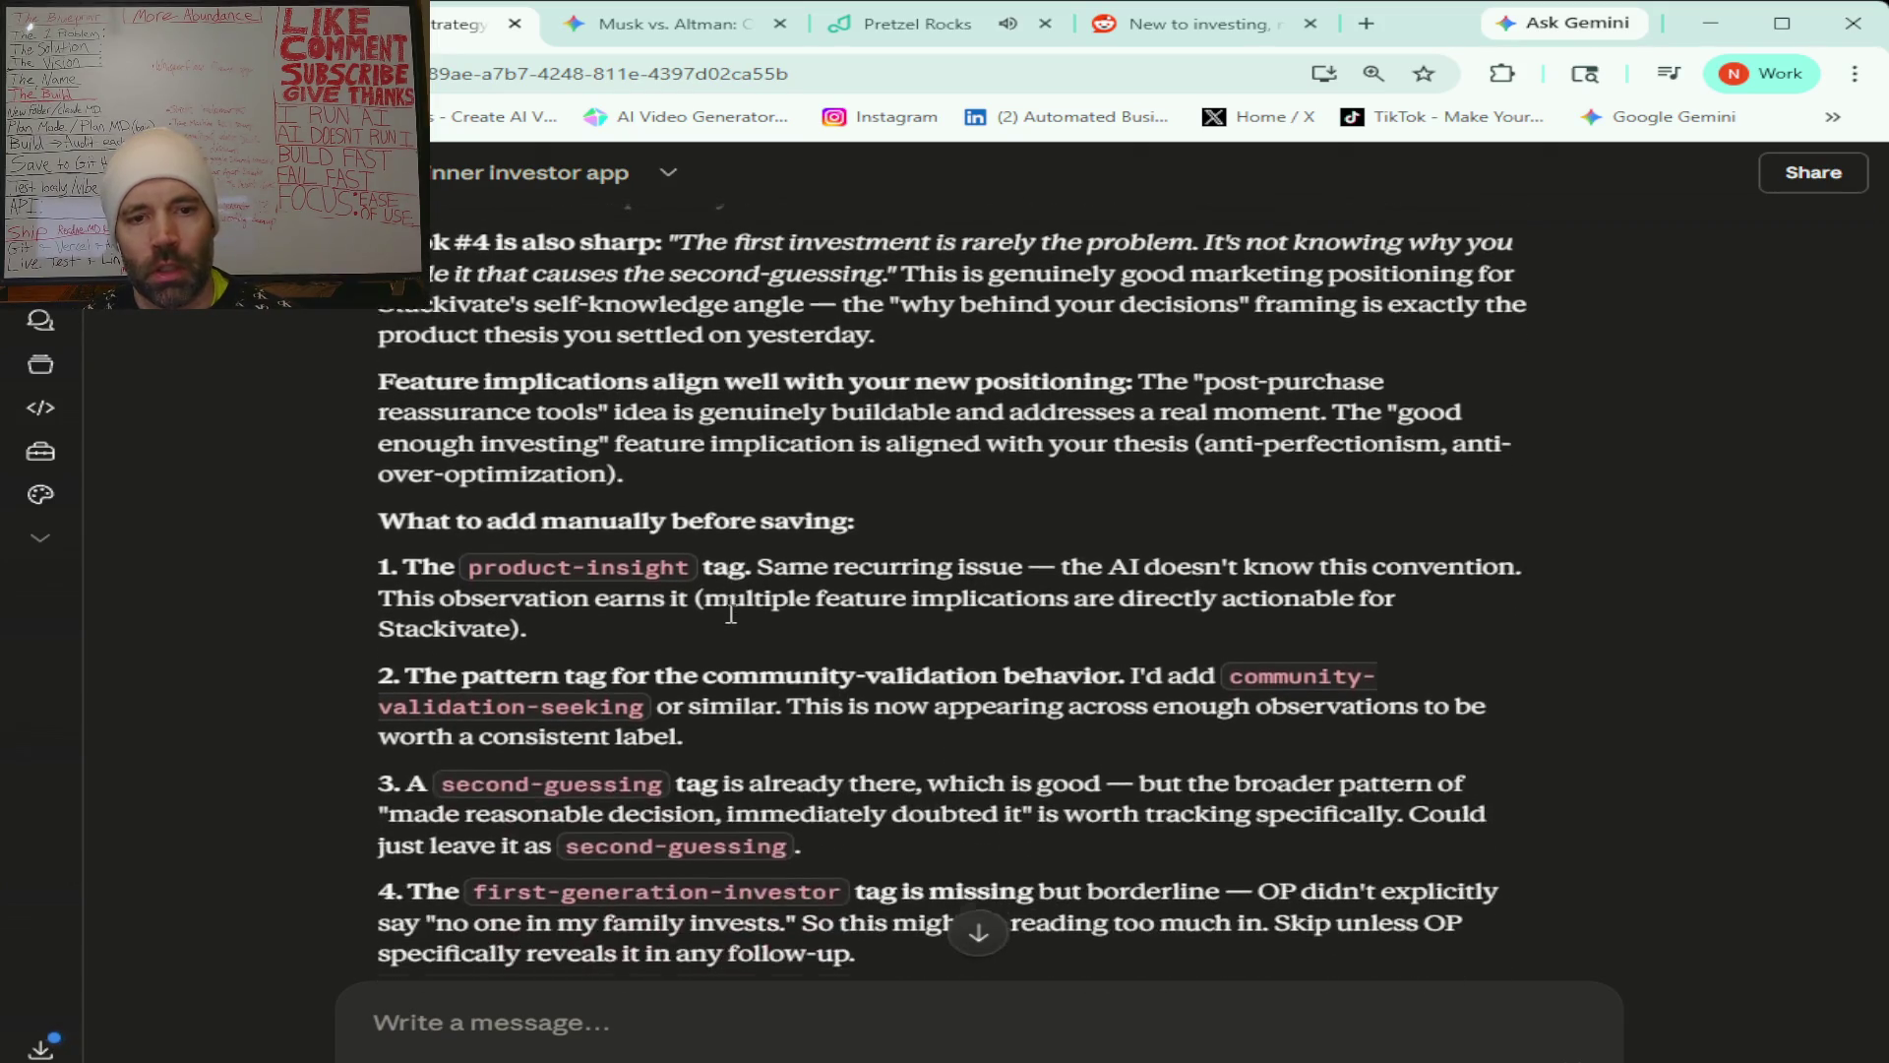
Copy the 'product-insight' tag from Claude's reply, then read Claude's pattern review across 13 observations.
drag(691, 567, 472, 568)
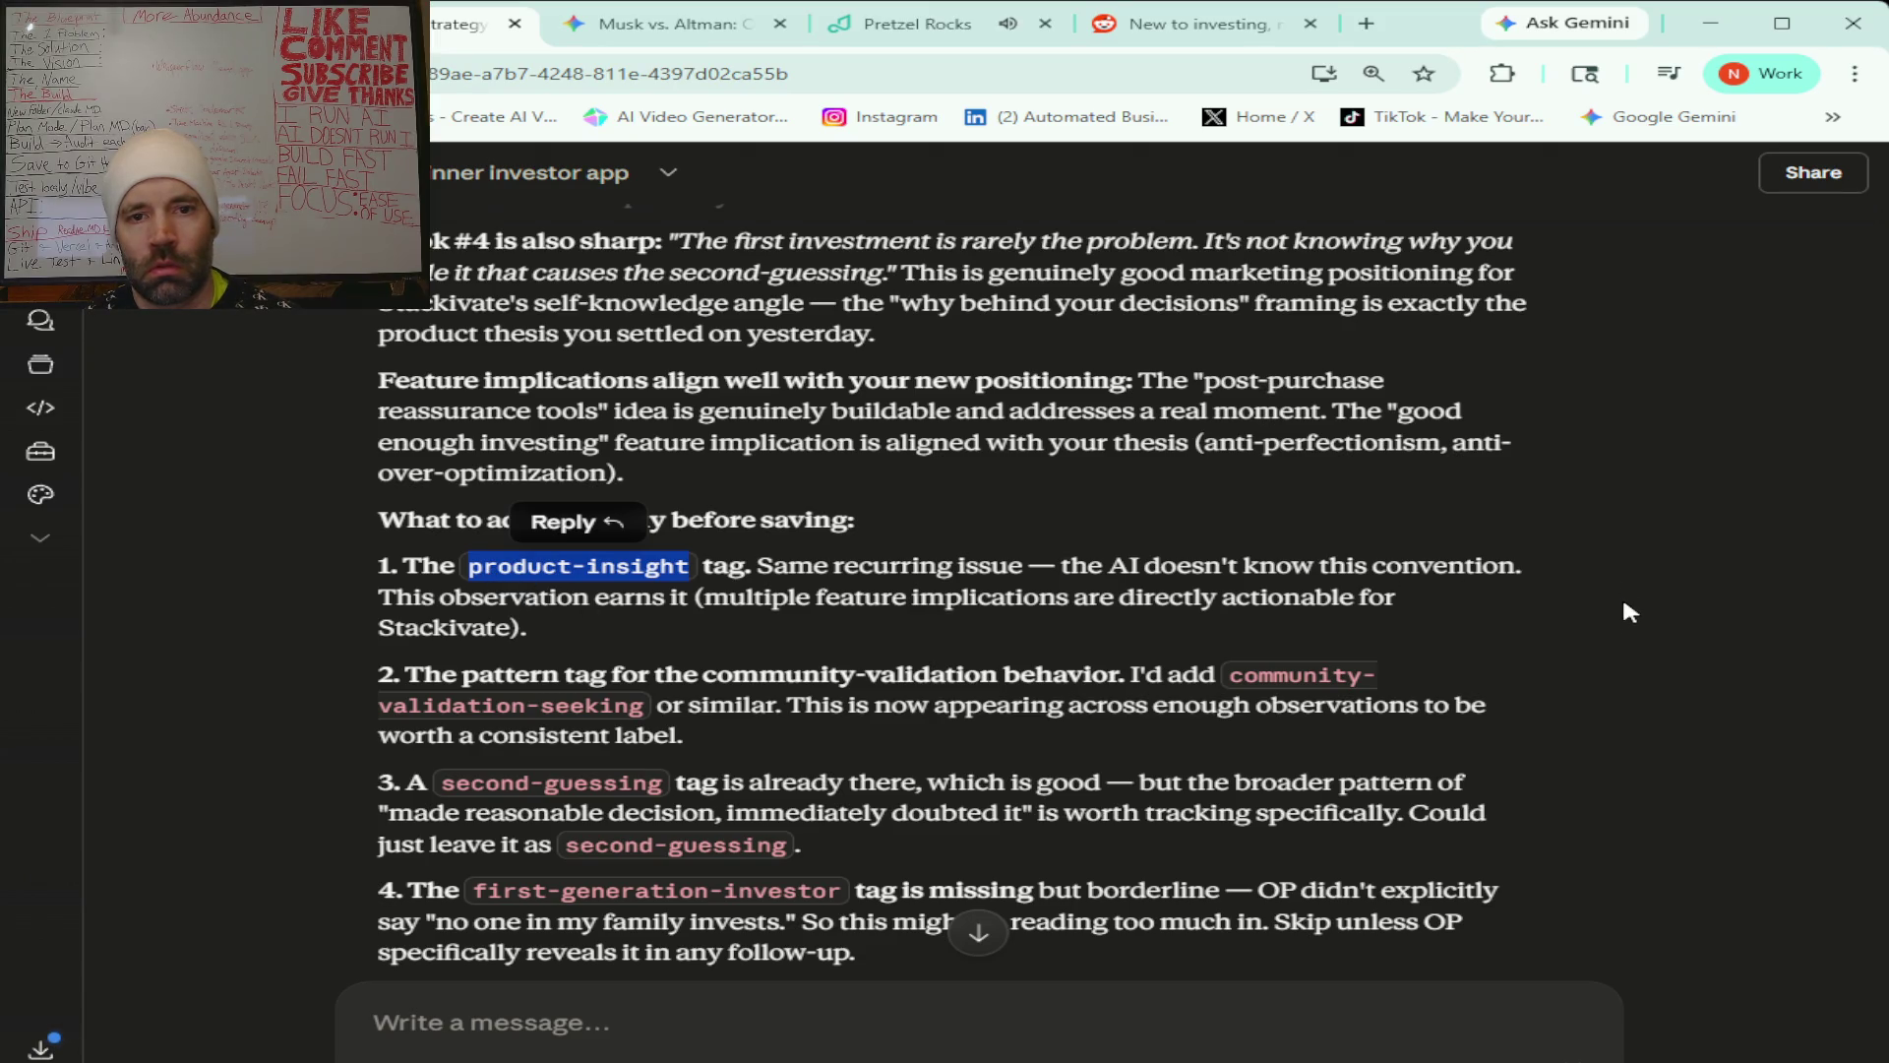
scroll(1626, 627, down, 1)
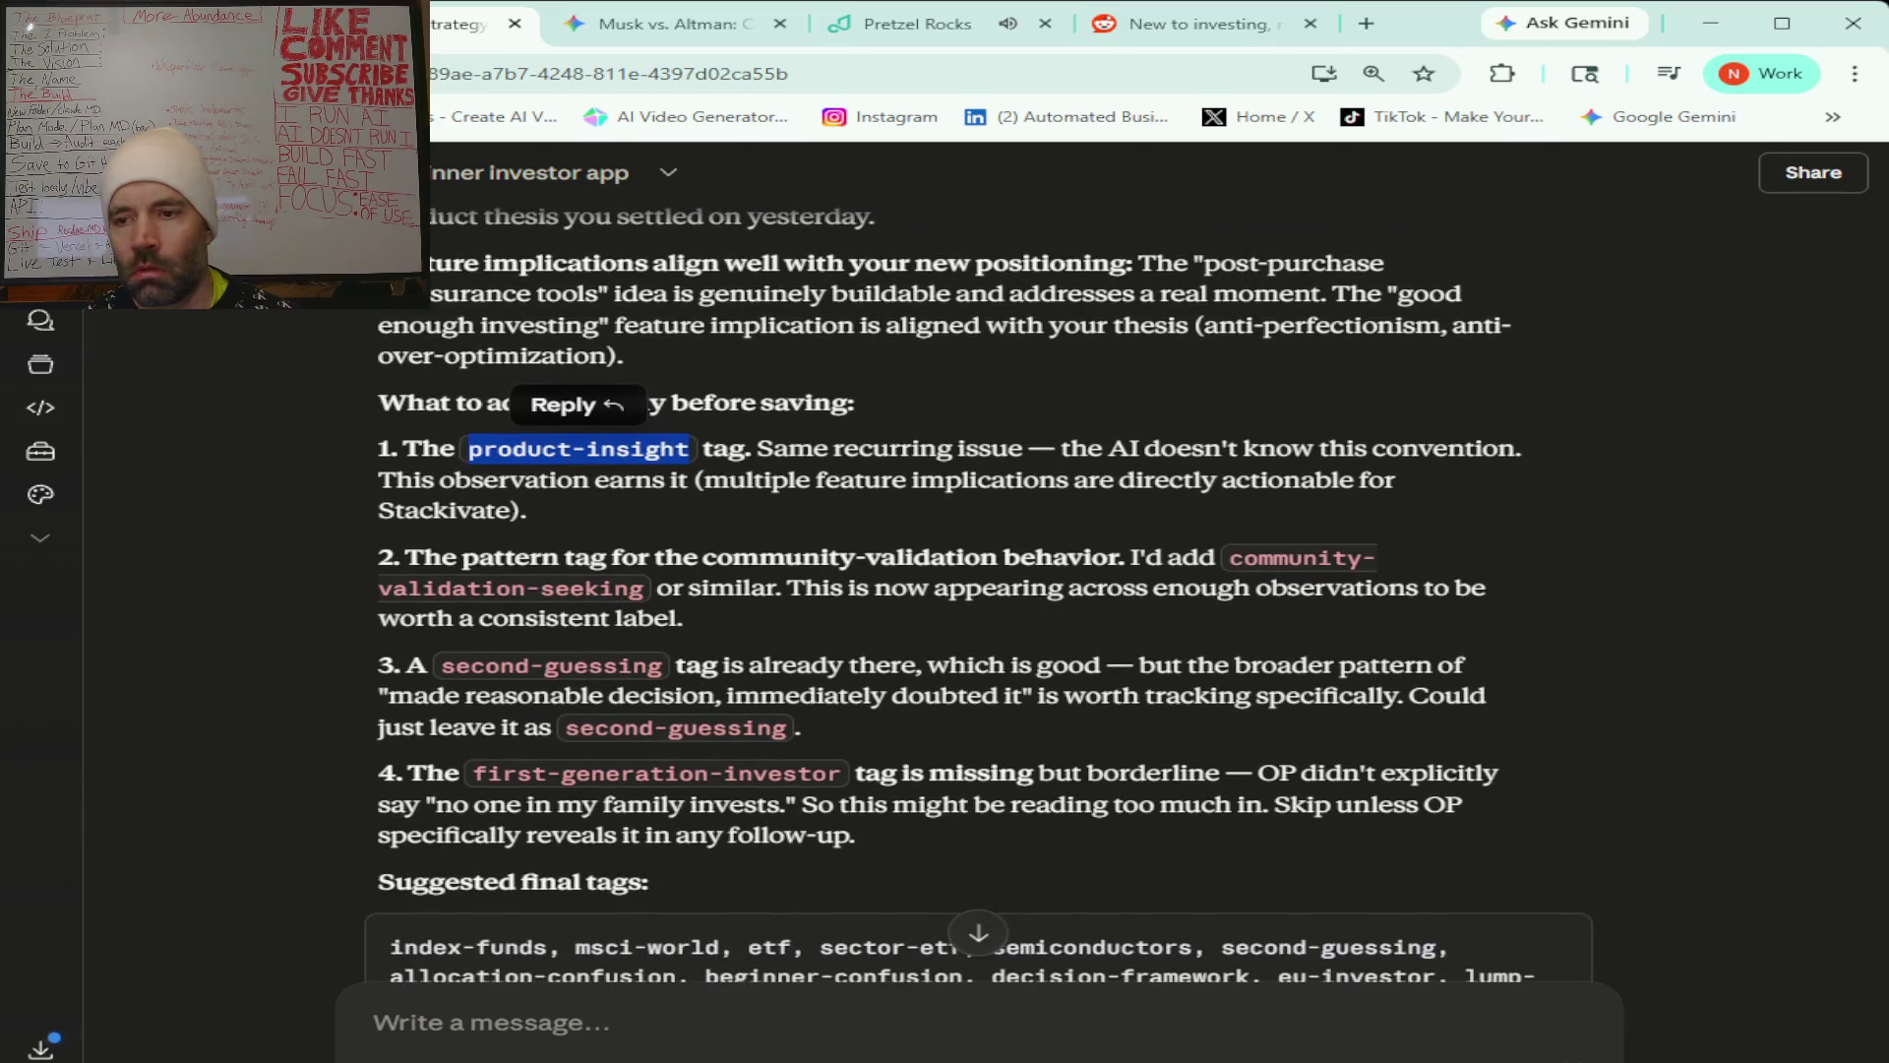
key(alt+Tab)
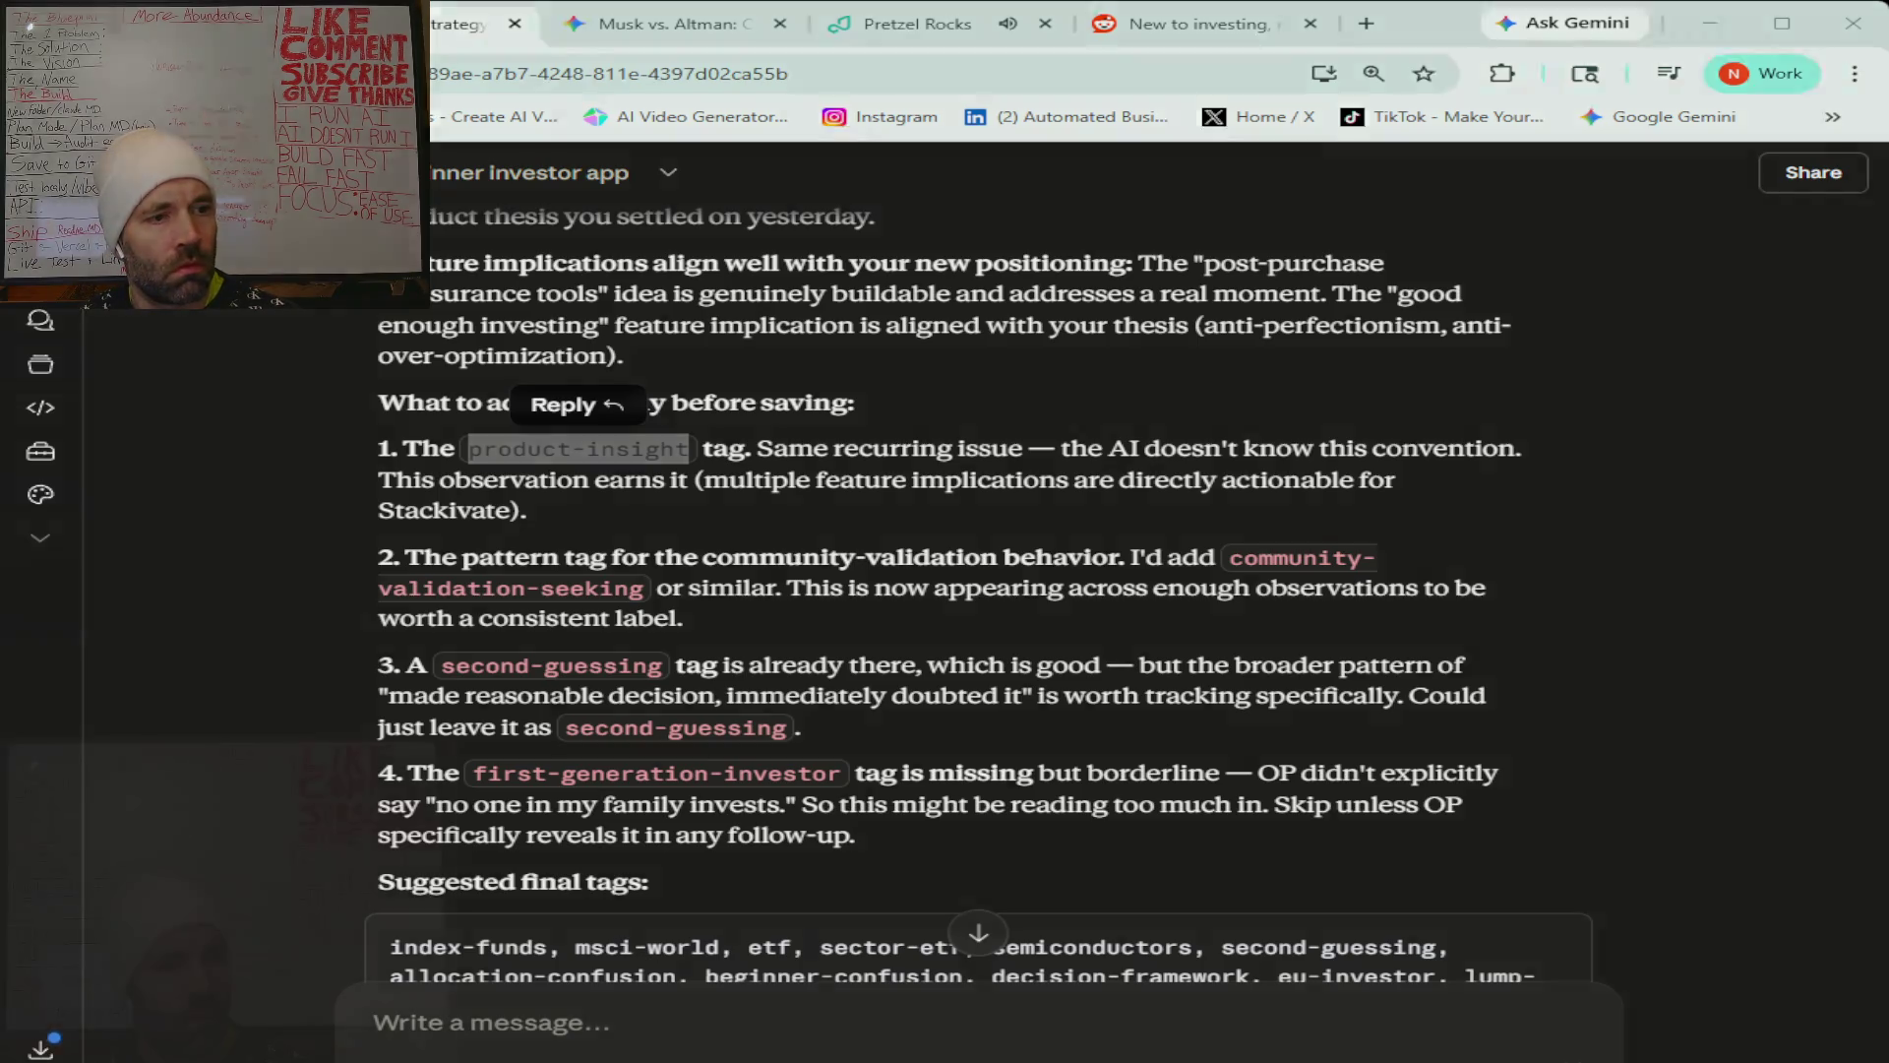
key(alt+Tab)
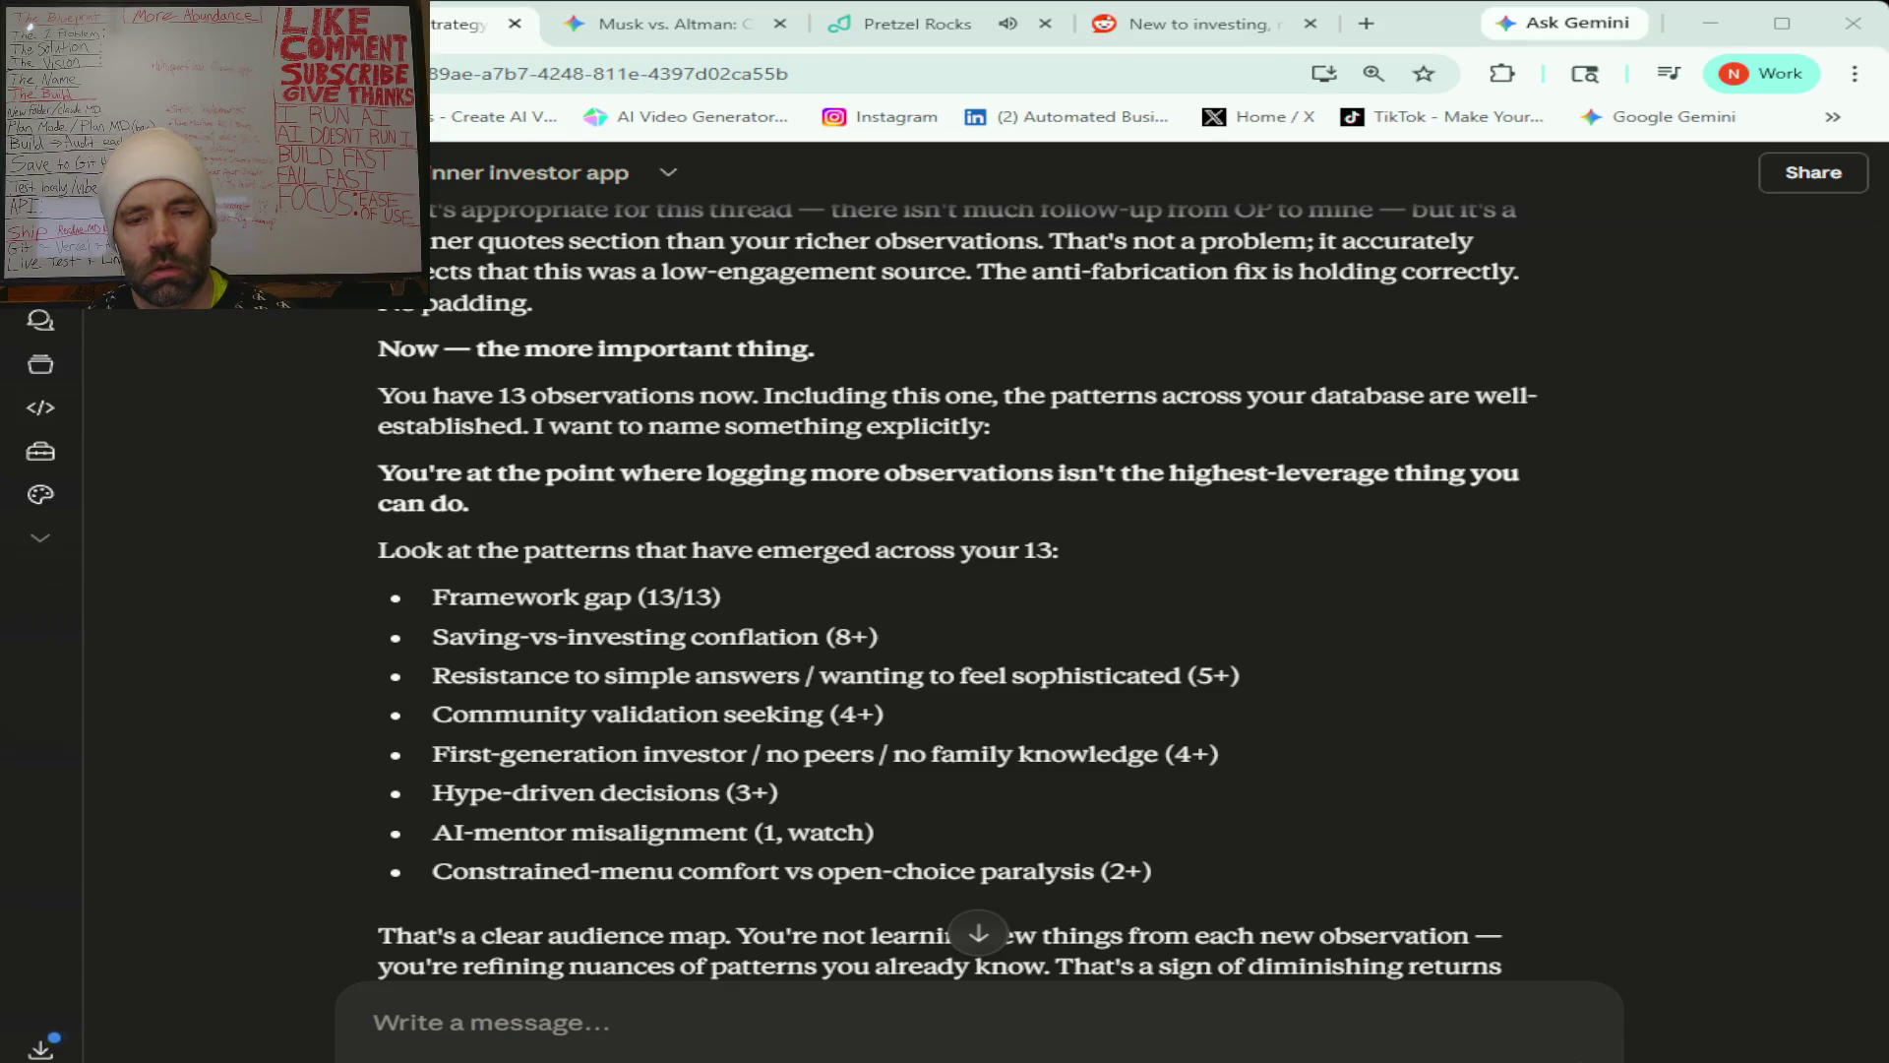
scroll(954, 591, down, 1)
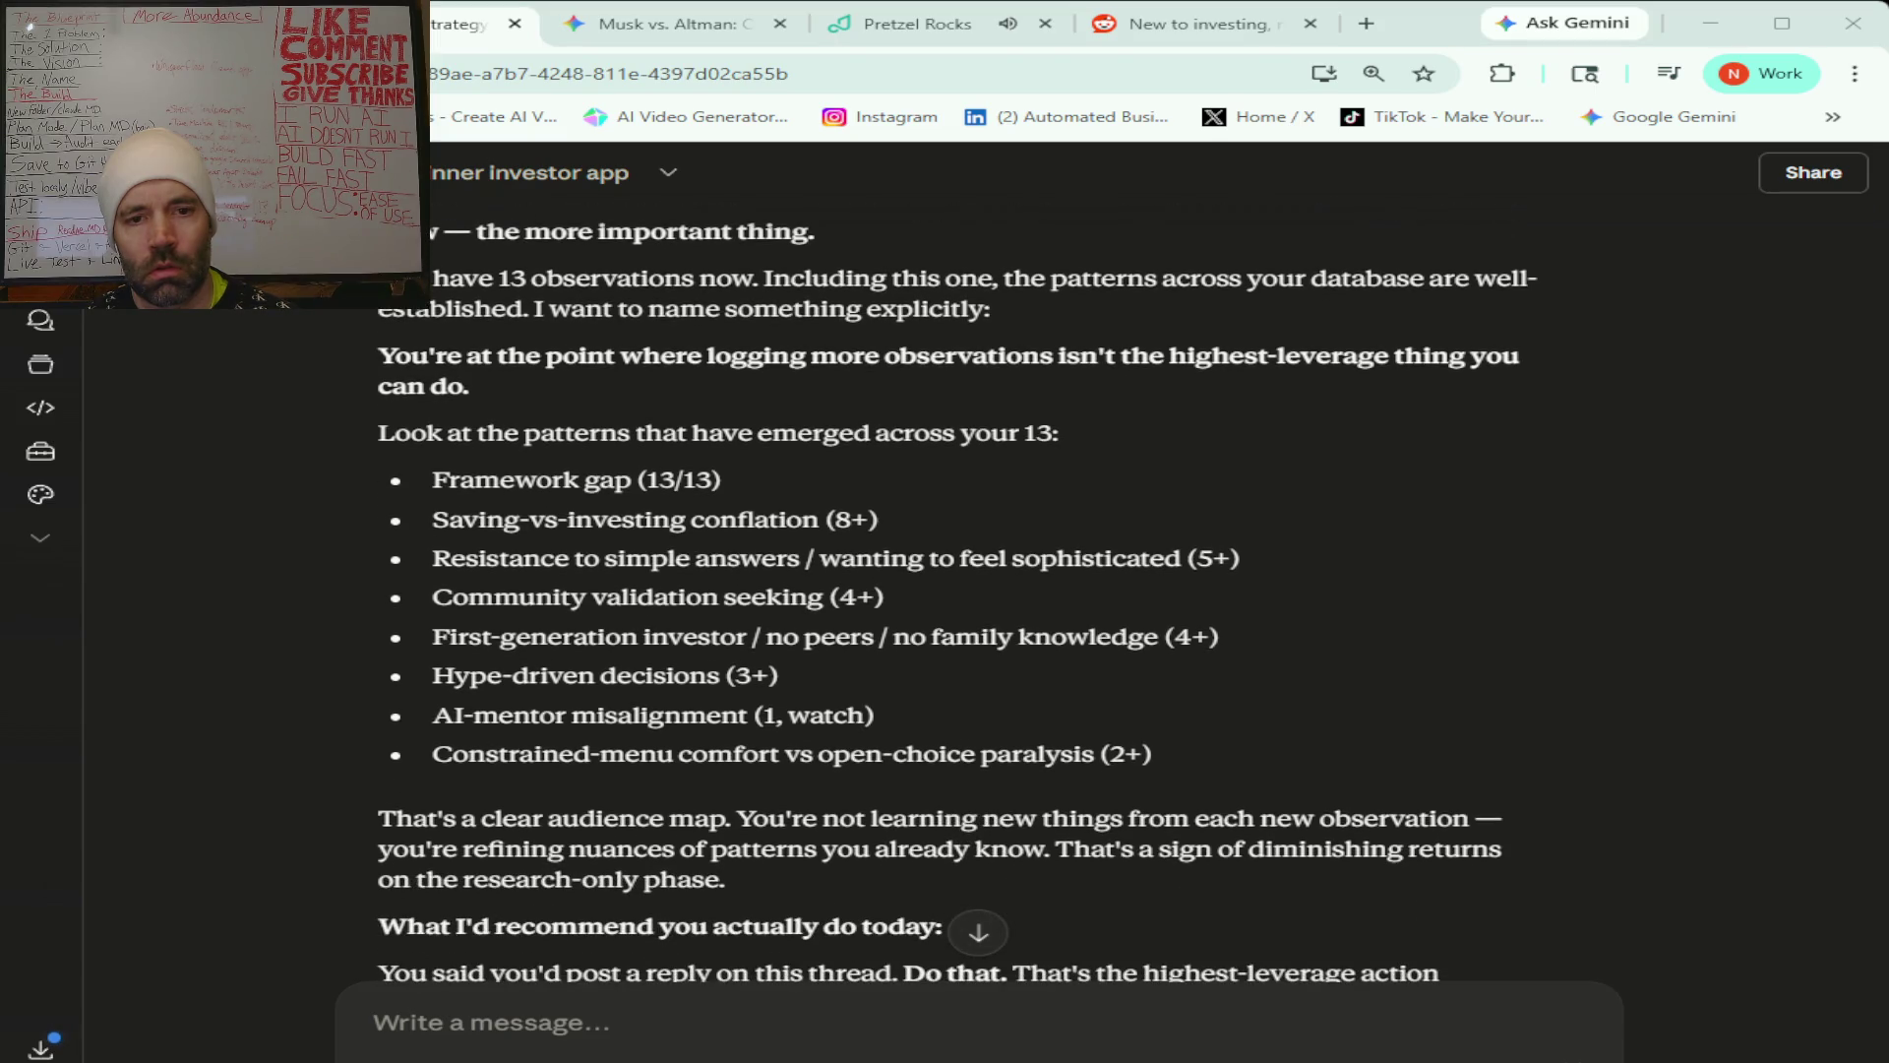
scroll(955, 590, down, 2)
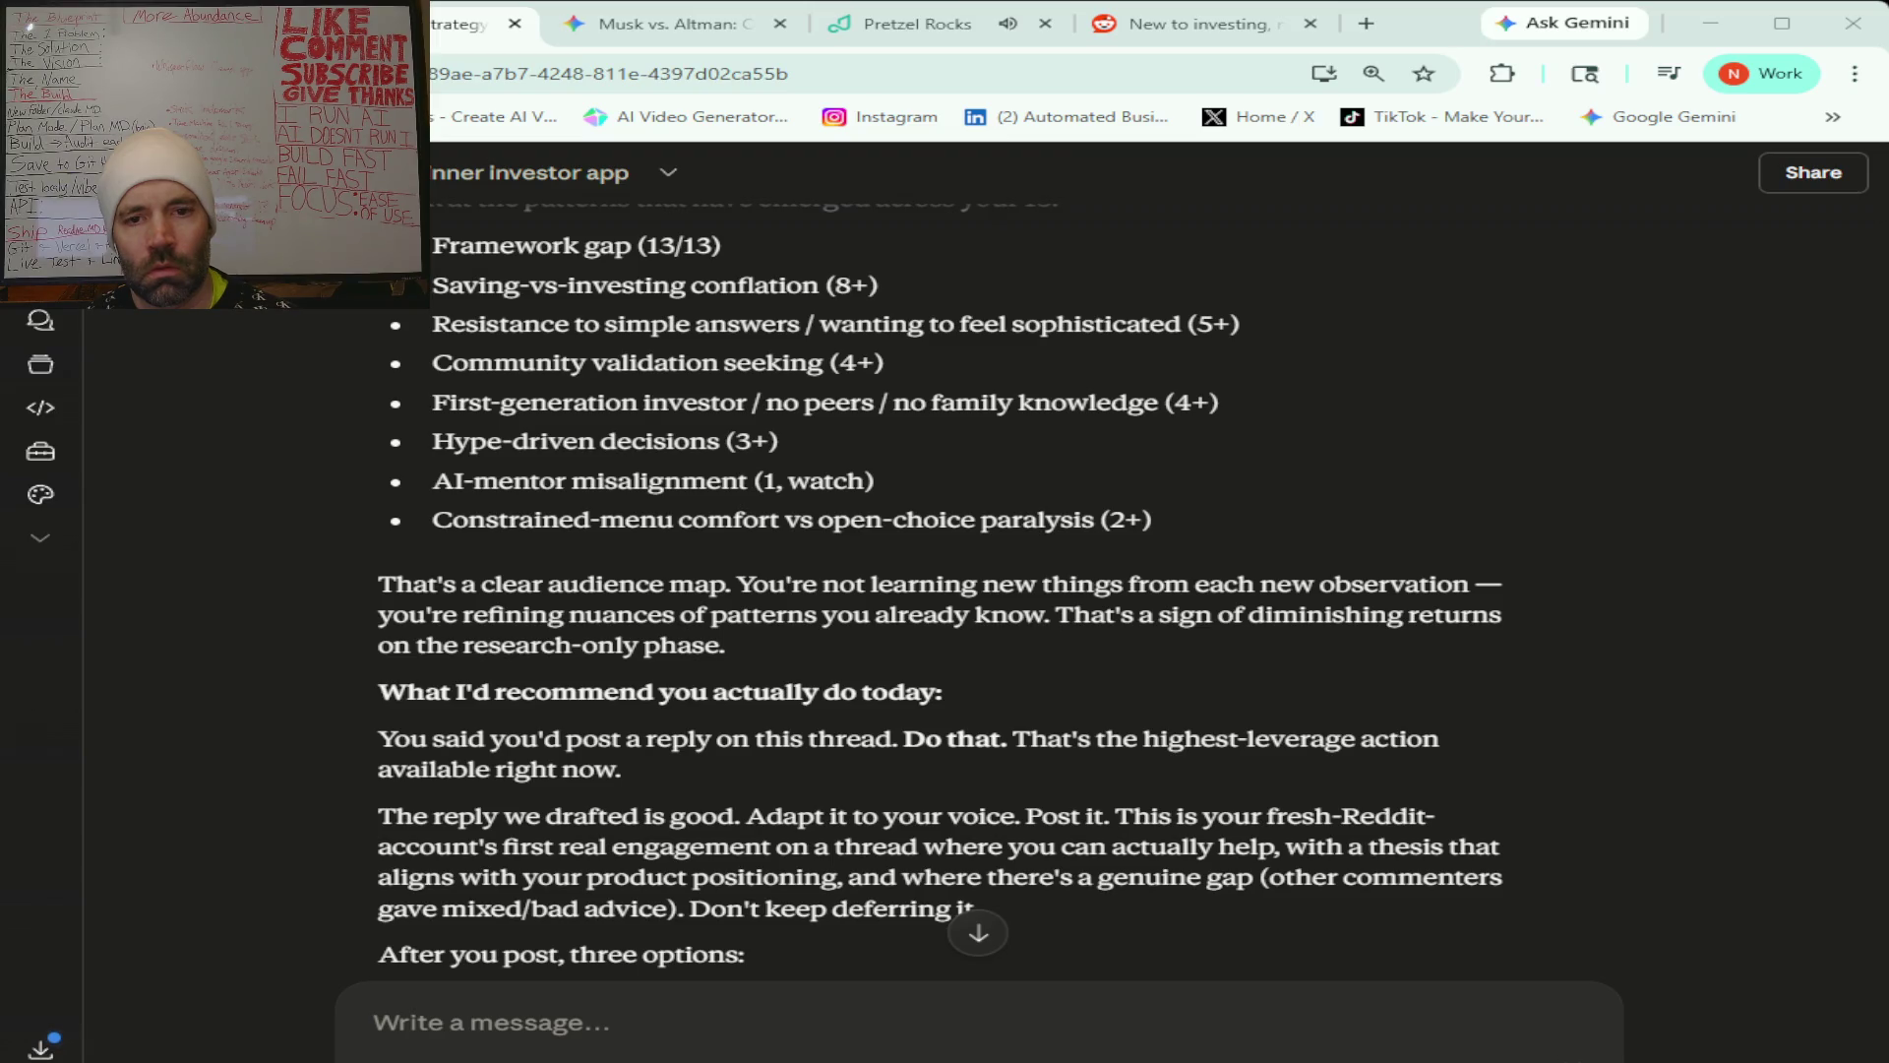
scroll(941, 590, down, 2)
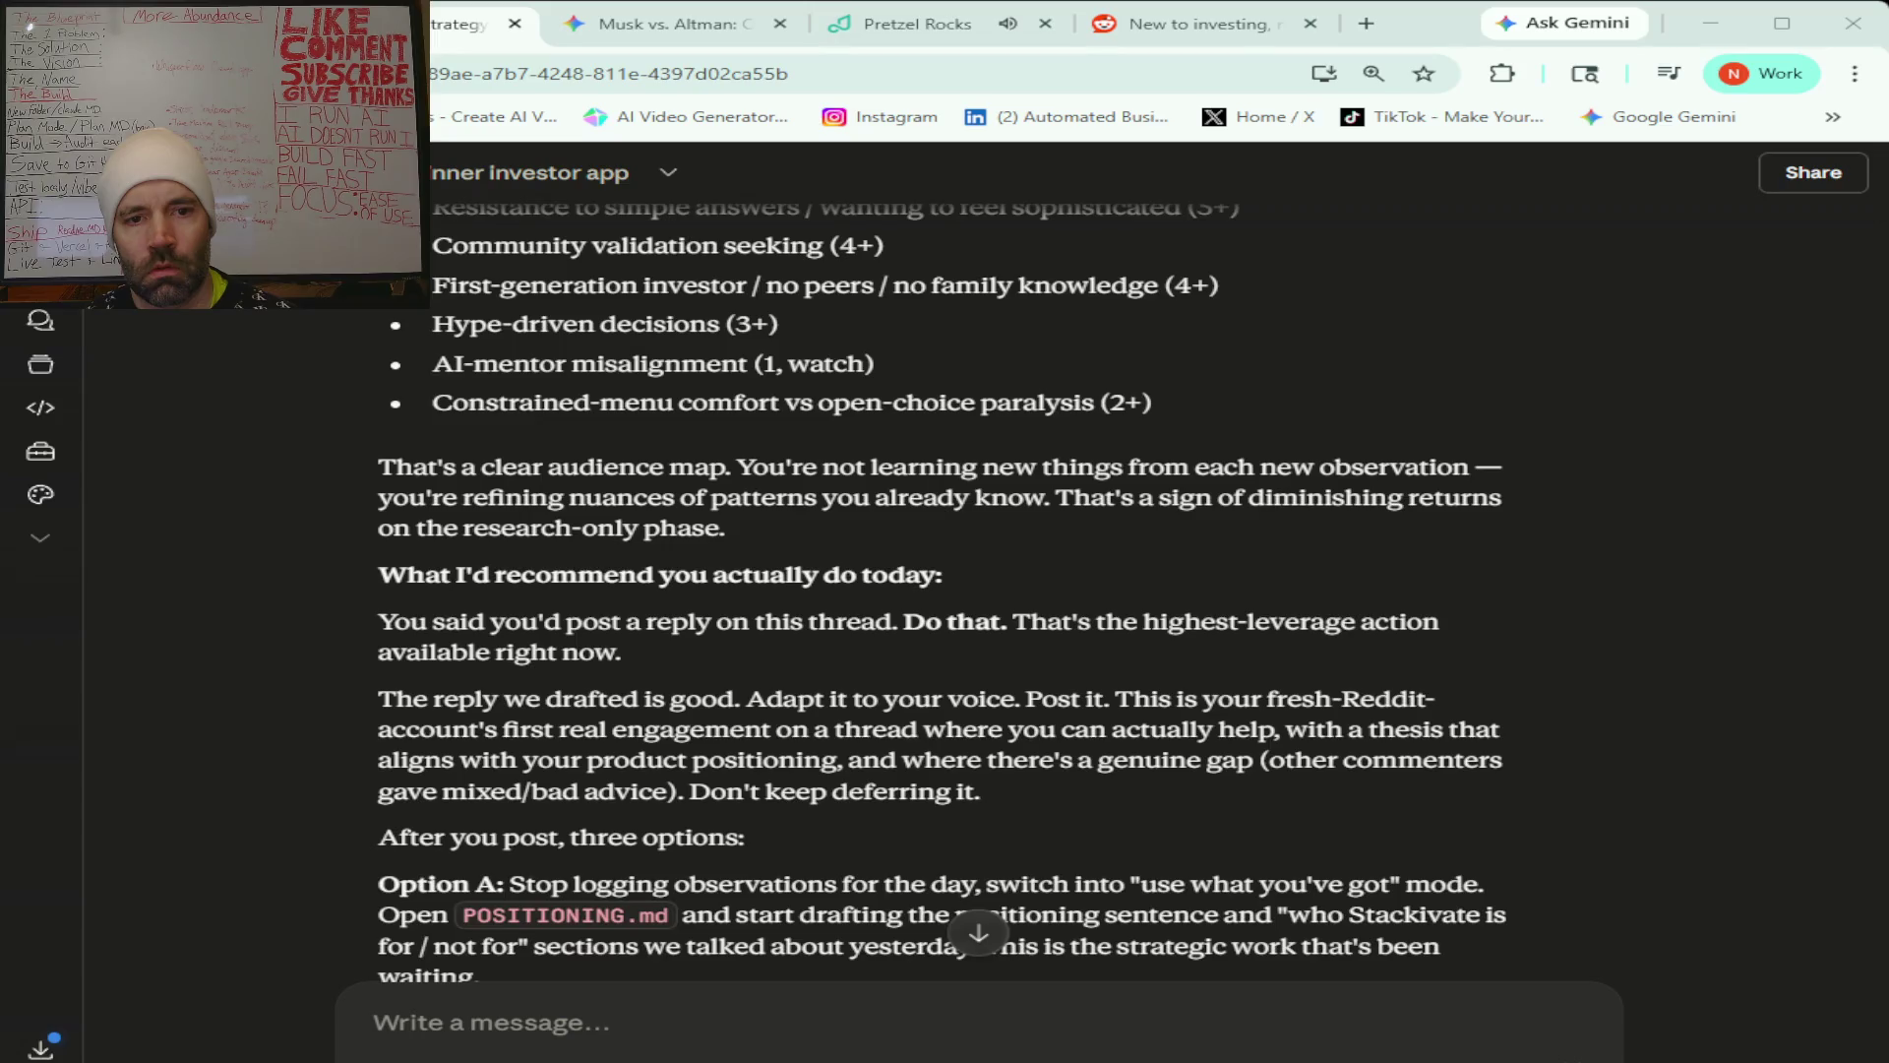
scroll(942, 591, down, 1)
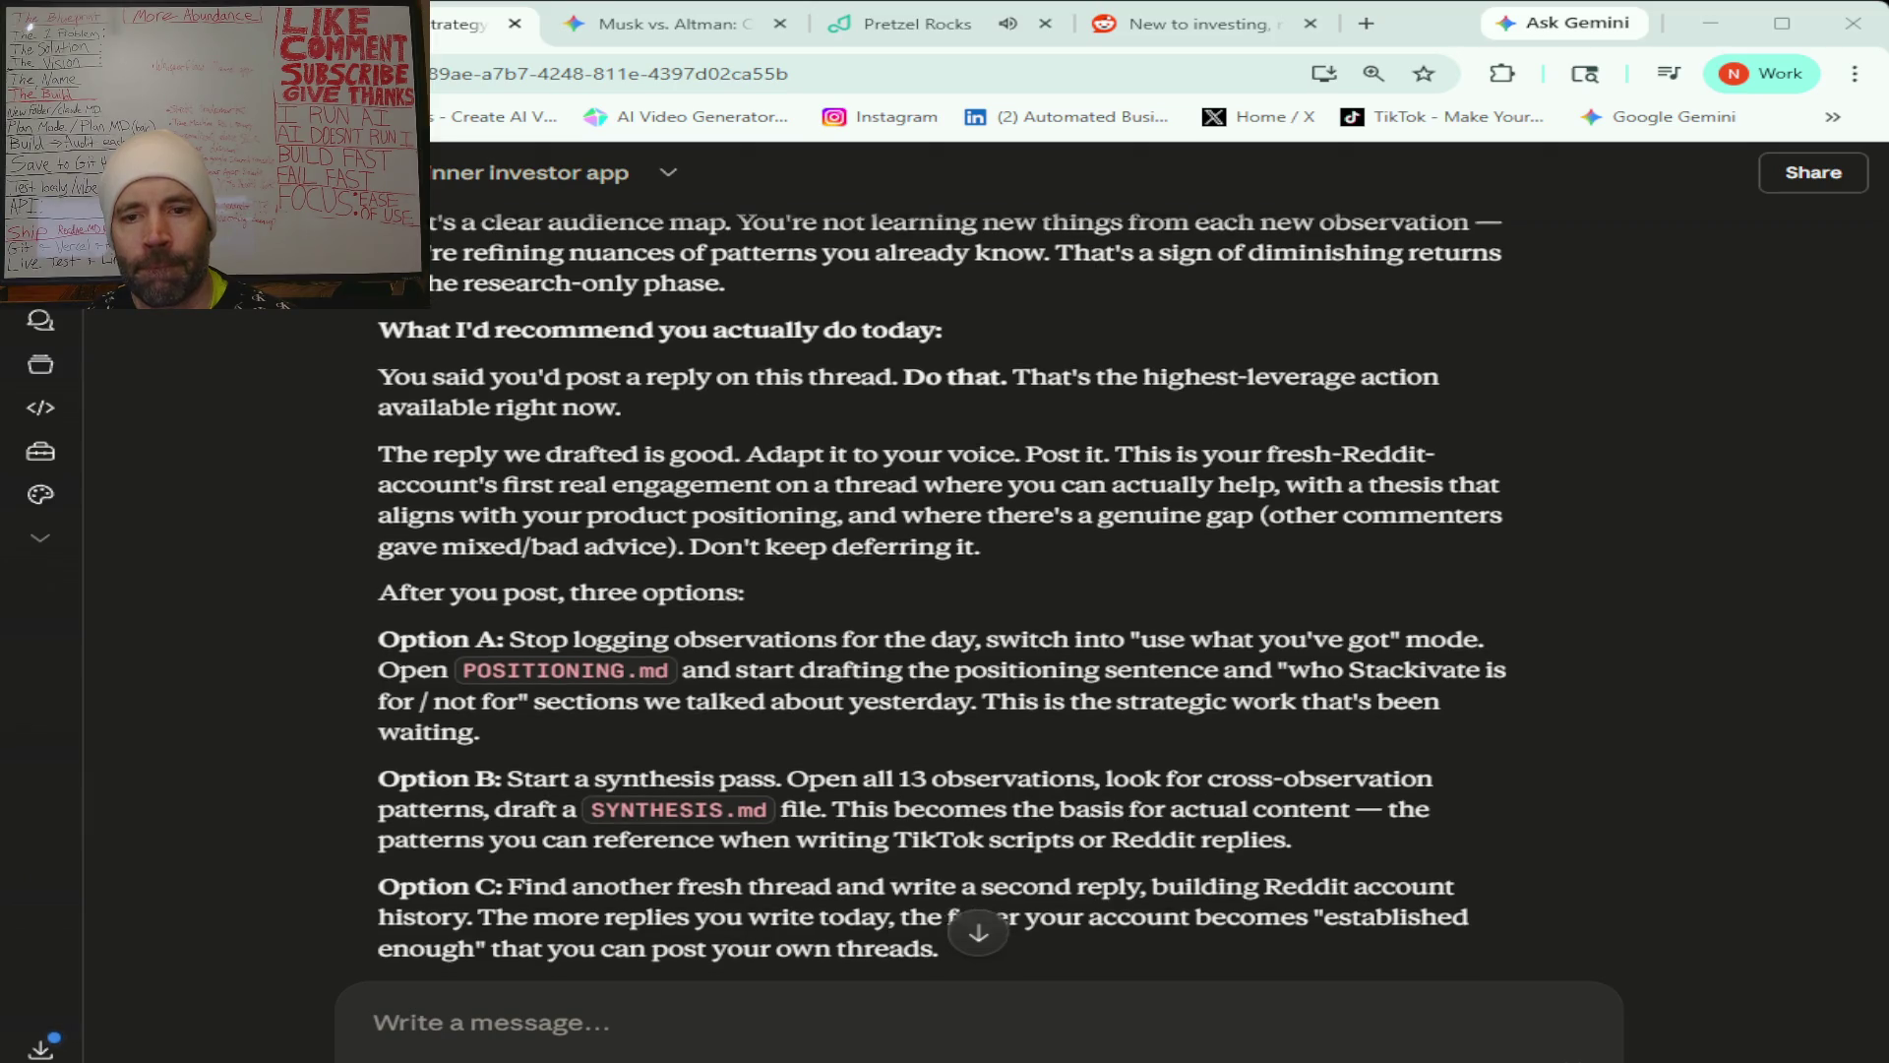
scroll(942, 593, down, 1)
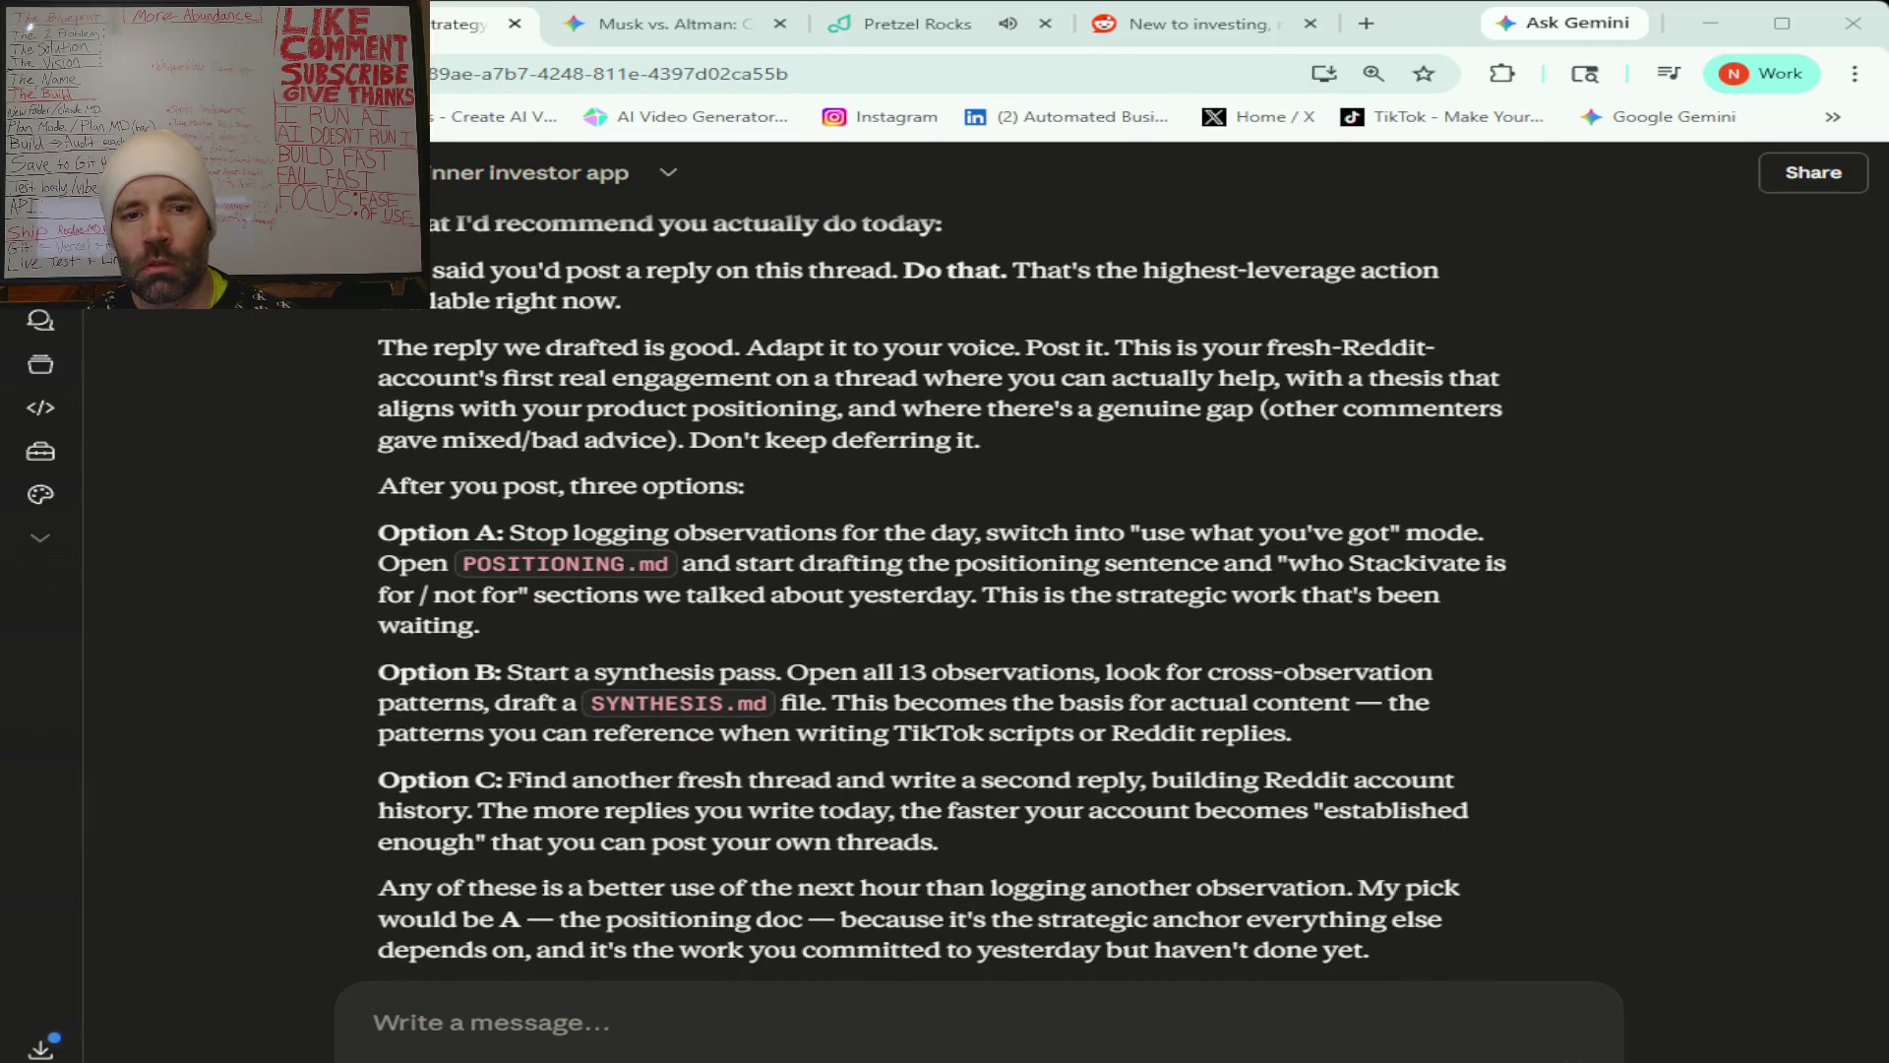
scroll(942, 593, down, 1)
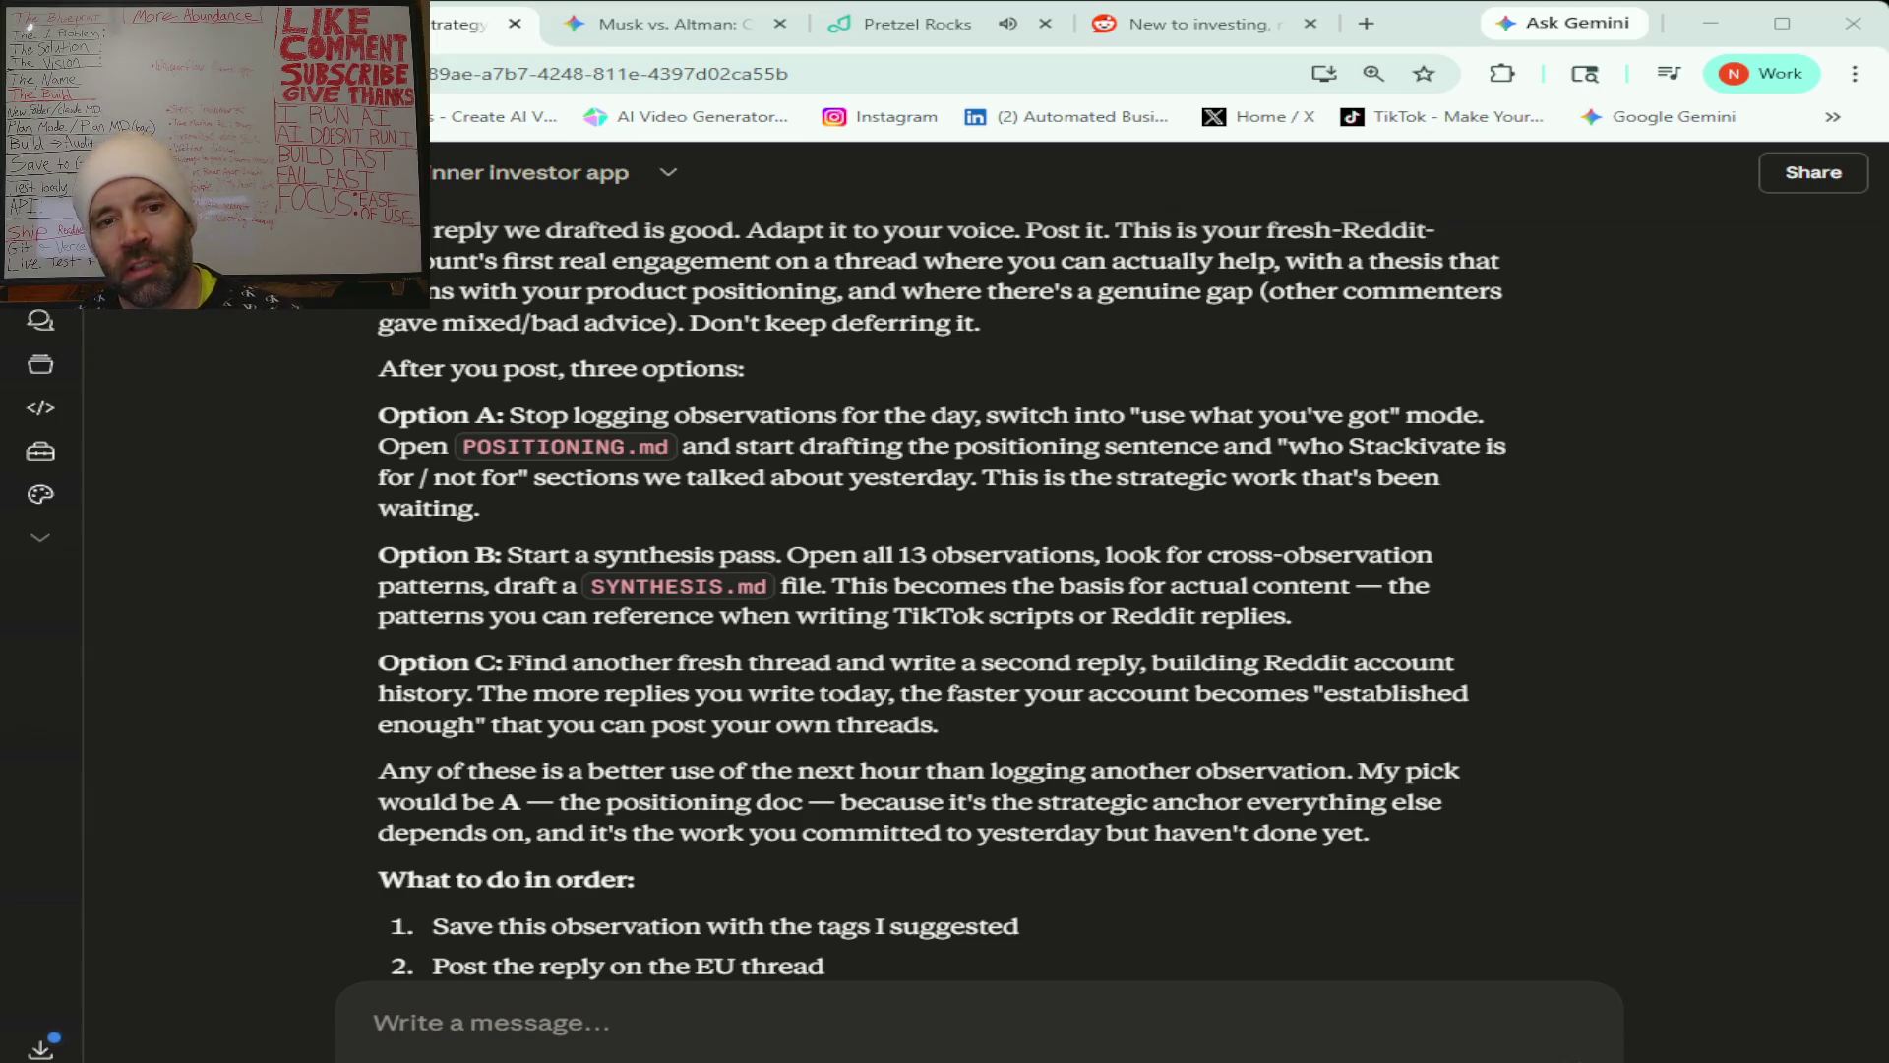
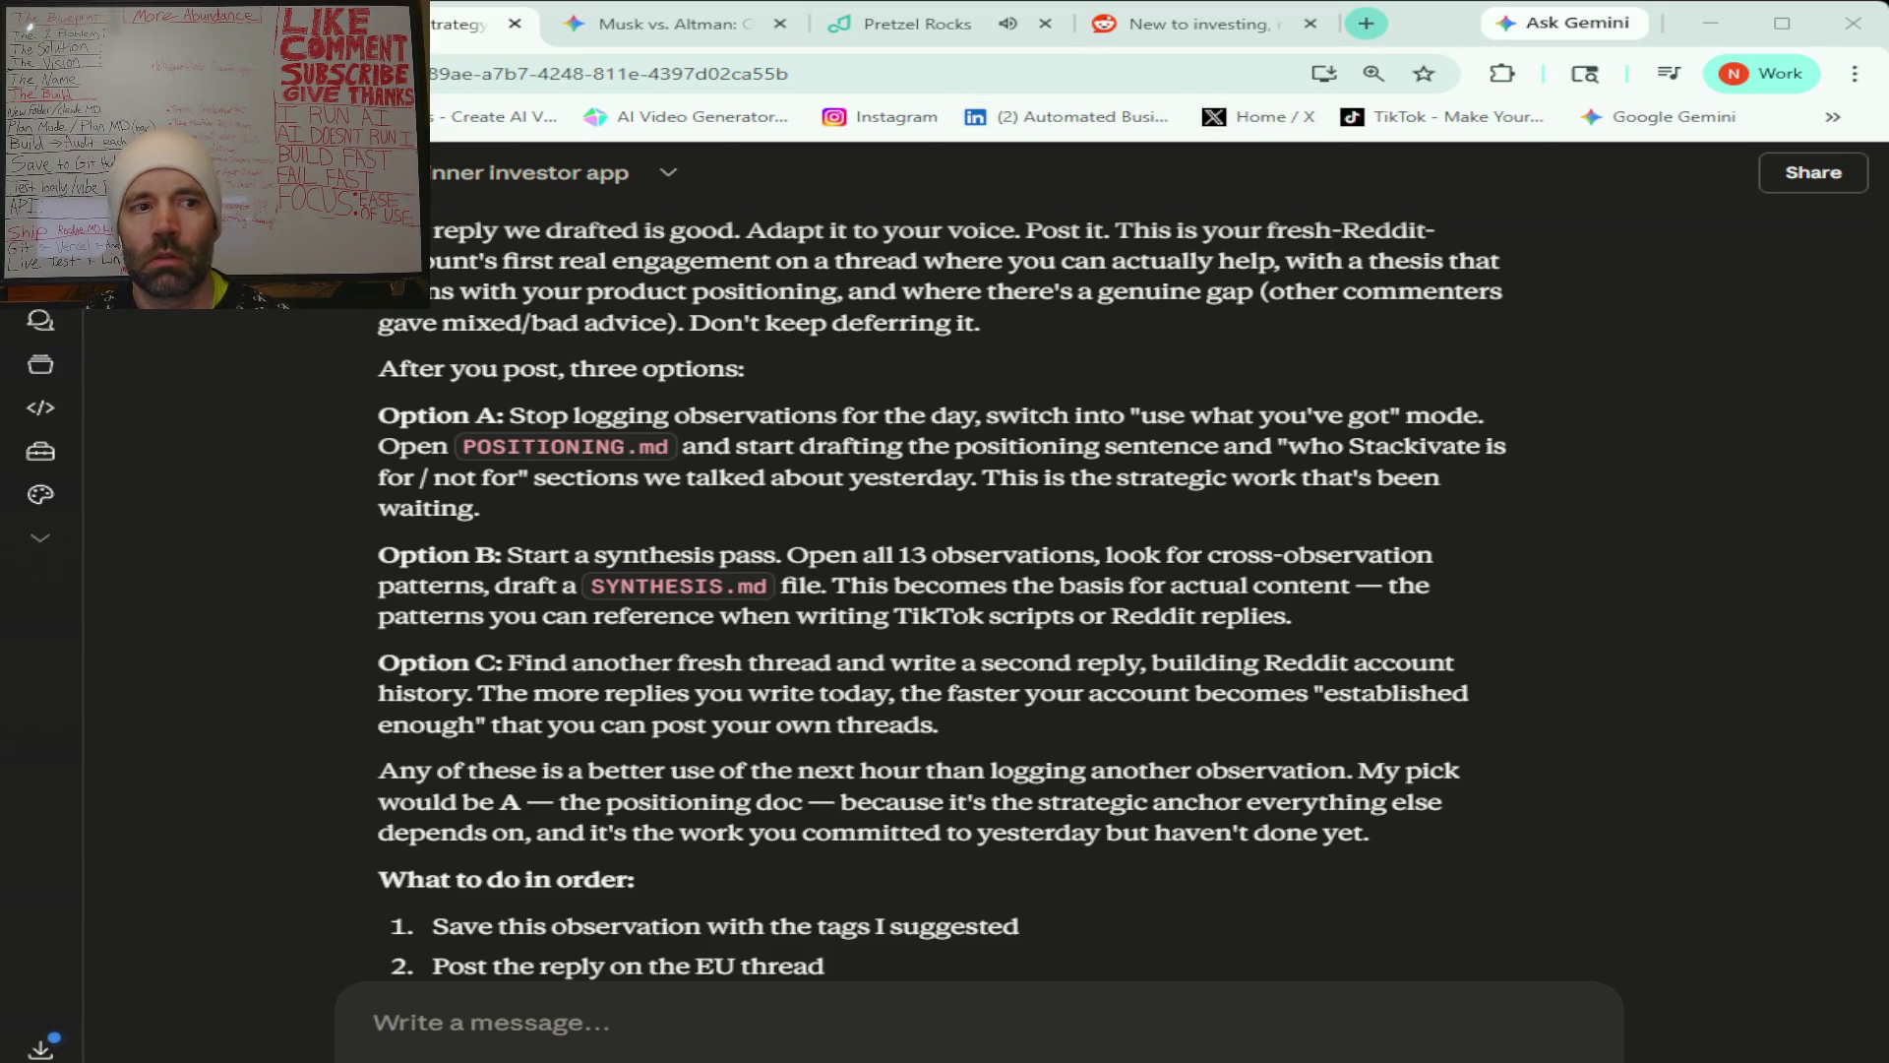
Load the Stackivate learning command center dashboard (stackivate.com) in a new browser tab.
click(1367, 23)
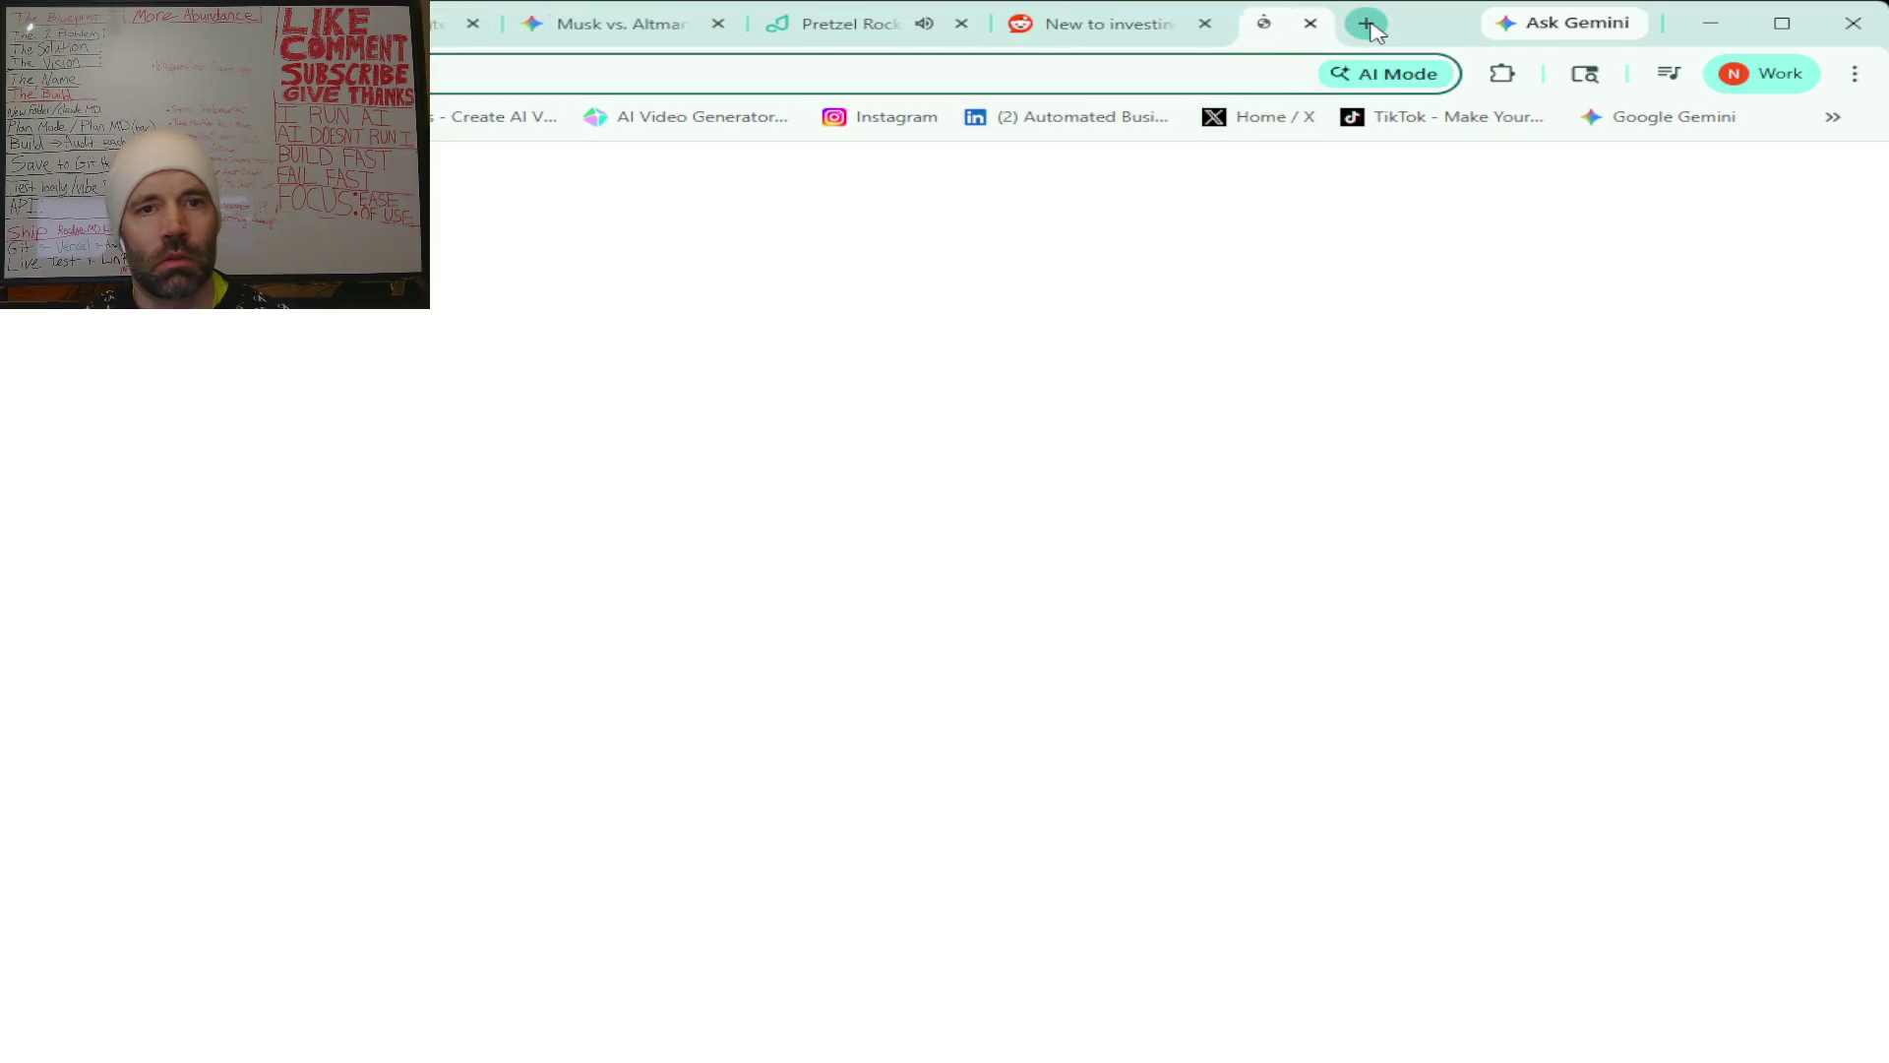
click(855, 72)
text(stac)
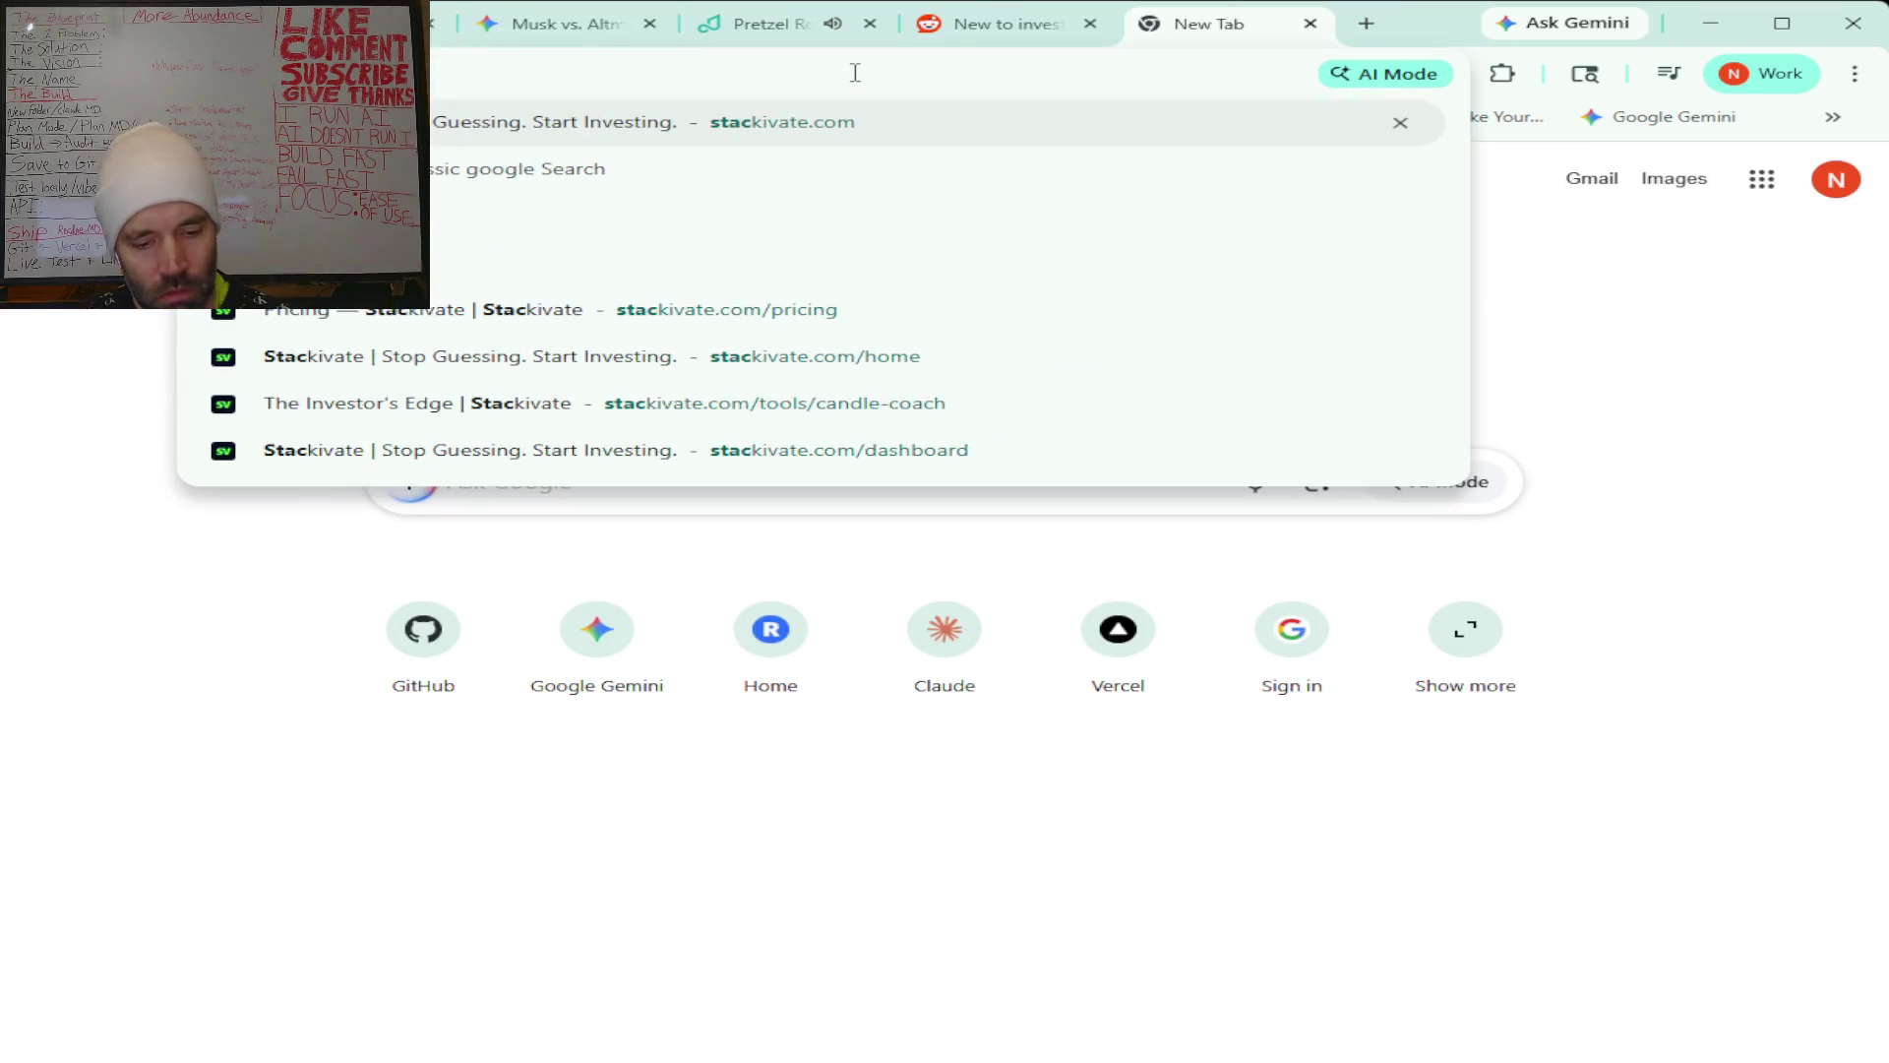
key(Return)
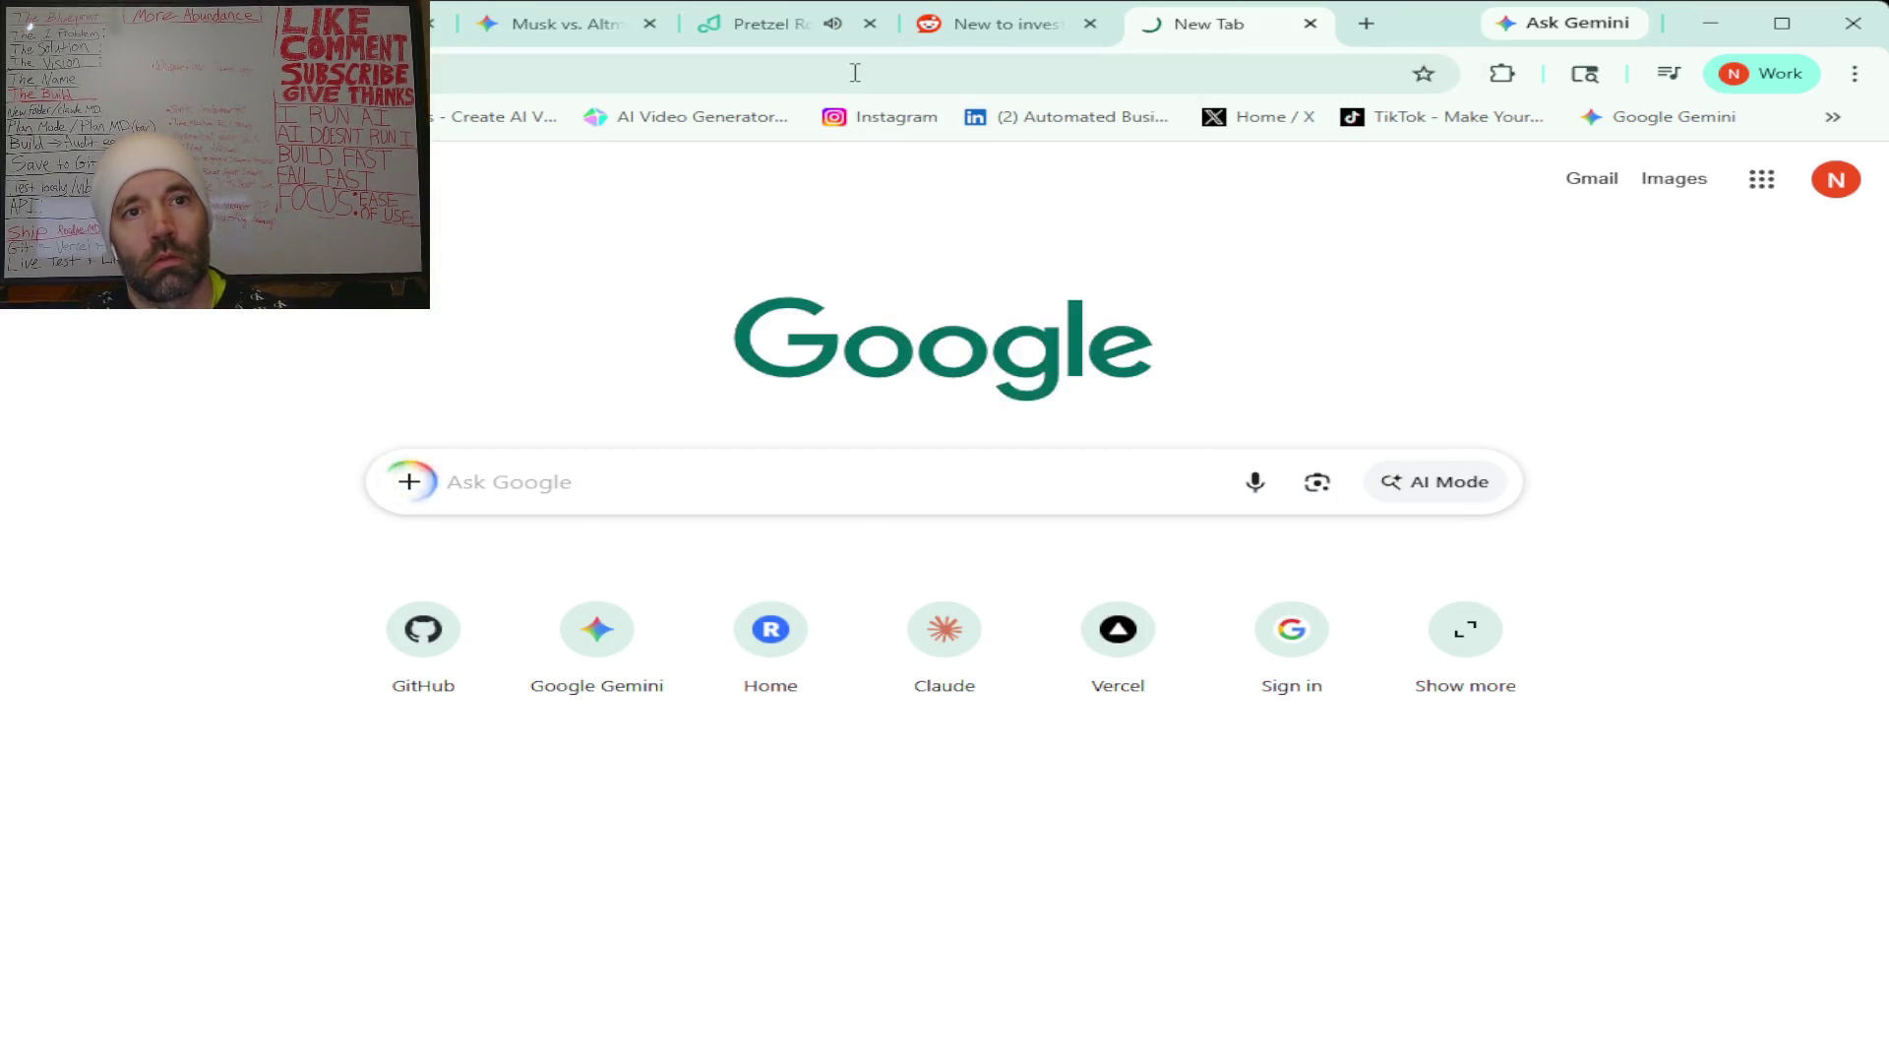
Abandon an edit of the dashboard address and return to the Claude chat.
click(509, 75)
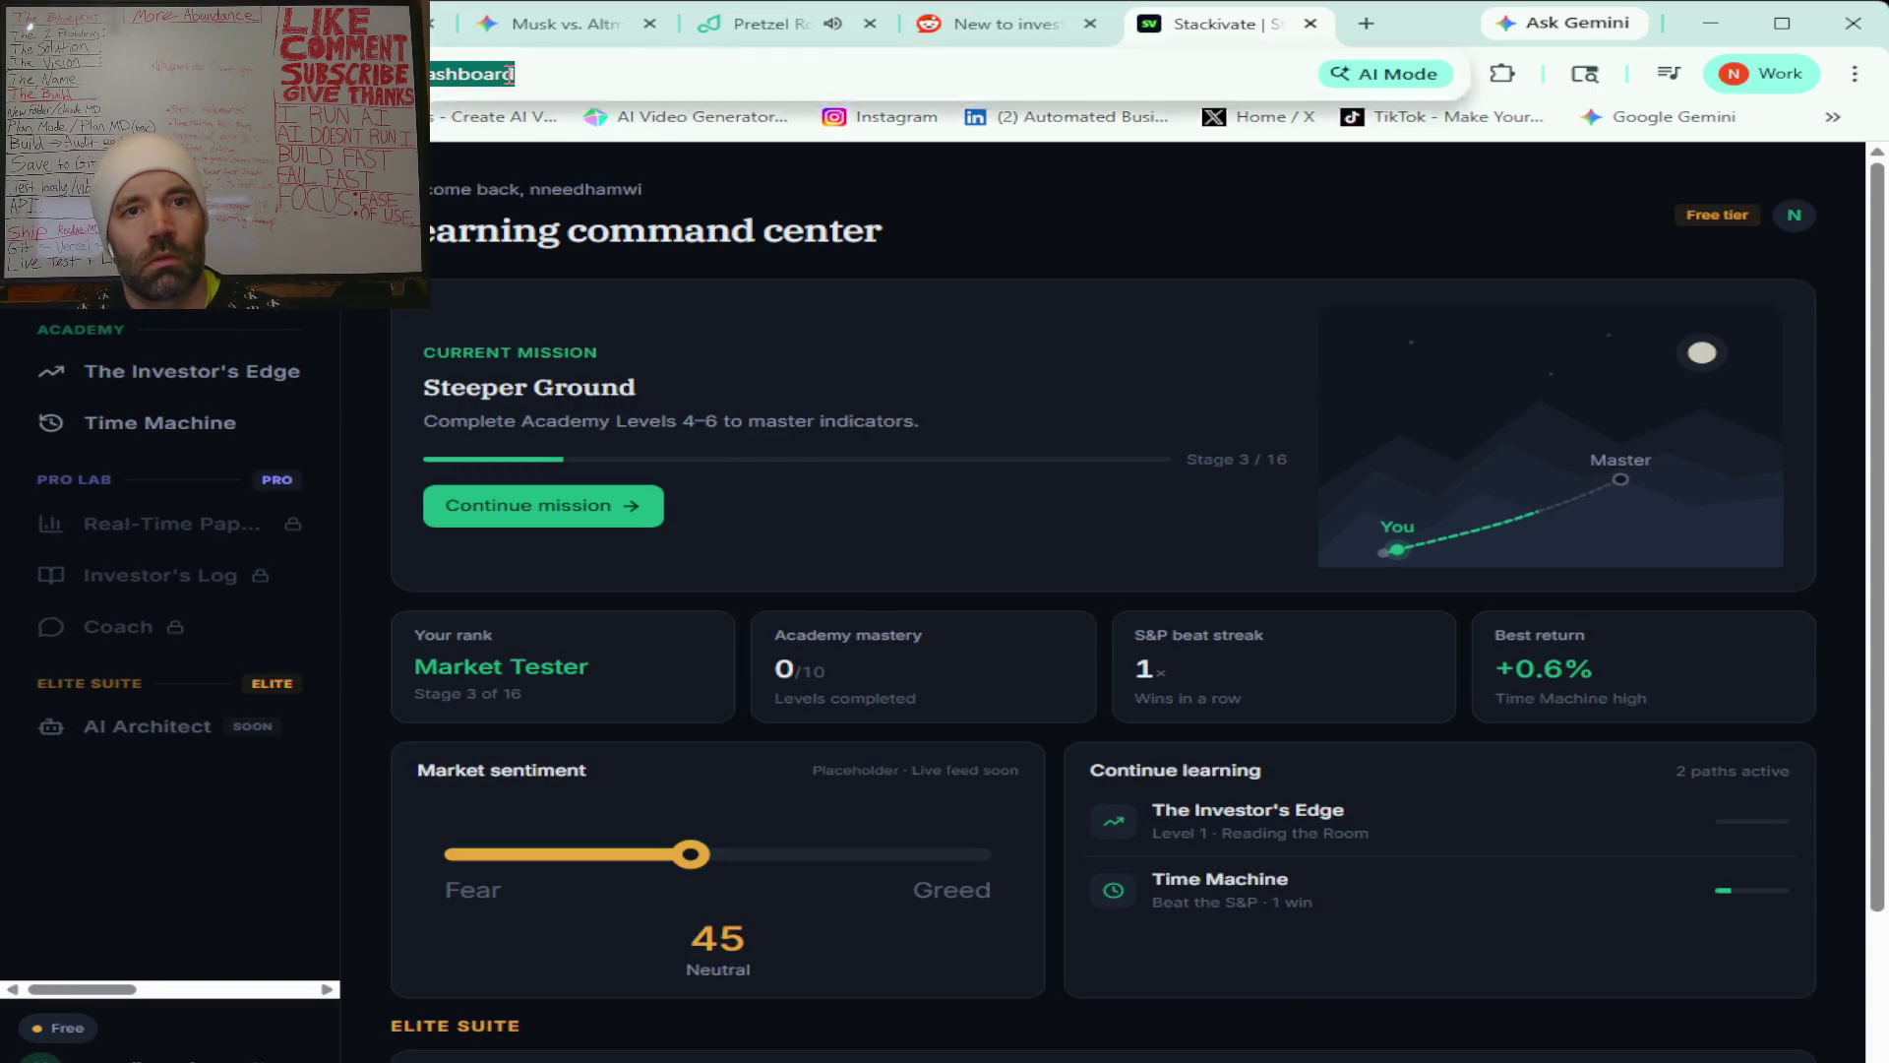
click(508, 75)
key(BackSpace)
key(BackSpace)
key(BackSpace)
key(BackSpace)
key(BackSpace)
key(BackSpace)
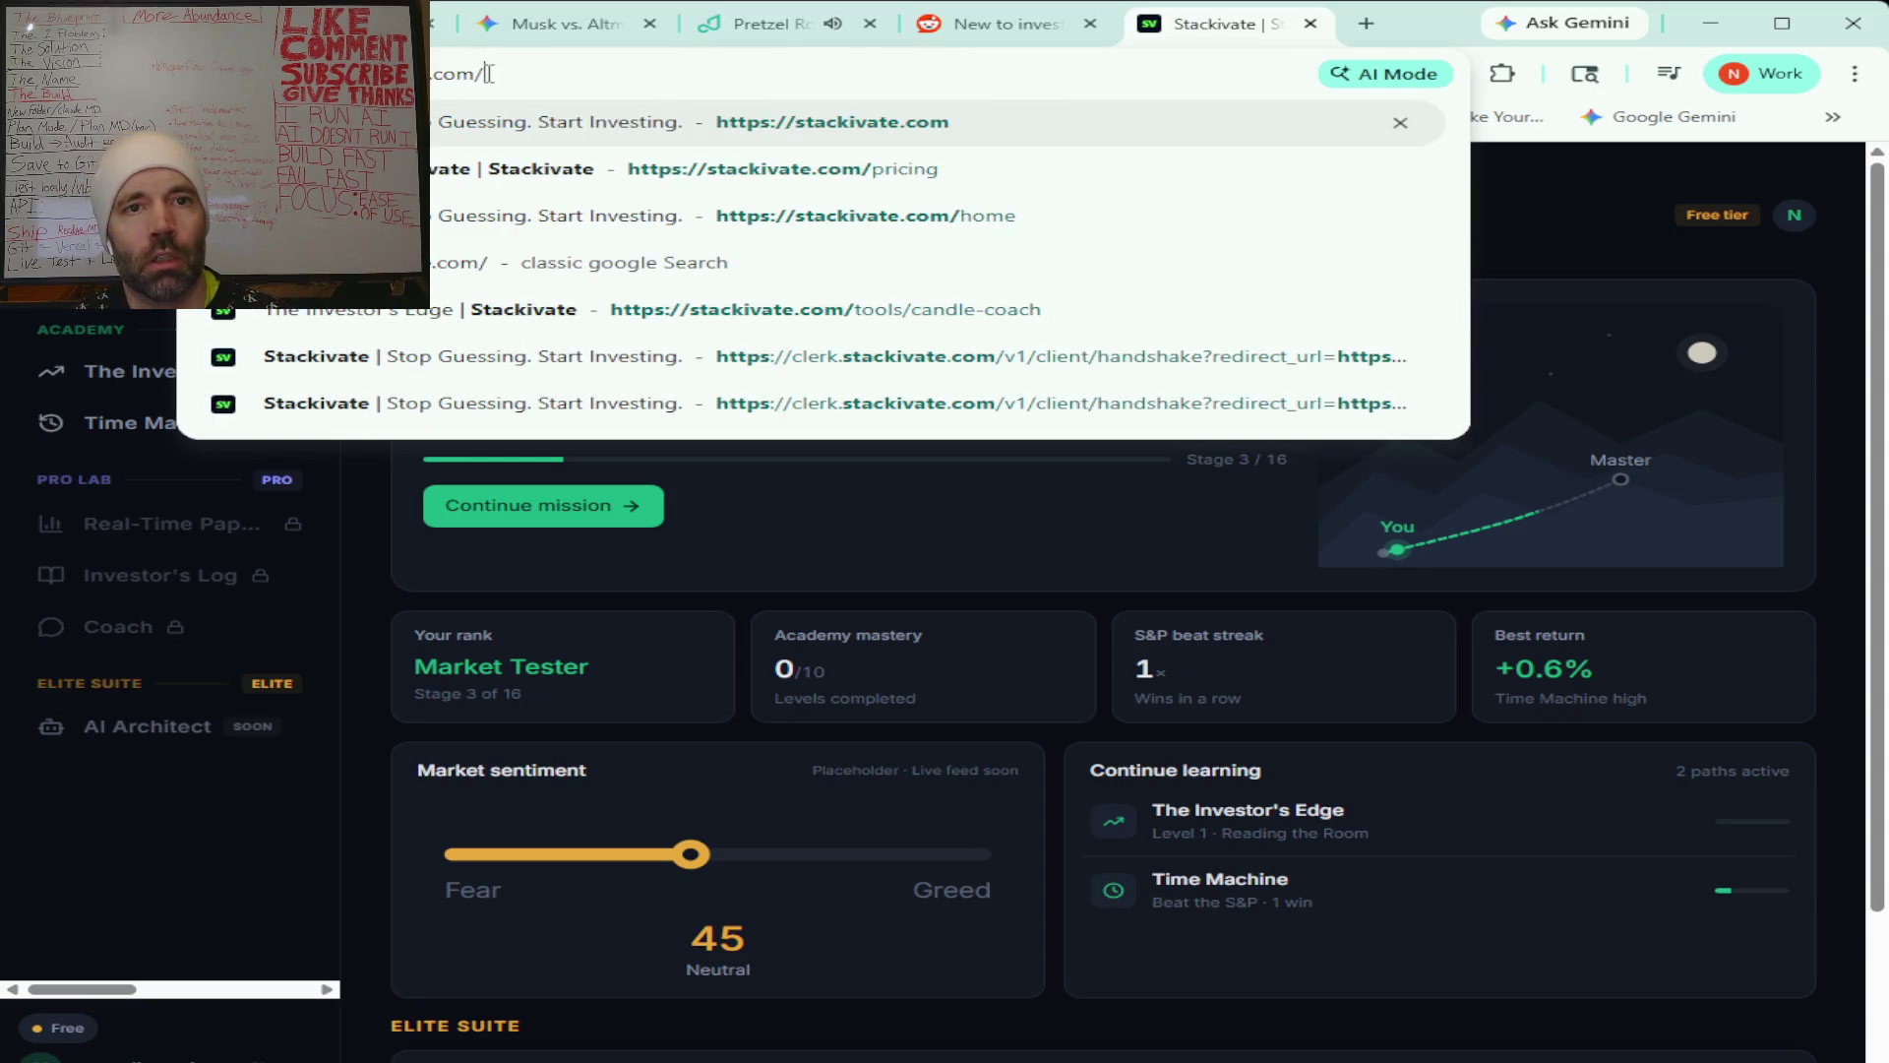
drag(489, 74, 418, 74)
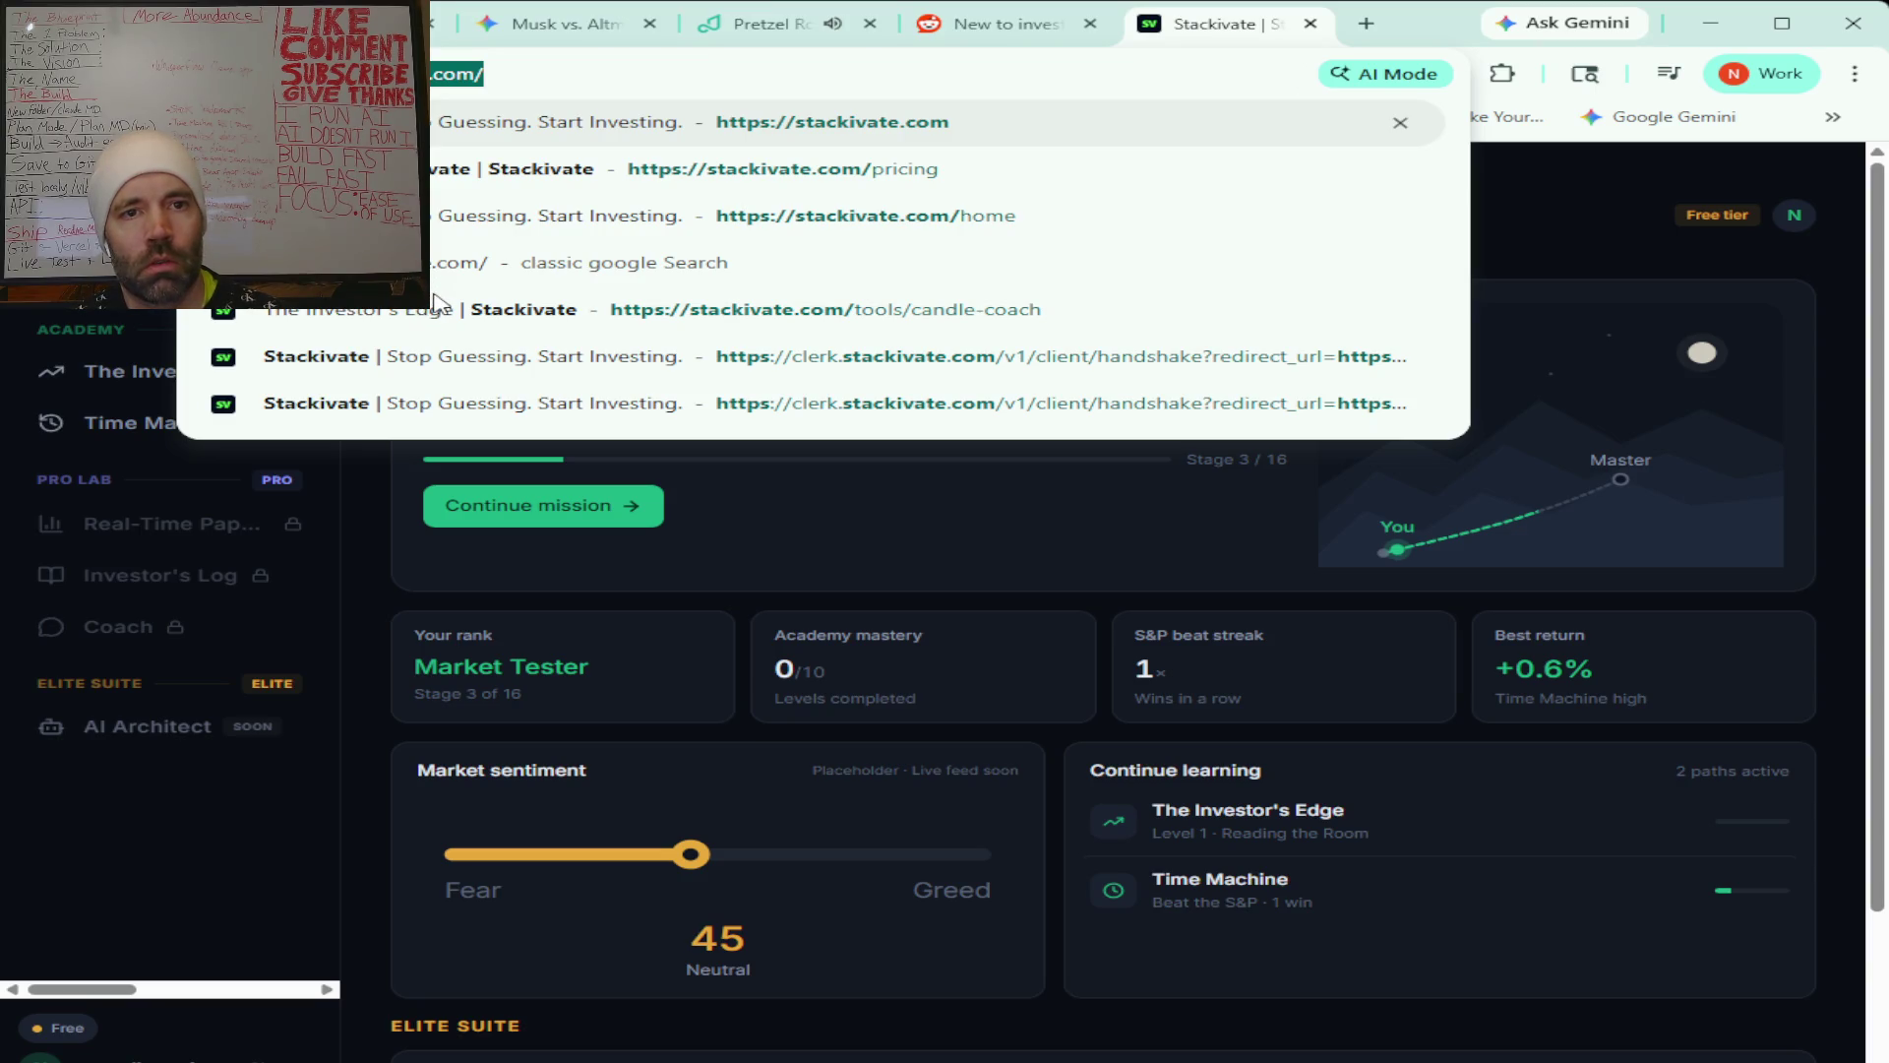
key(Escape)
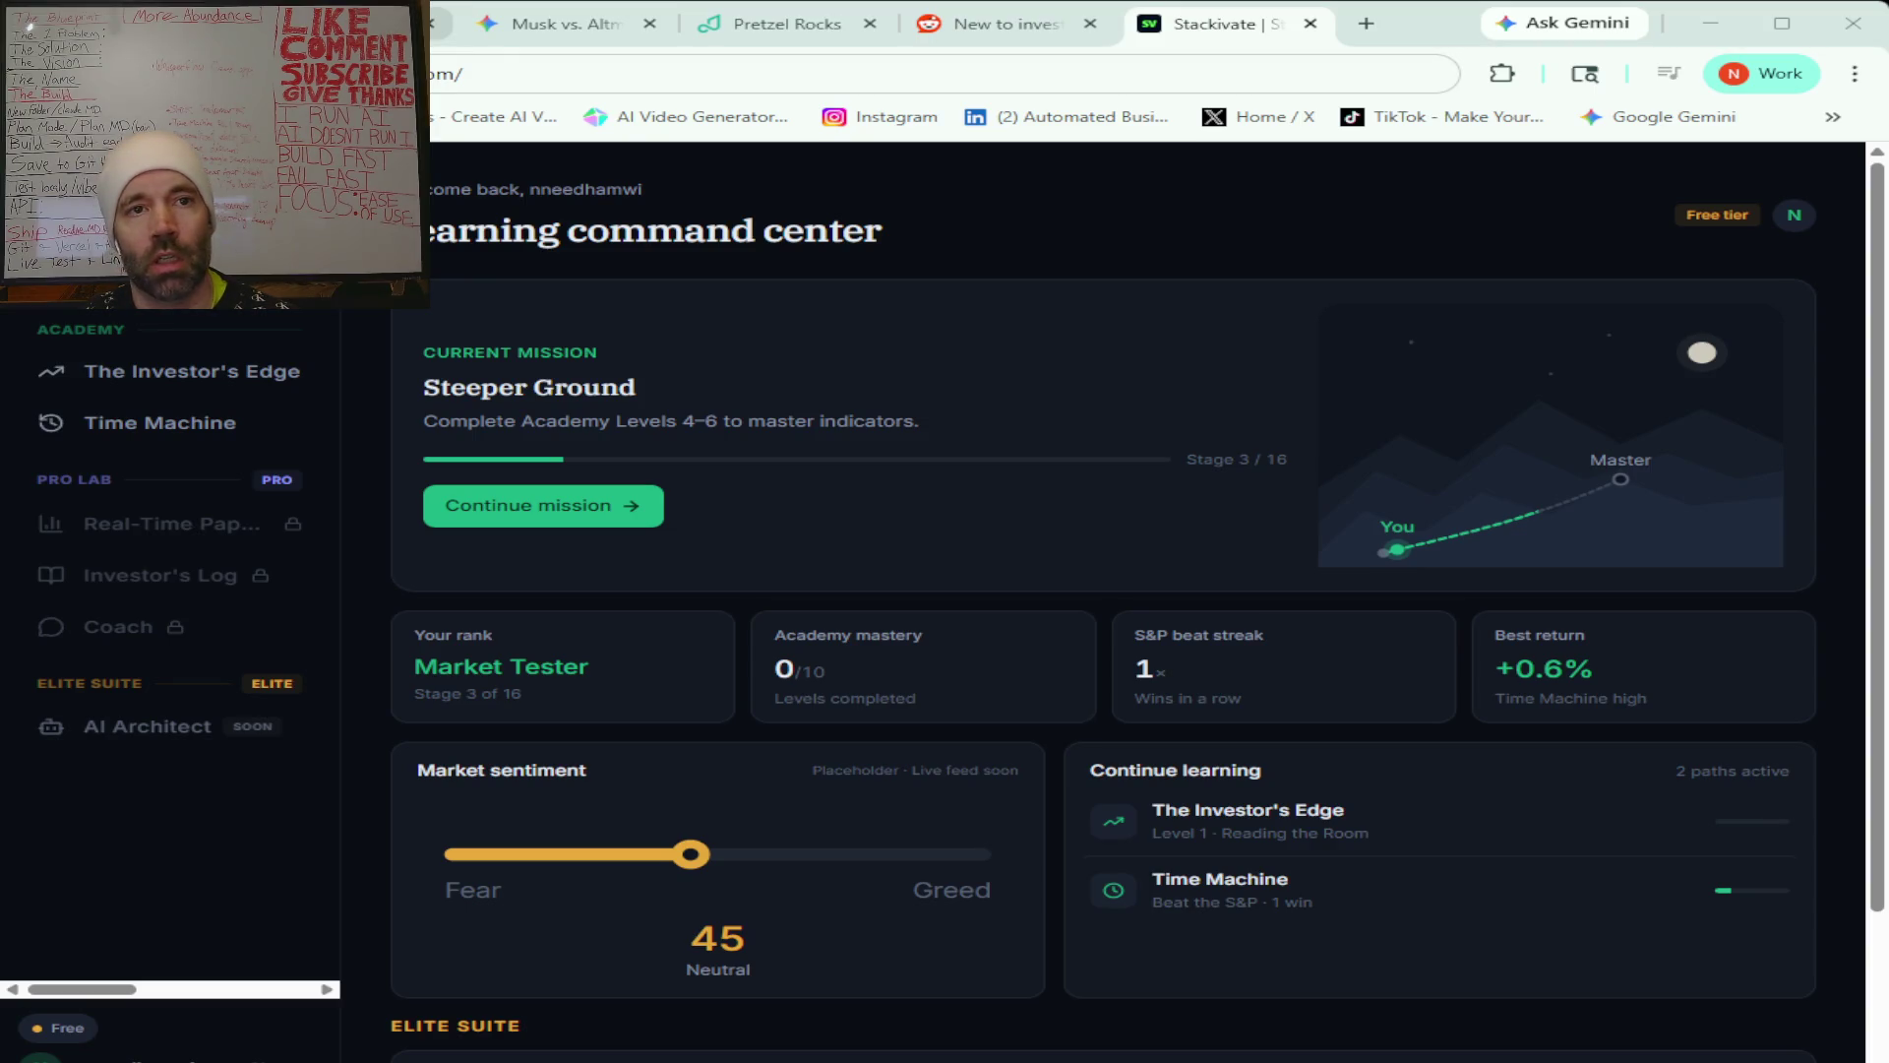
key(ctrl+1)
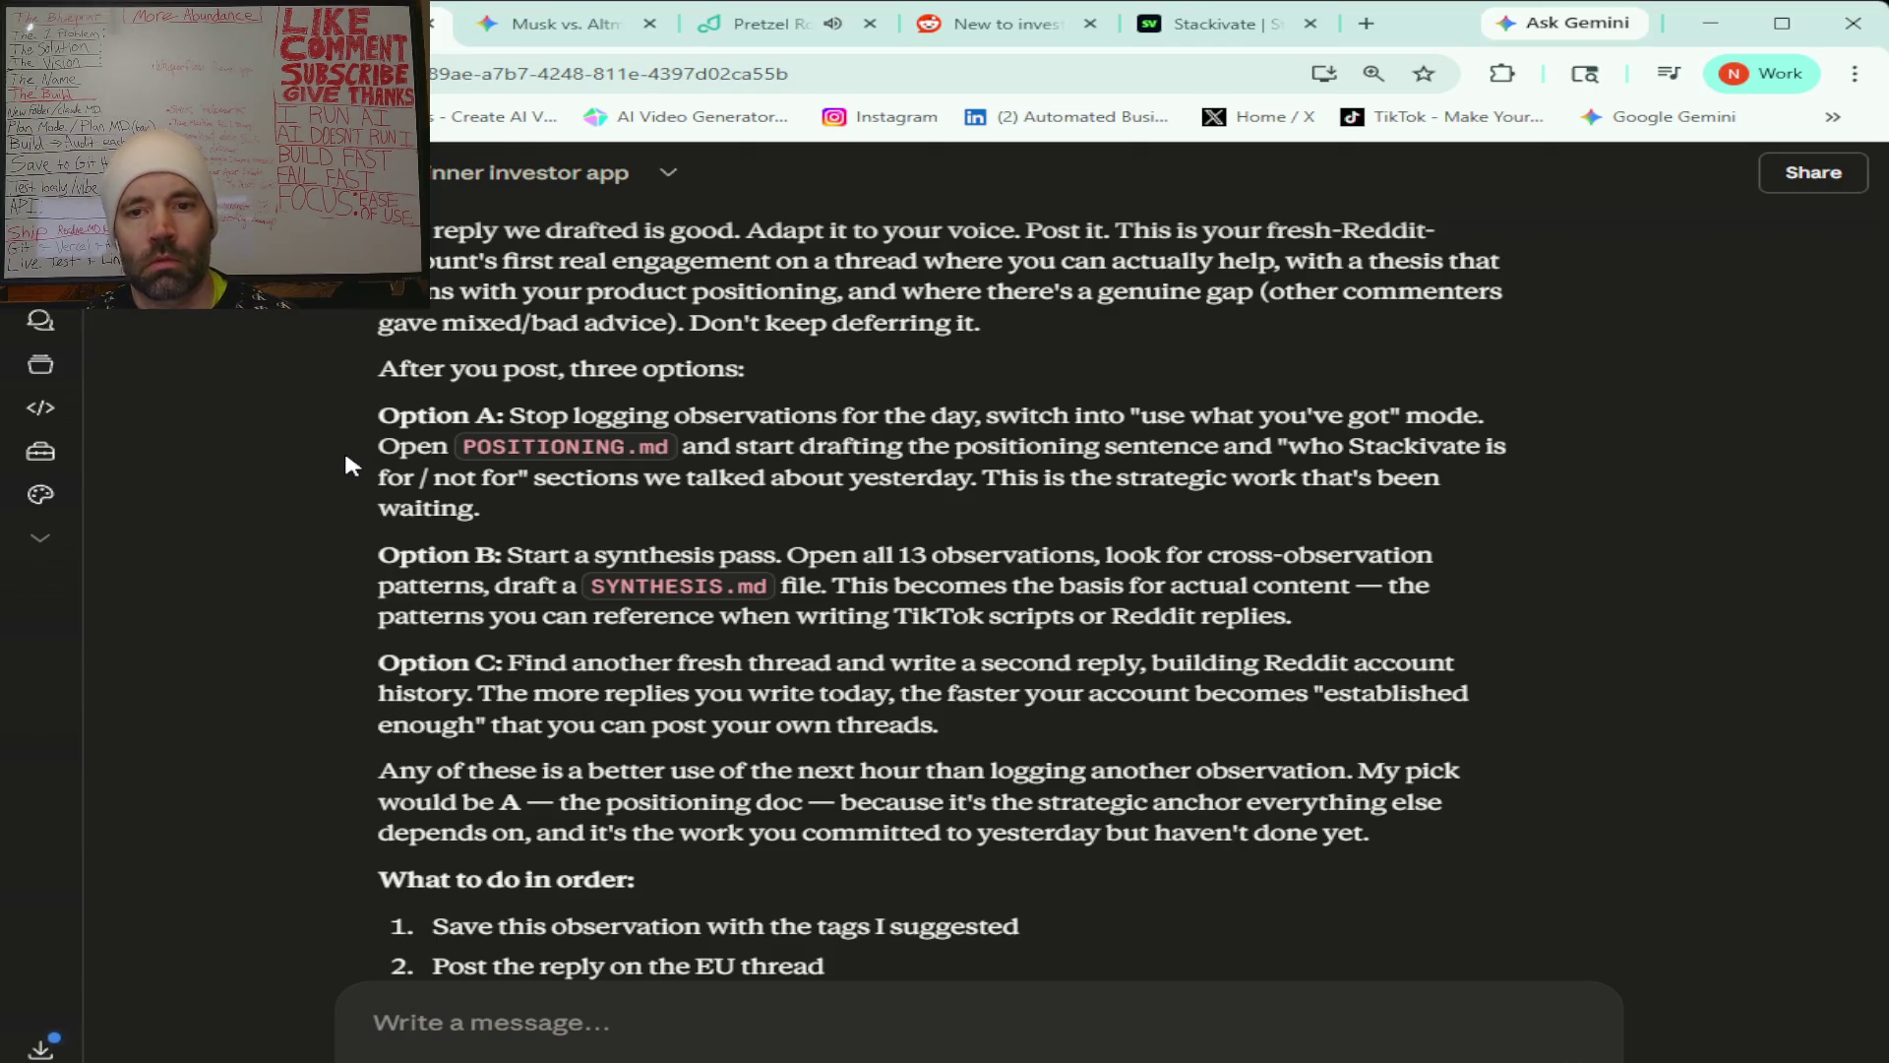
scroll(346, 456, down, 1)
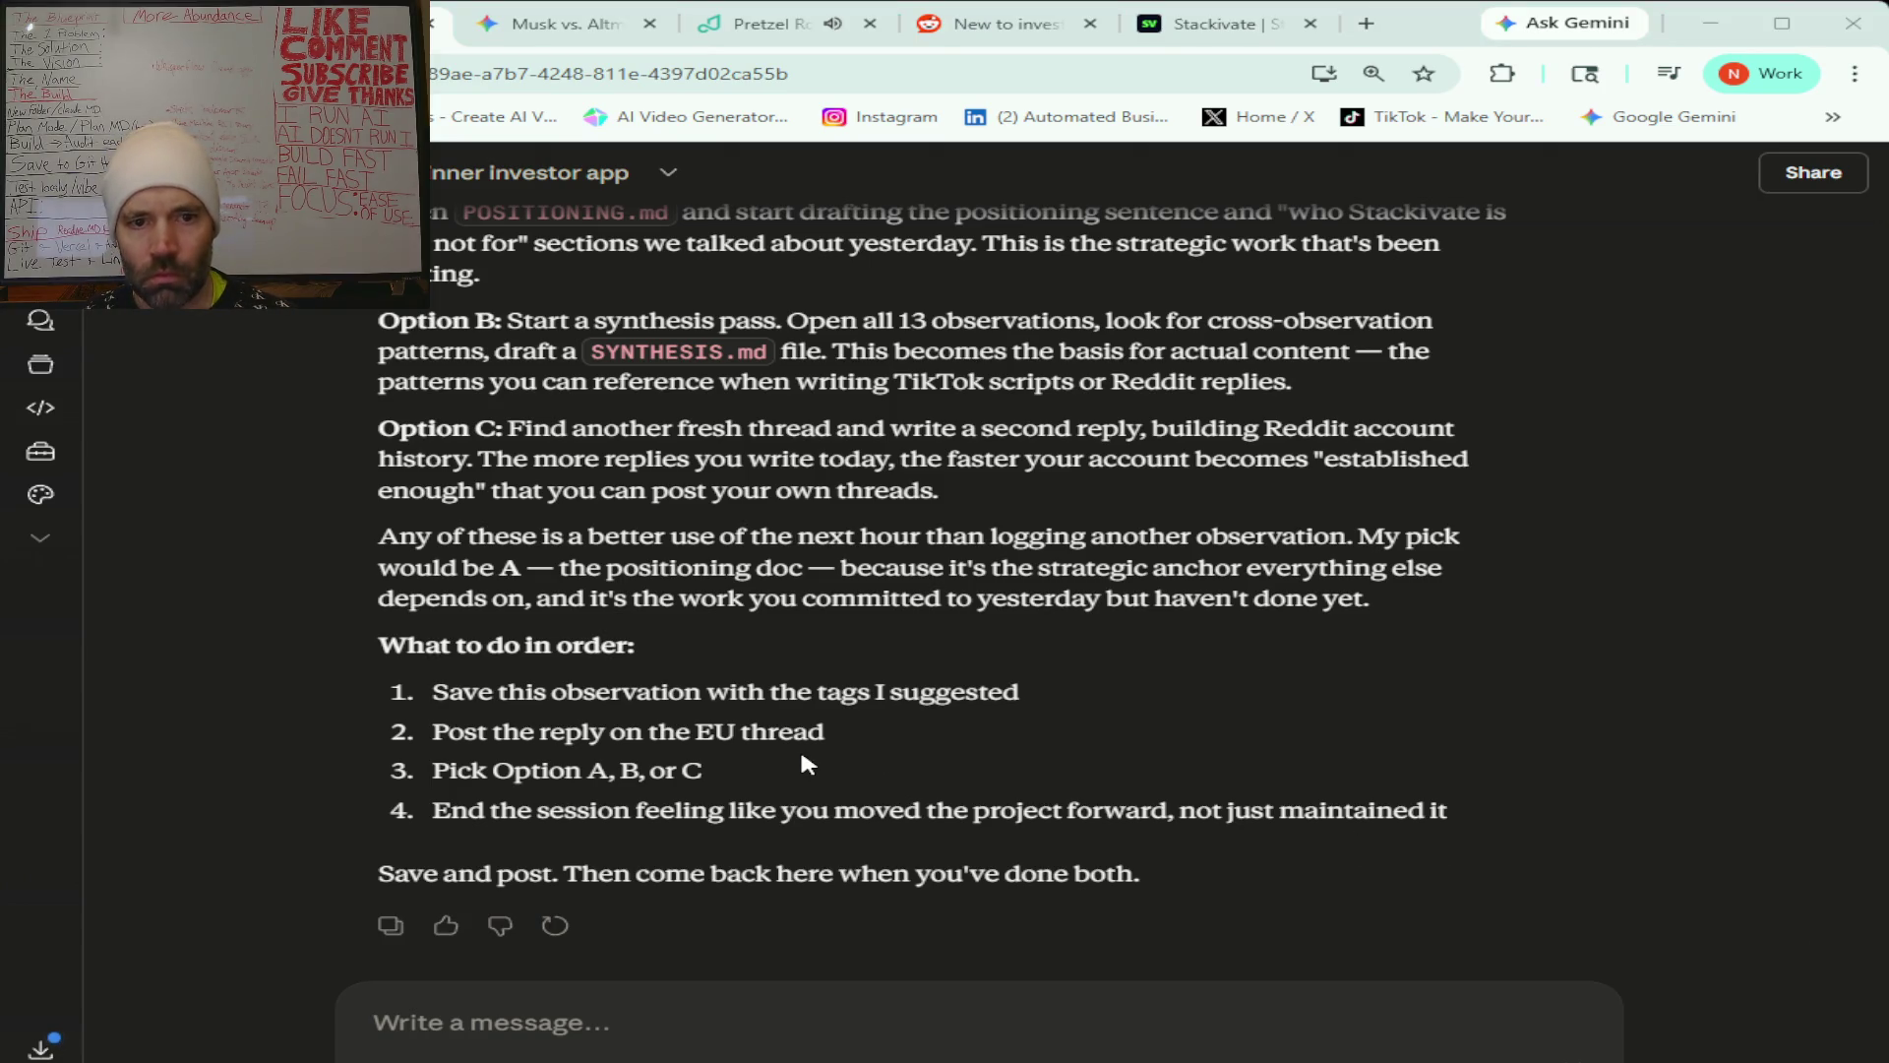
click(677, 1026)
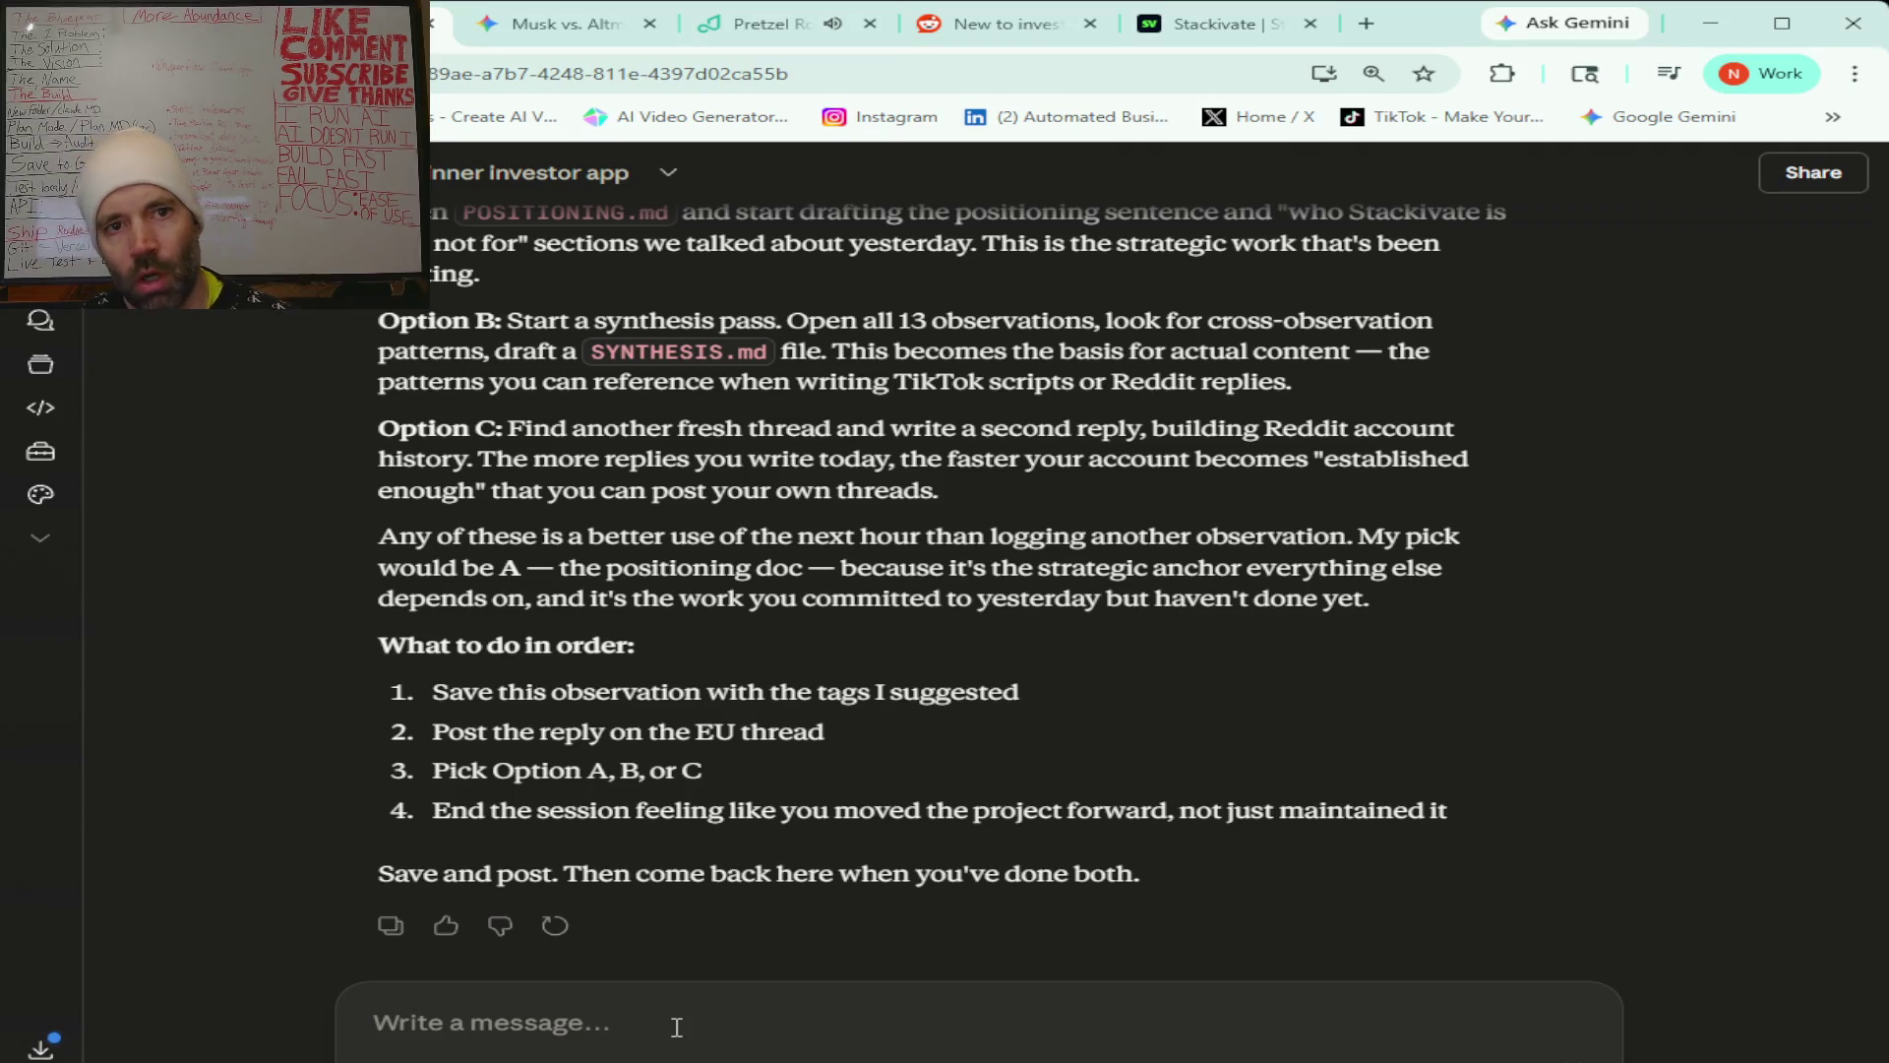
text(so i'm thinking like I want to do all)
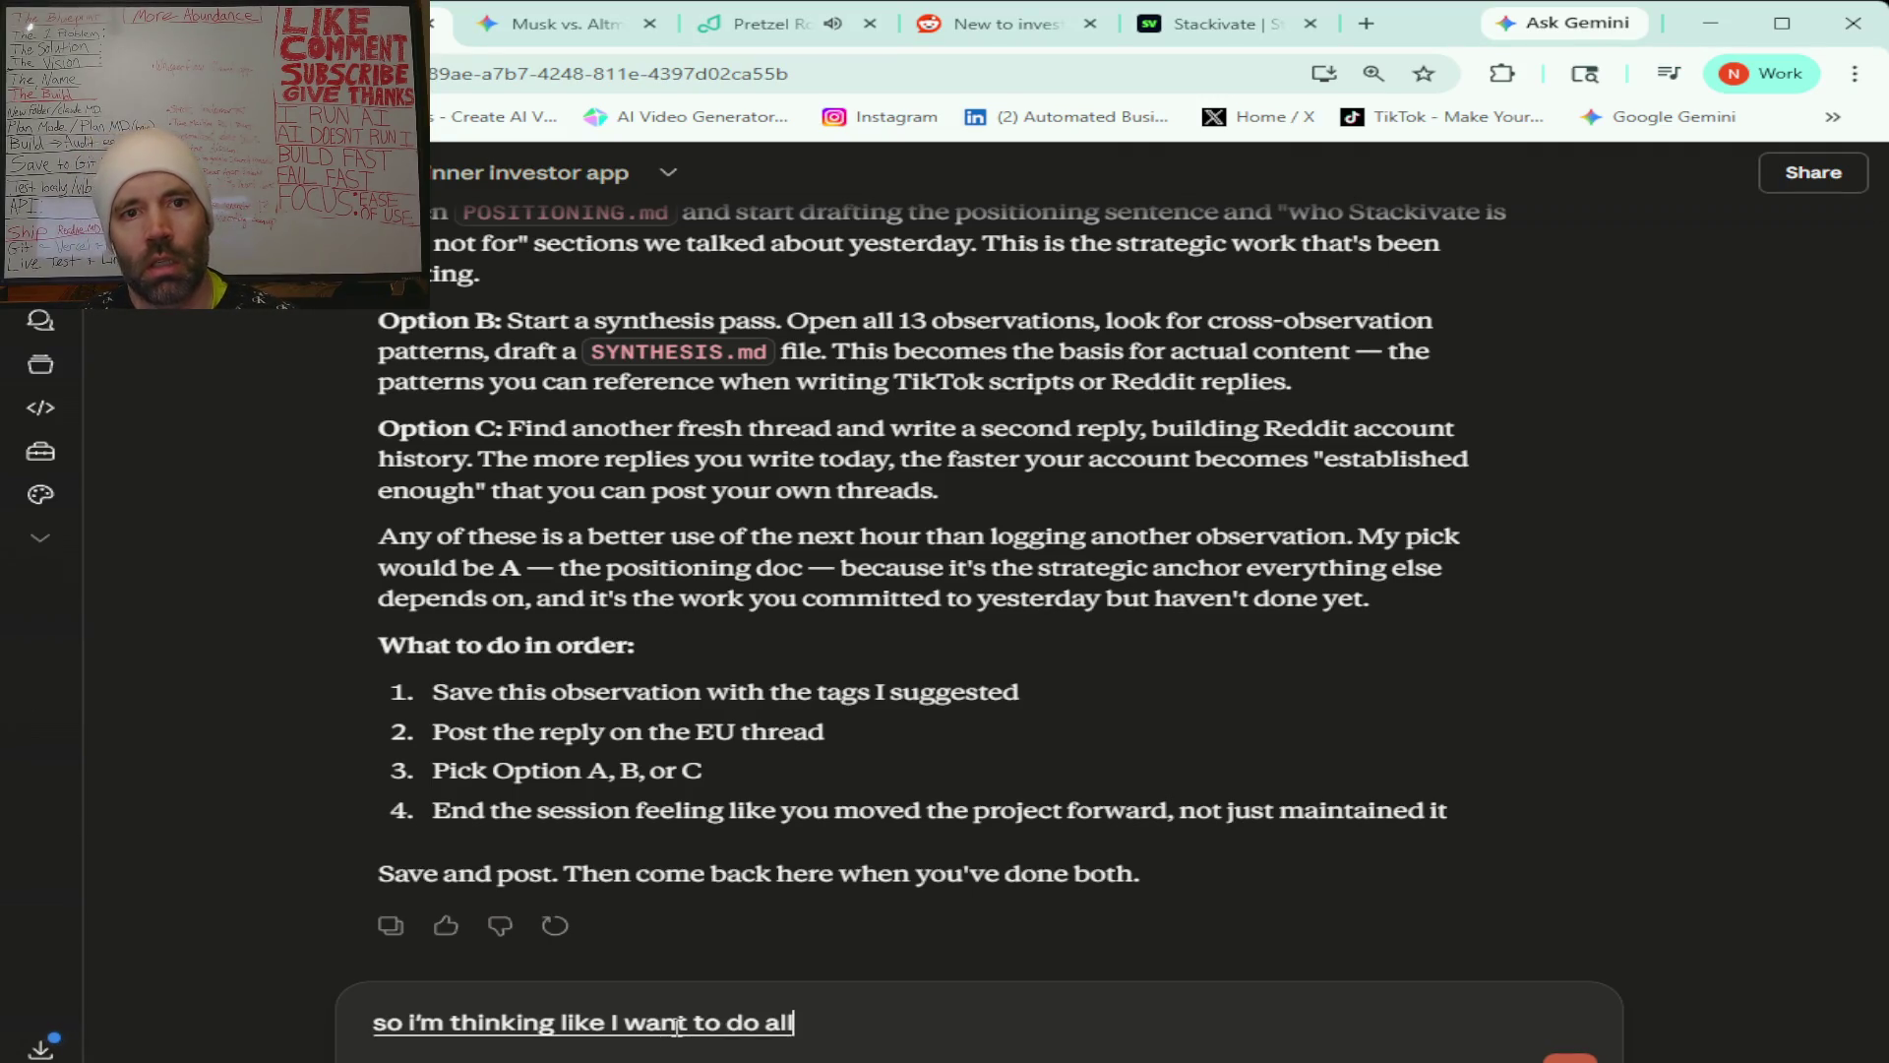
text( these things)
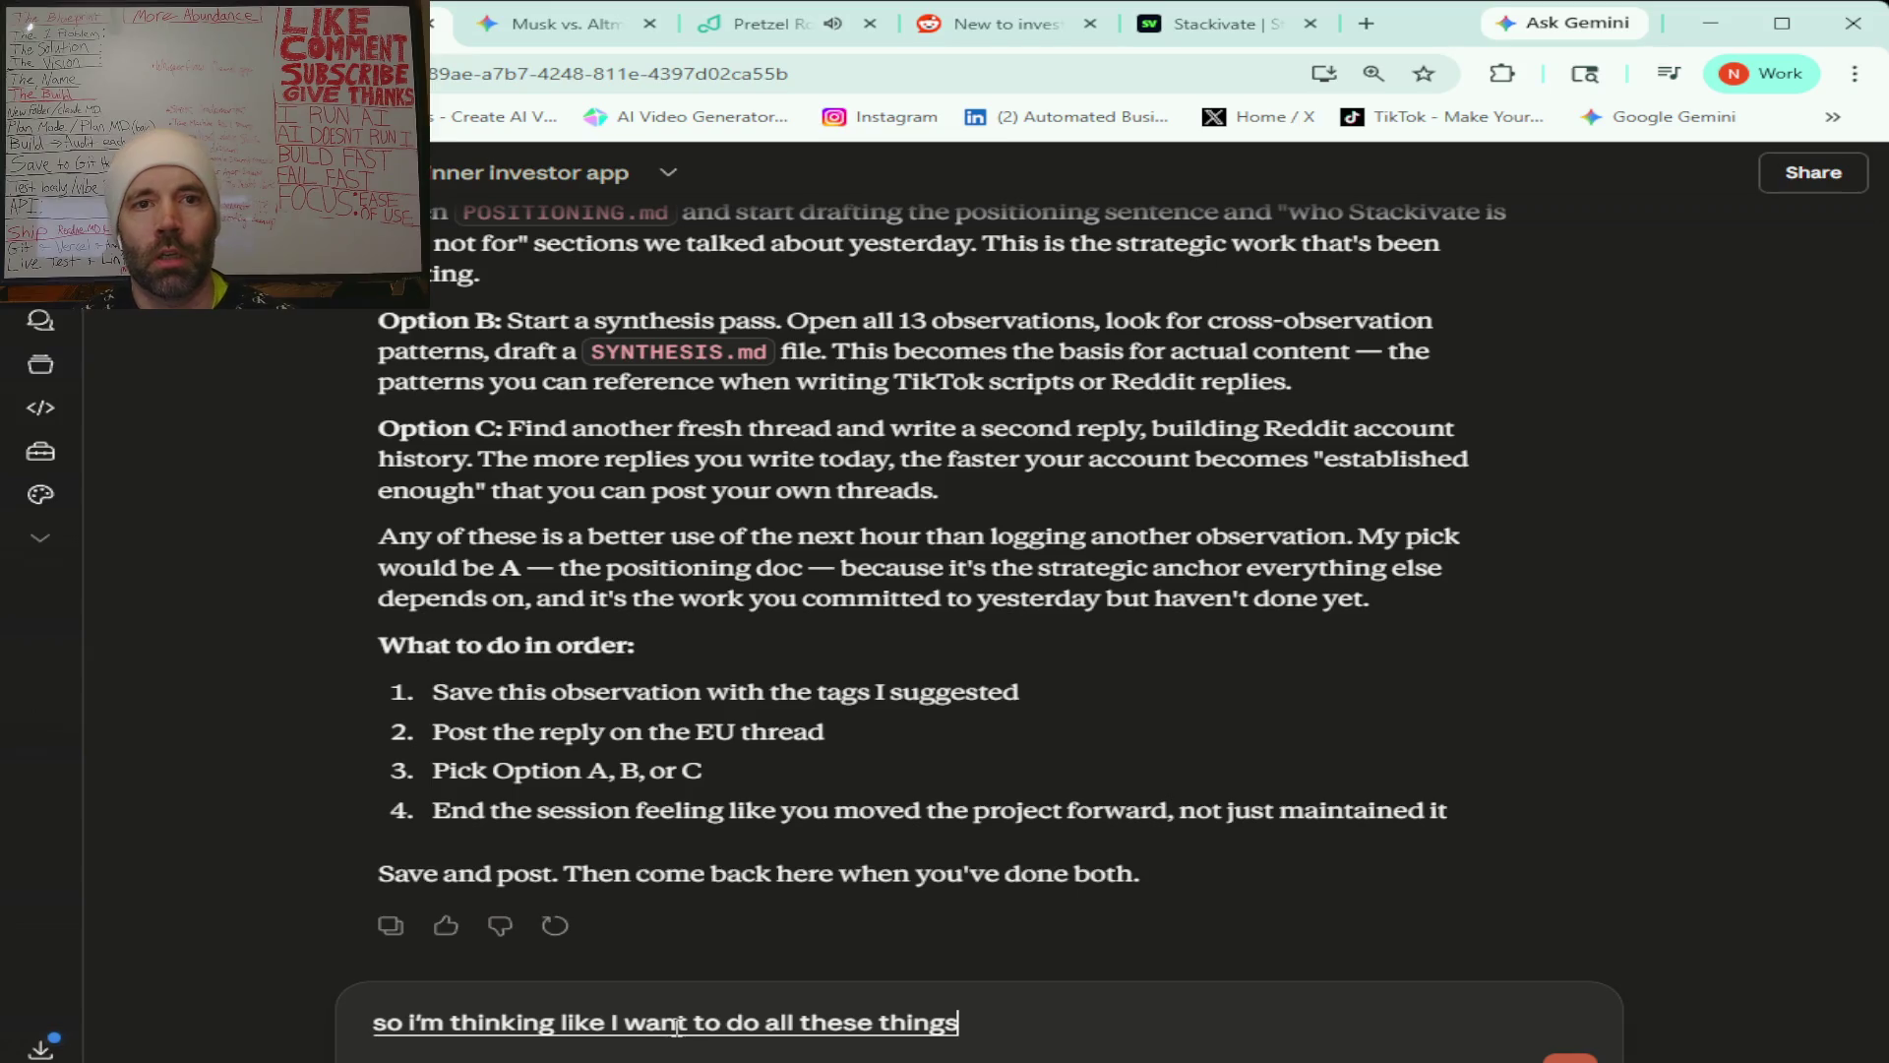
text( AB and C but)
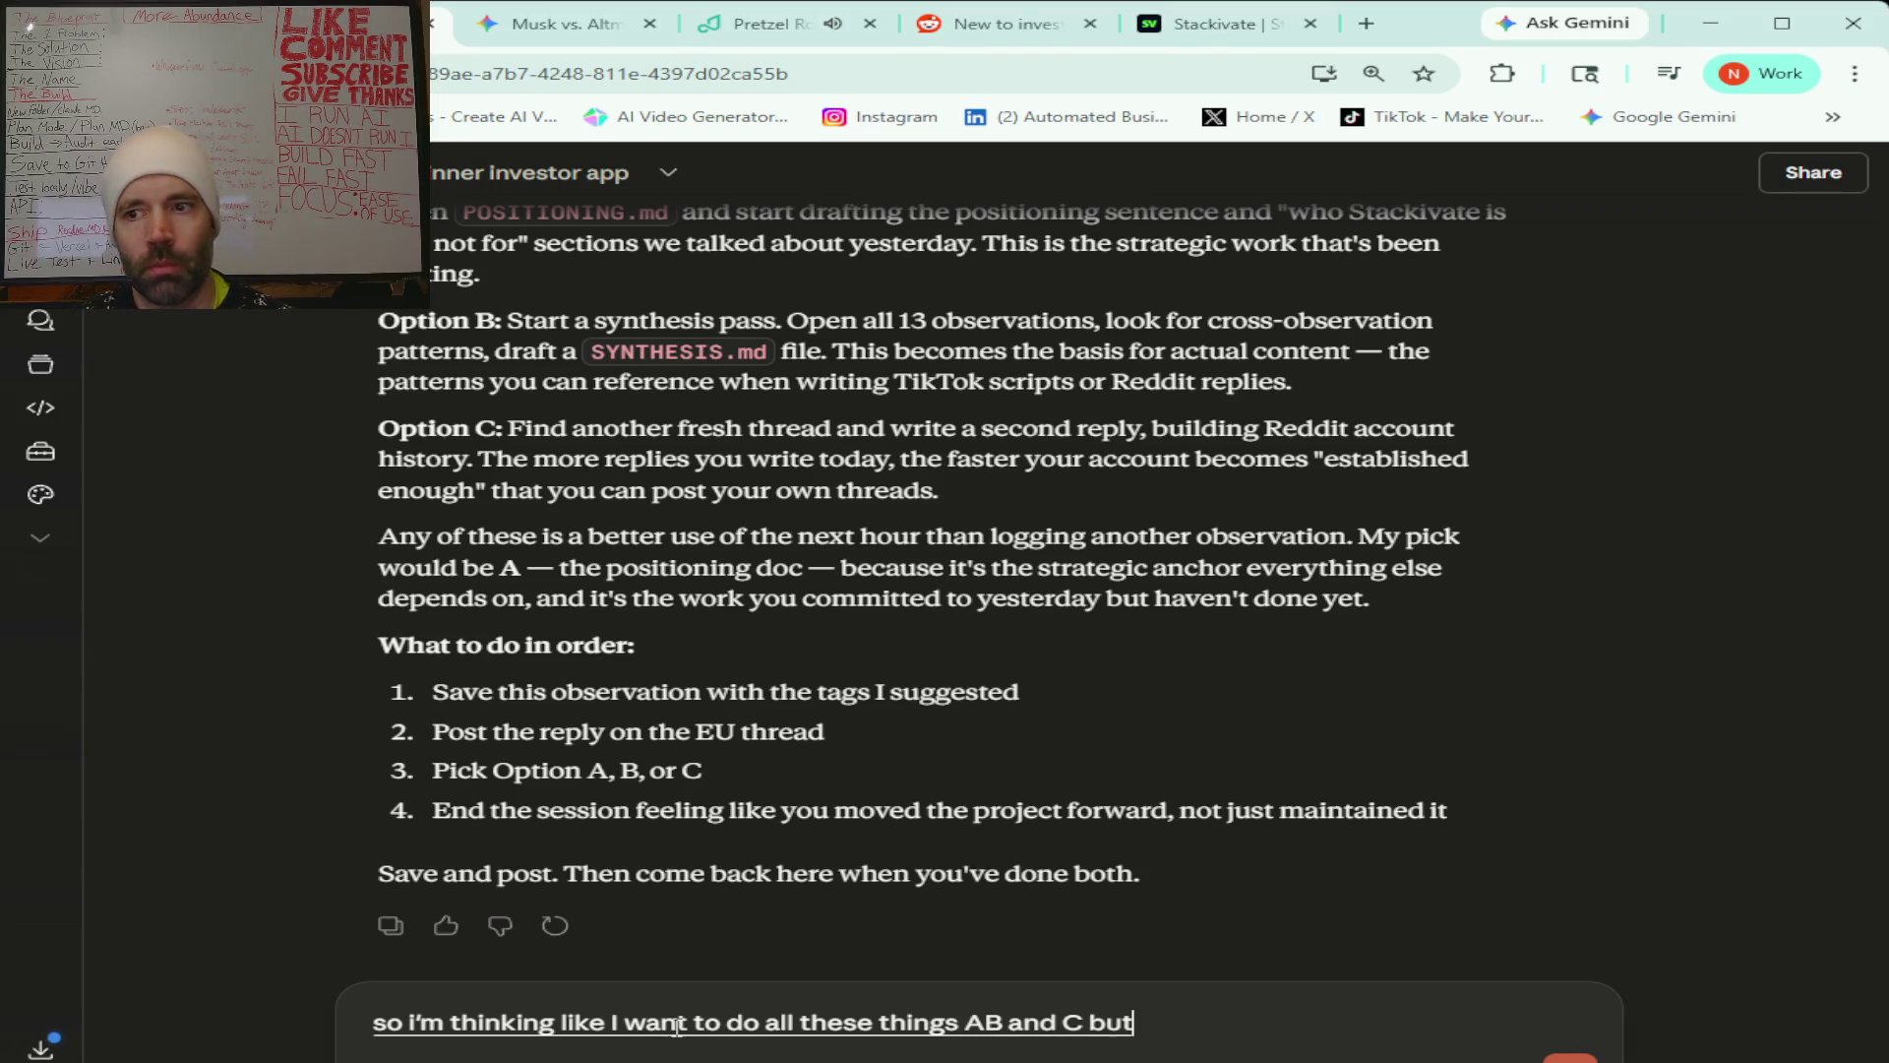
text( I also wanna do like we)
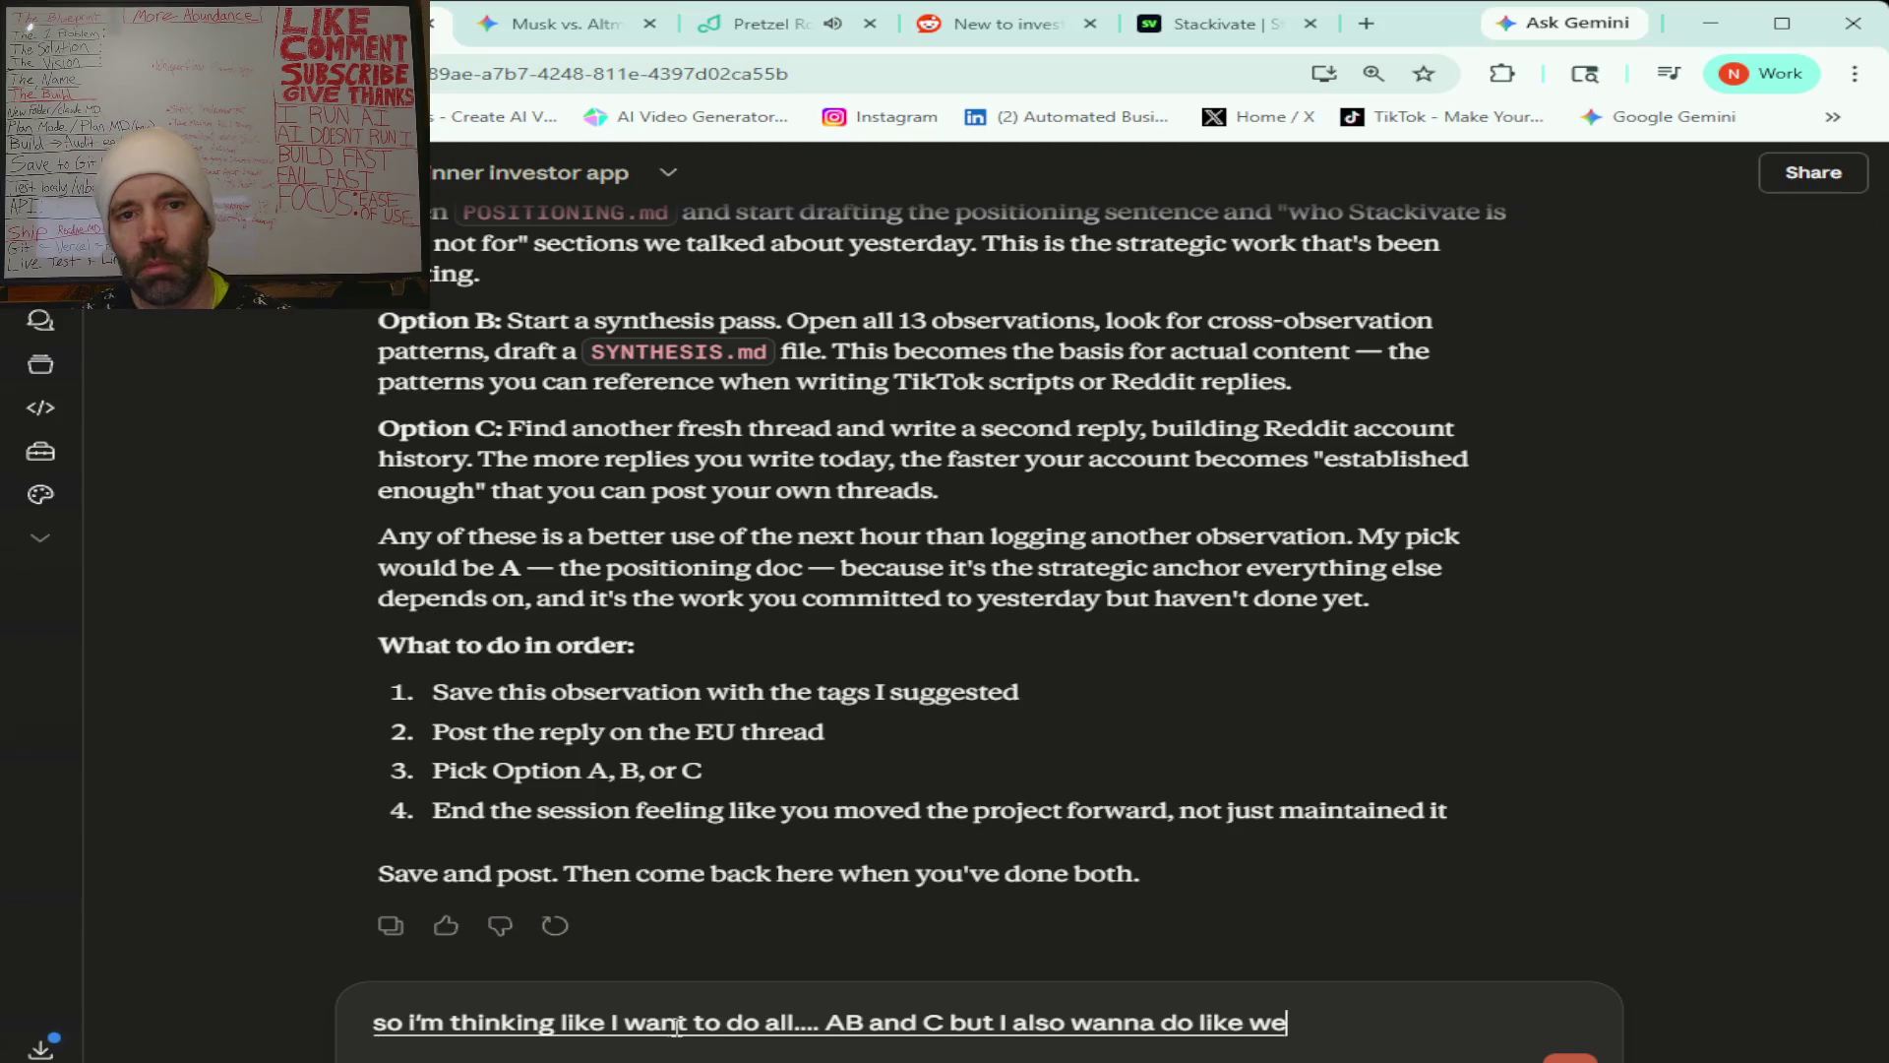
text('re missing that it kept missing)
text( that one)
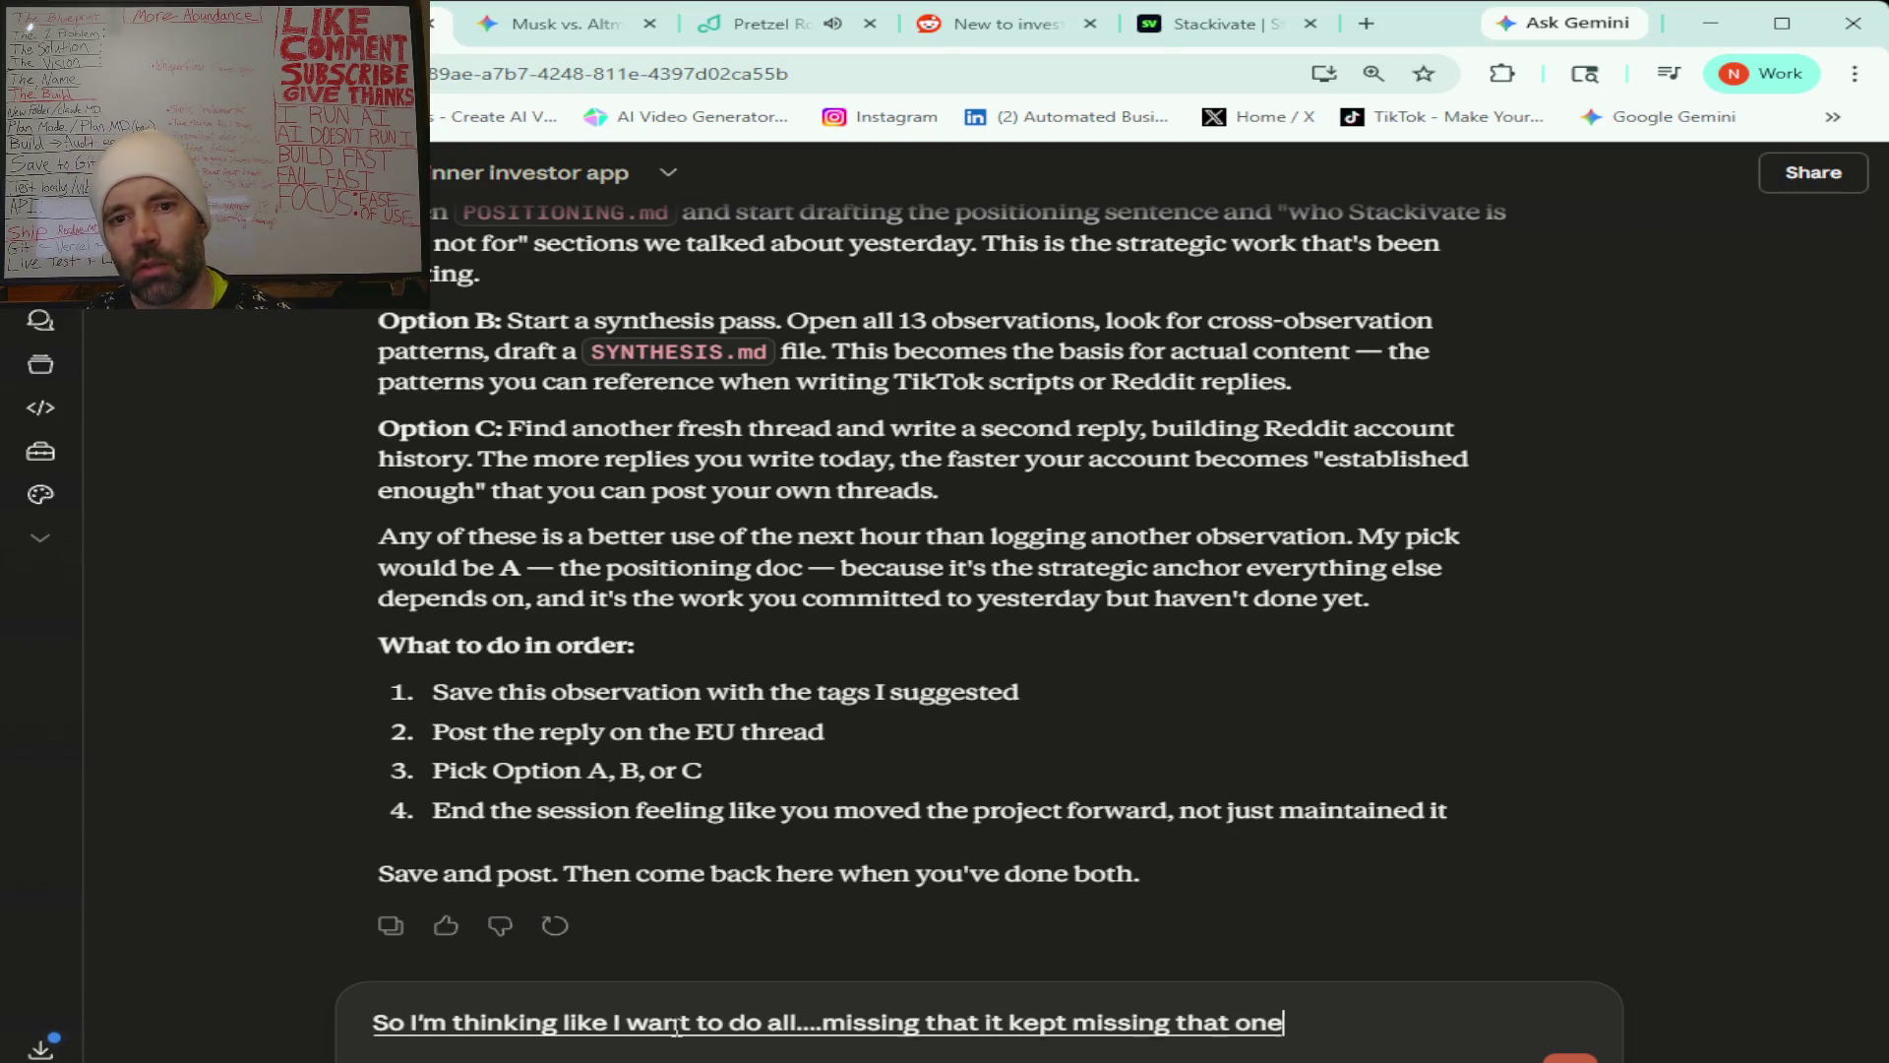
text( tag to put in I think it was)
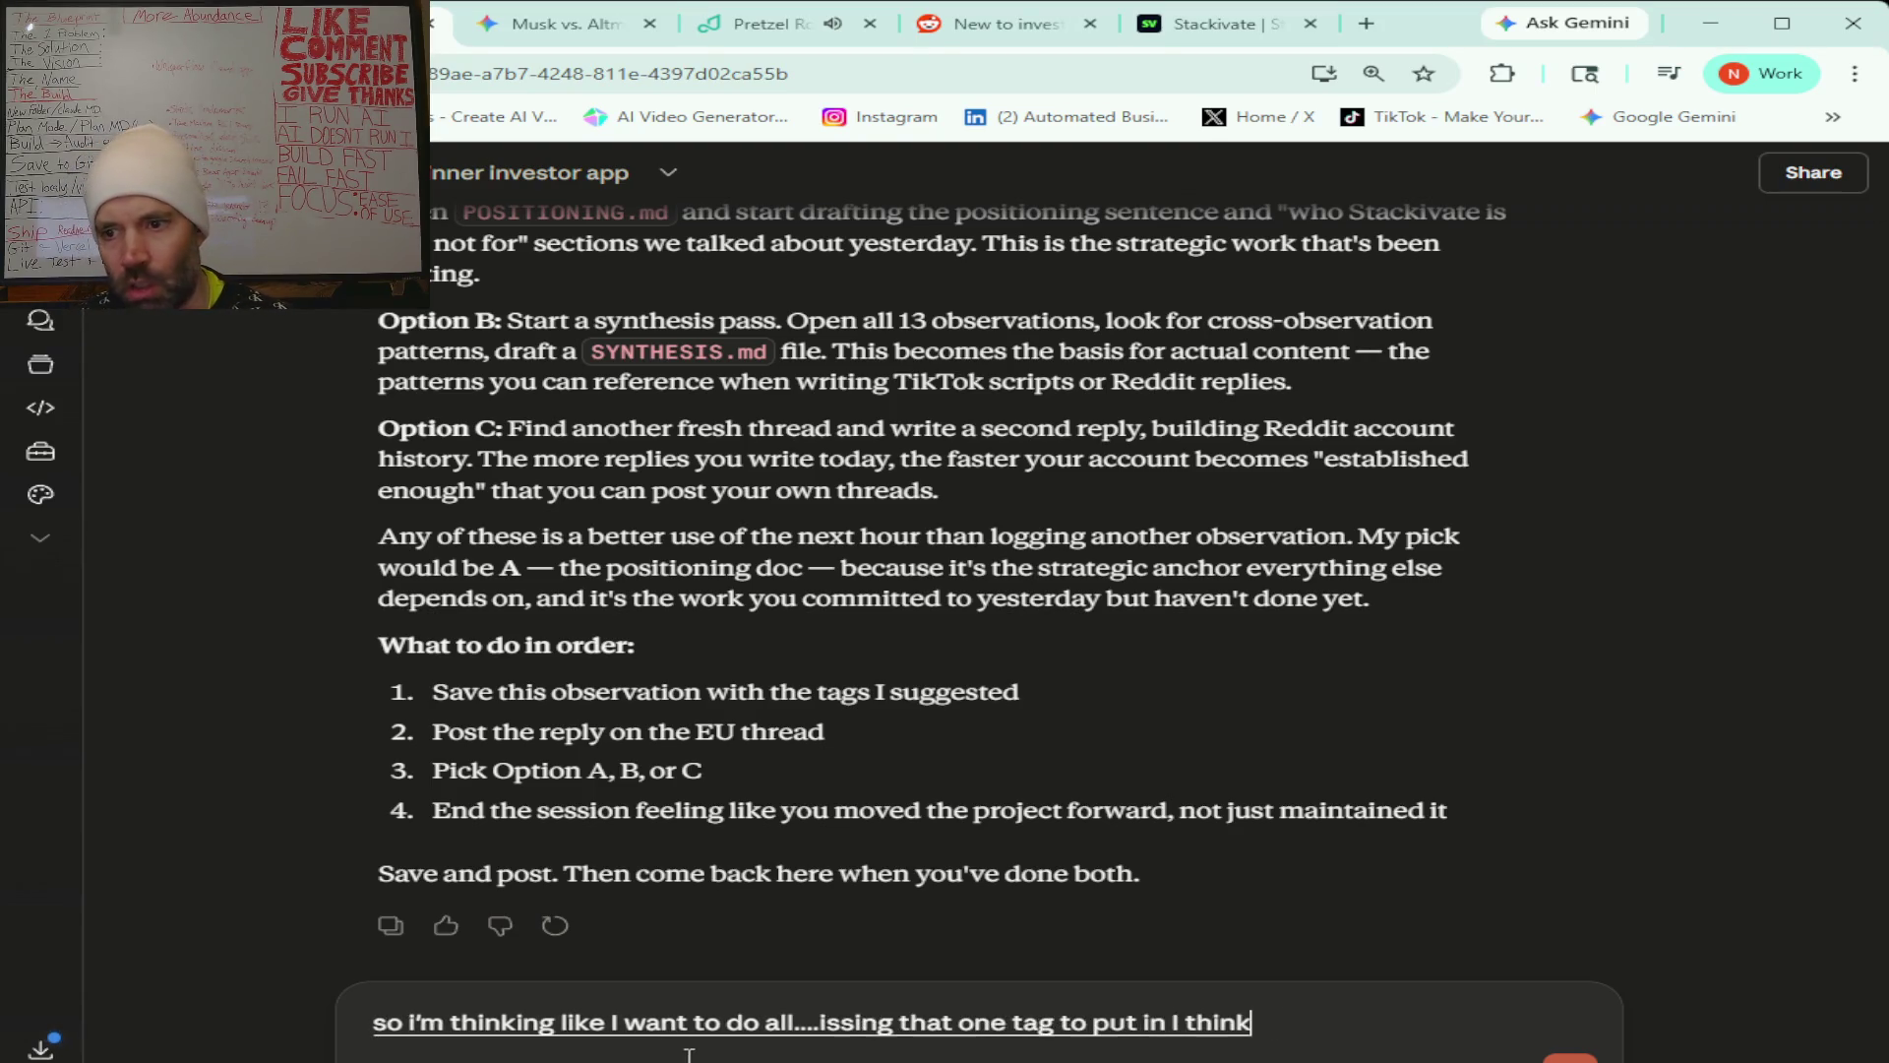
Ask Claude whether to give Claude Code a prompt fixing the missed product-insight tag.
scroll(790, 675, up, 5)
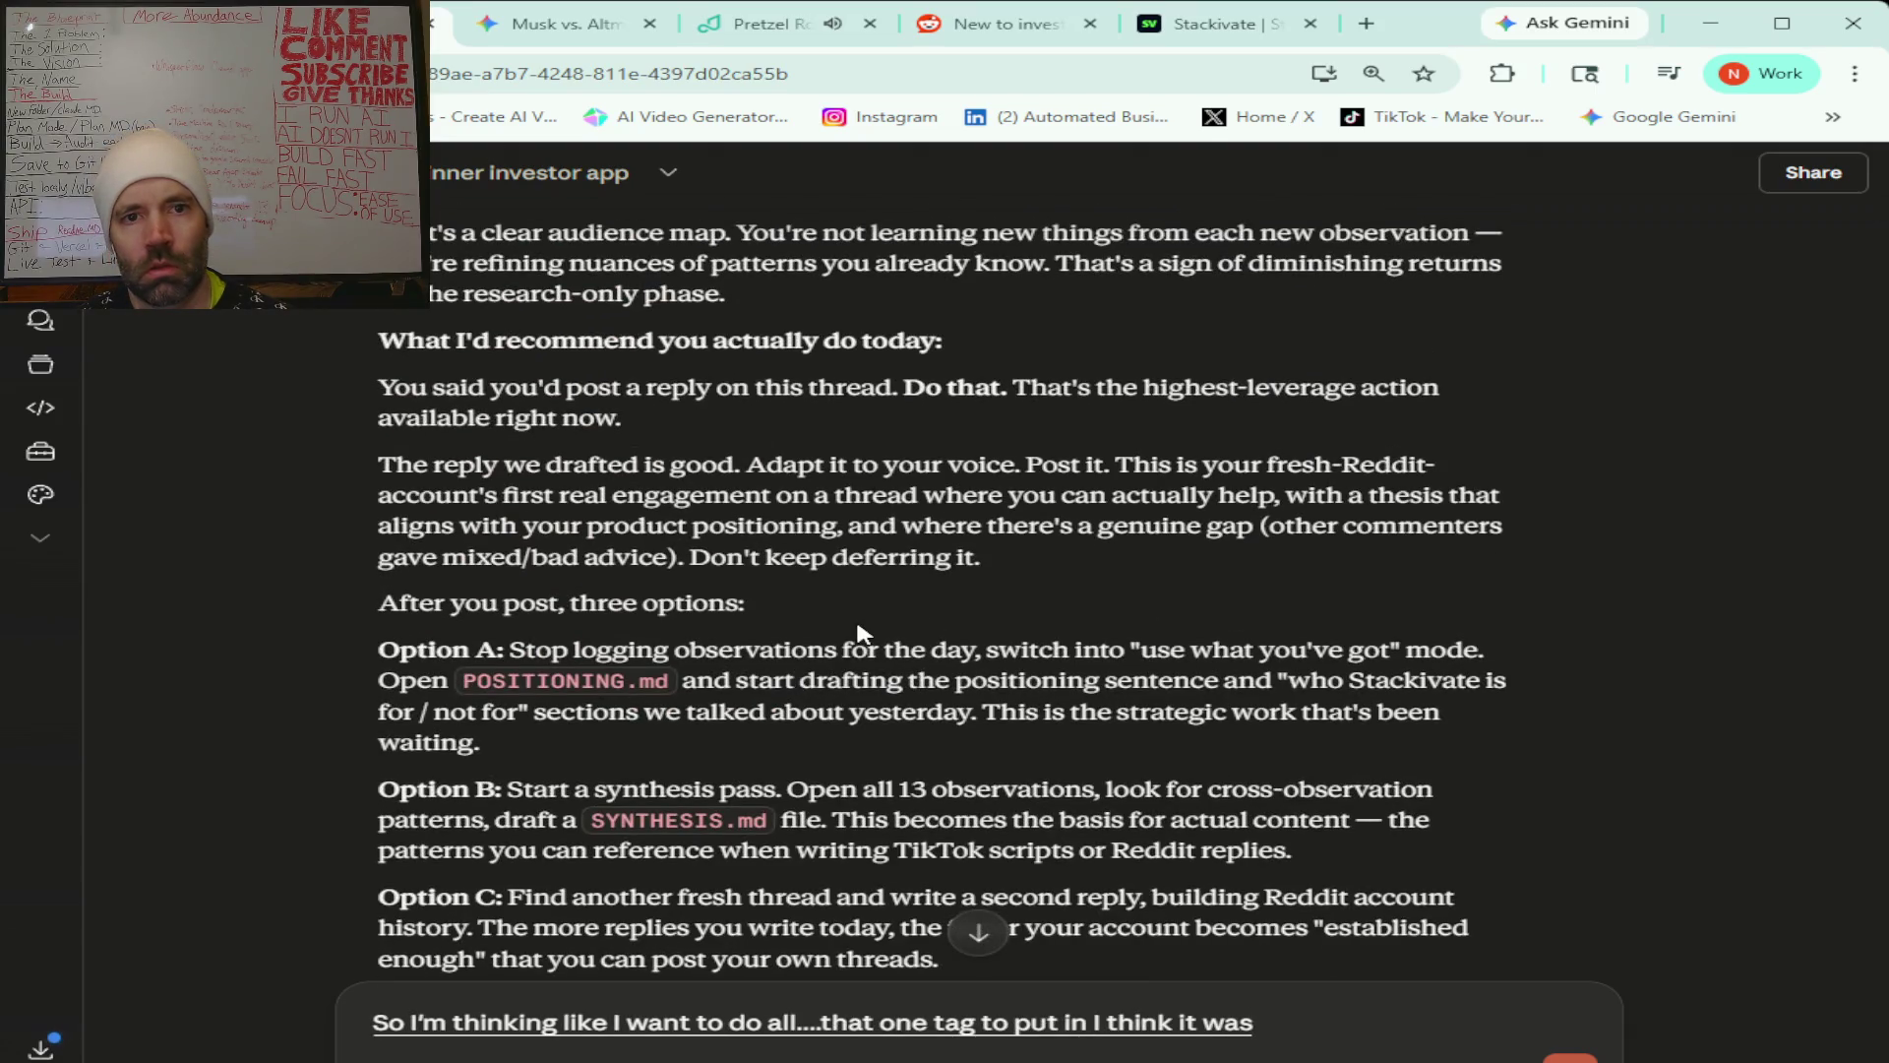
scroll(858, 632, up, 5)
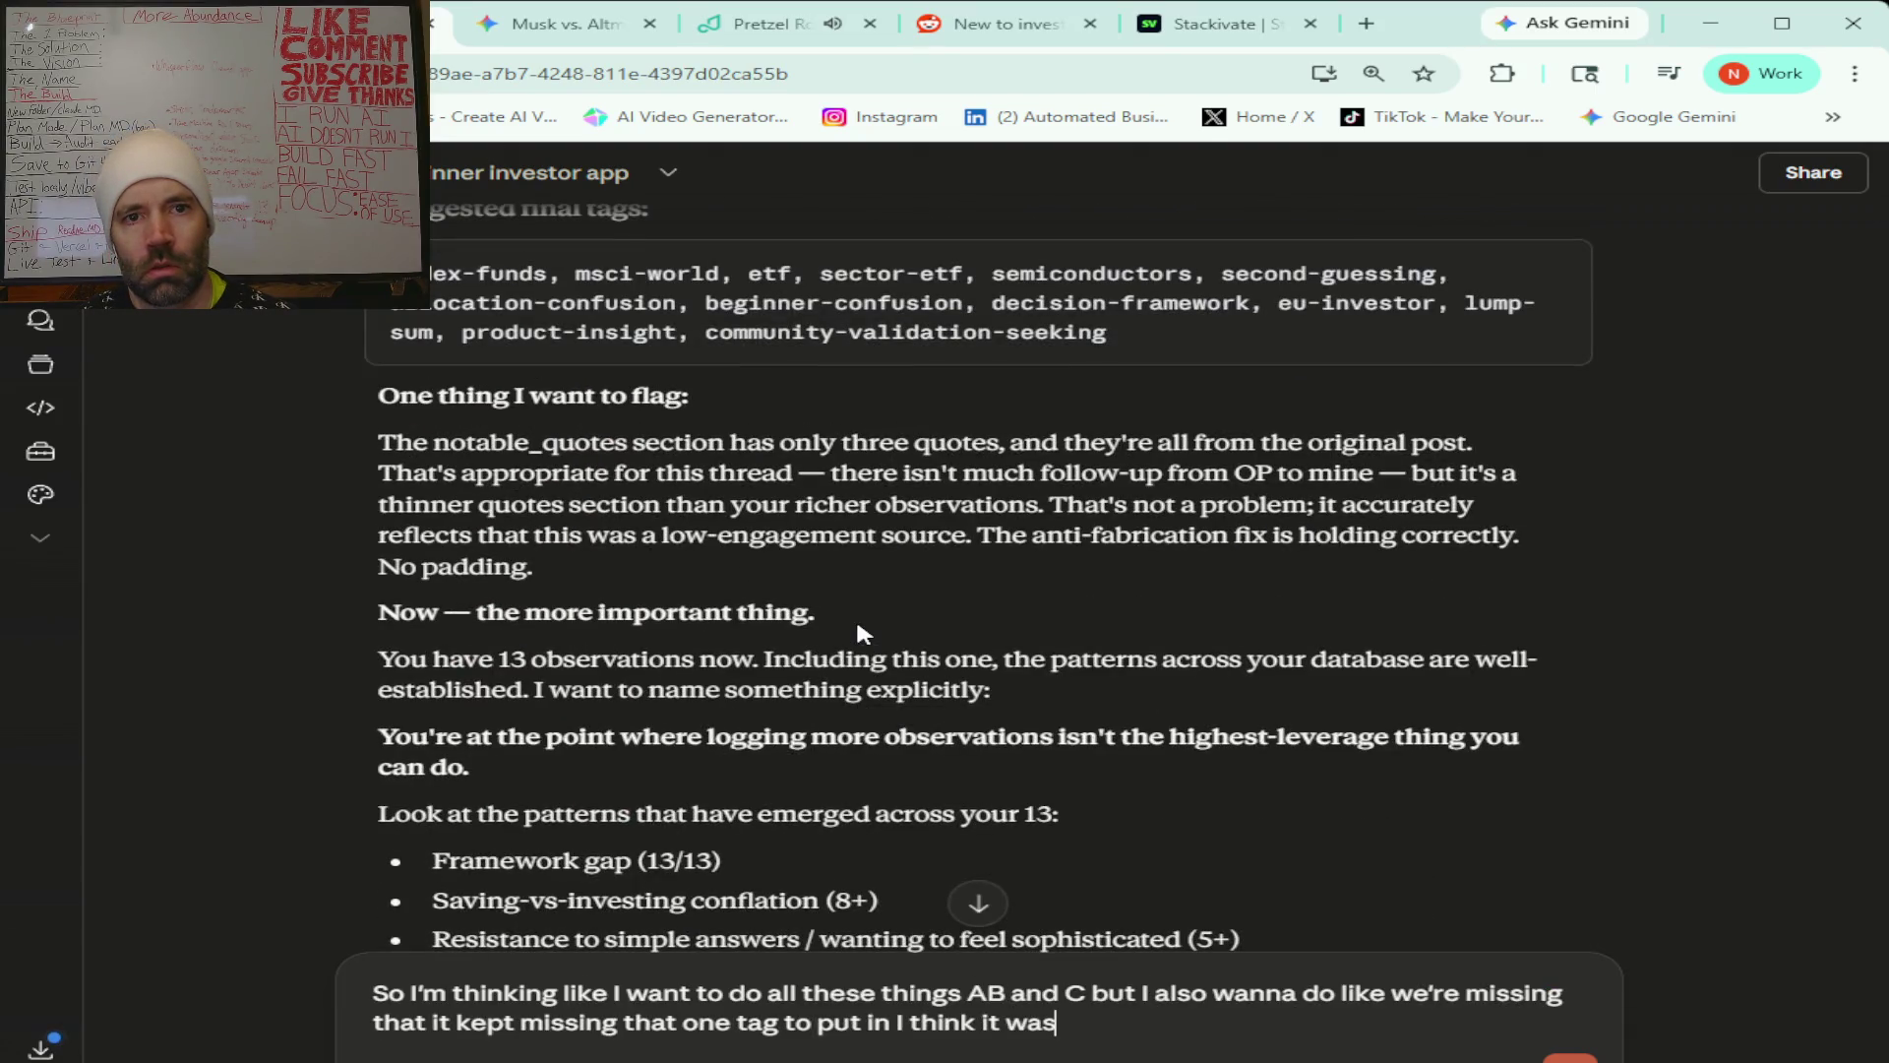
scroll(859, 632, up, 5)
scroll(860, 625, down, 10)
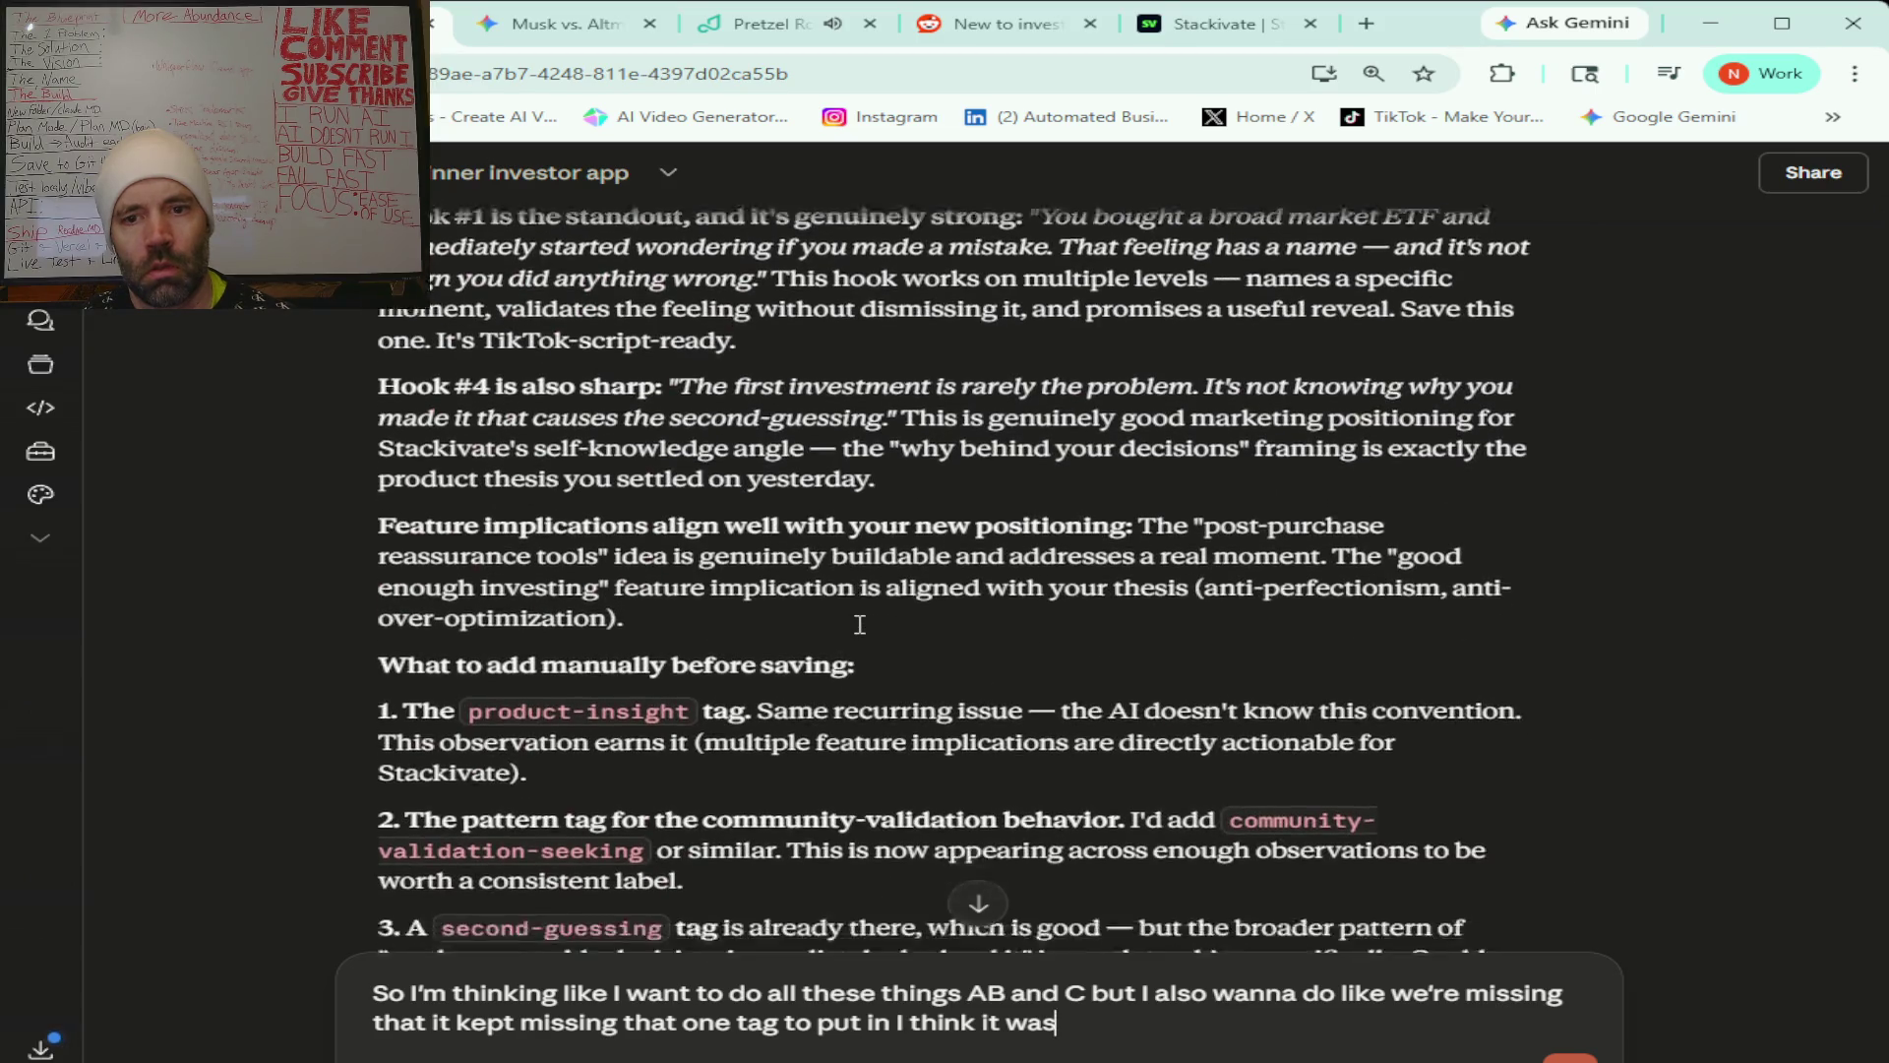
scroll(859, 625, down, 8)
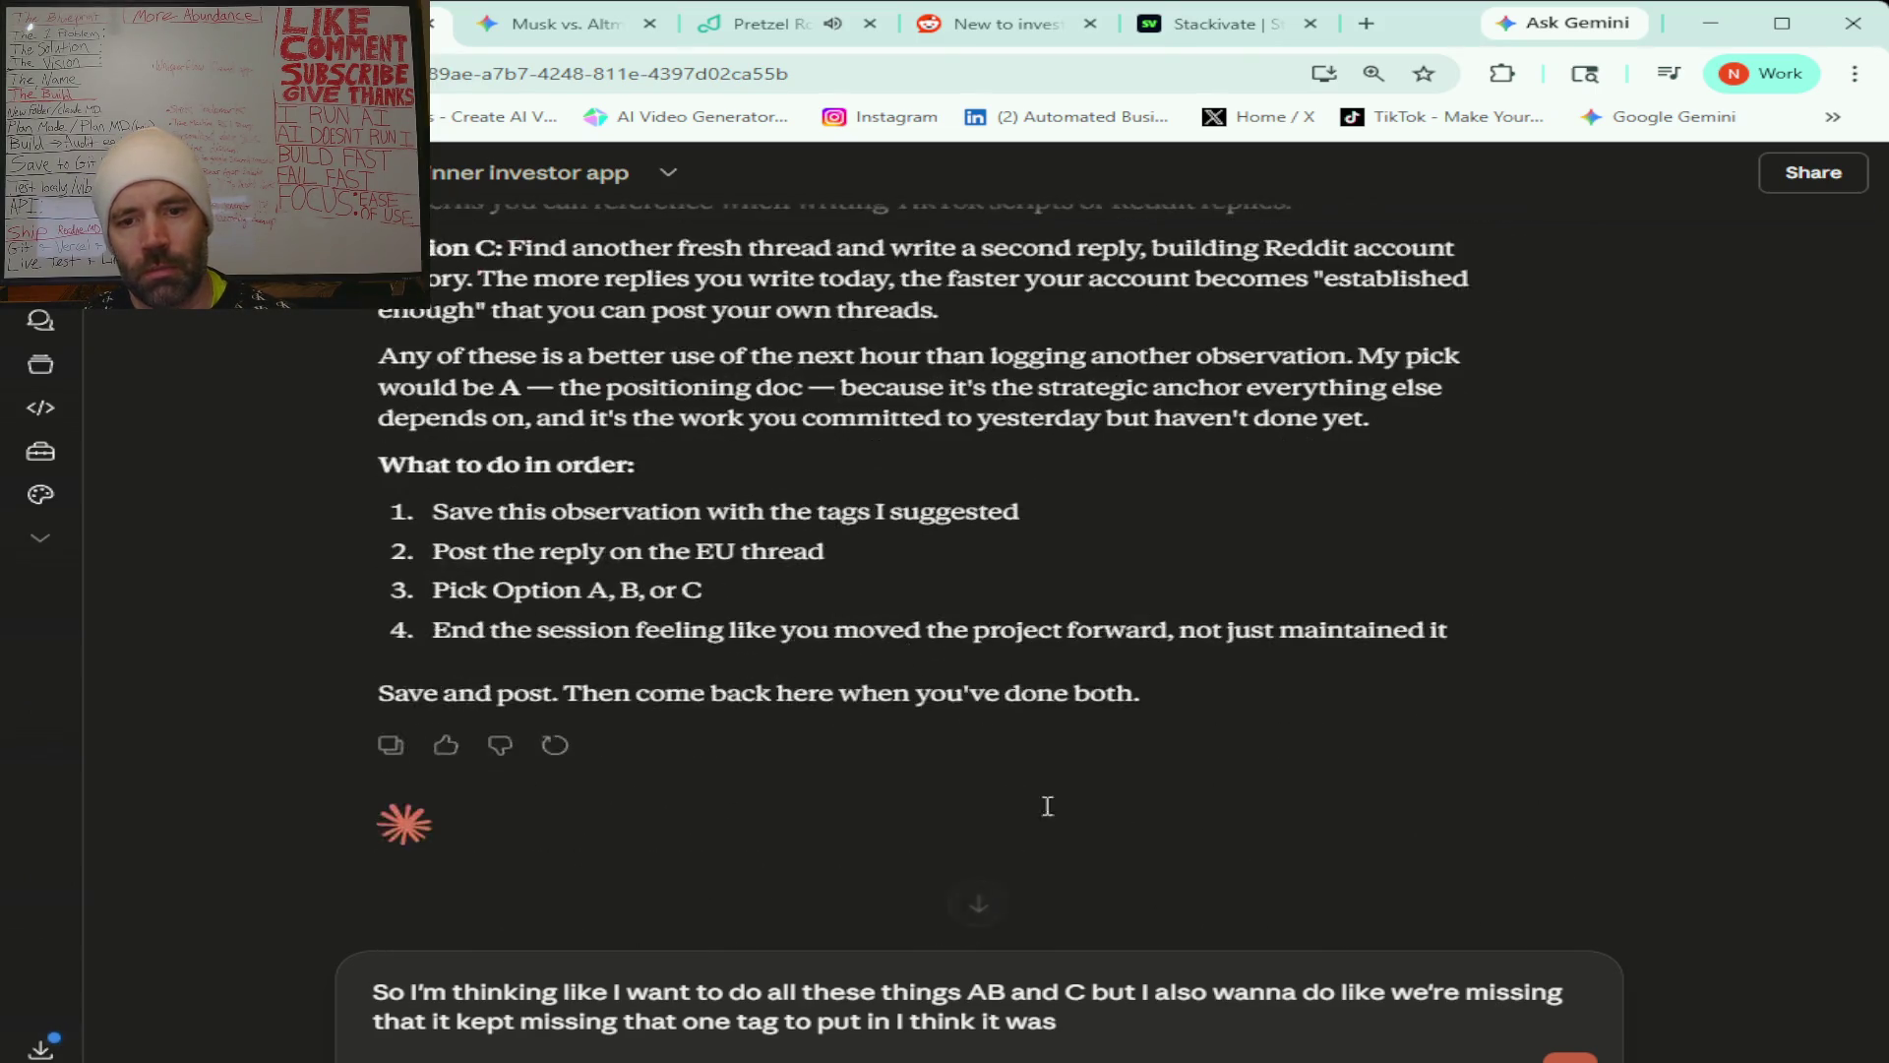
text( product insight)
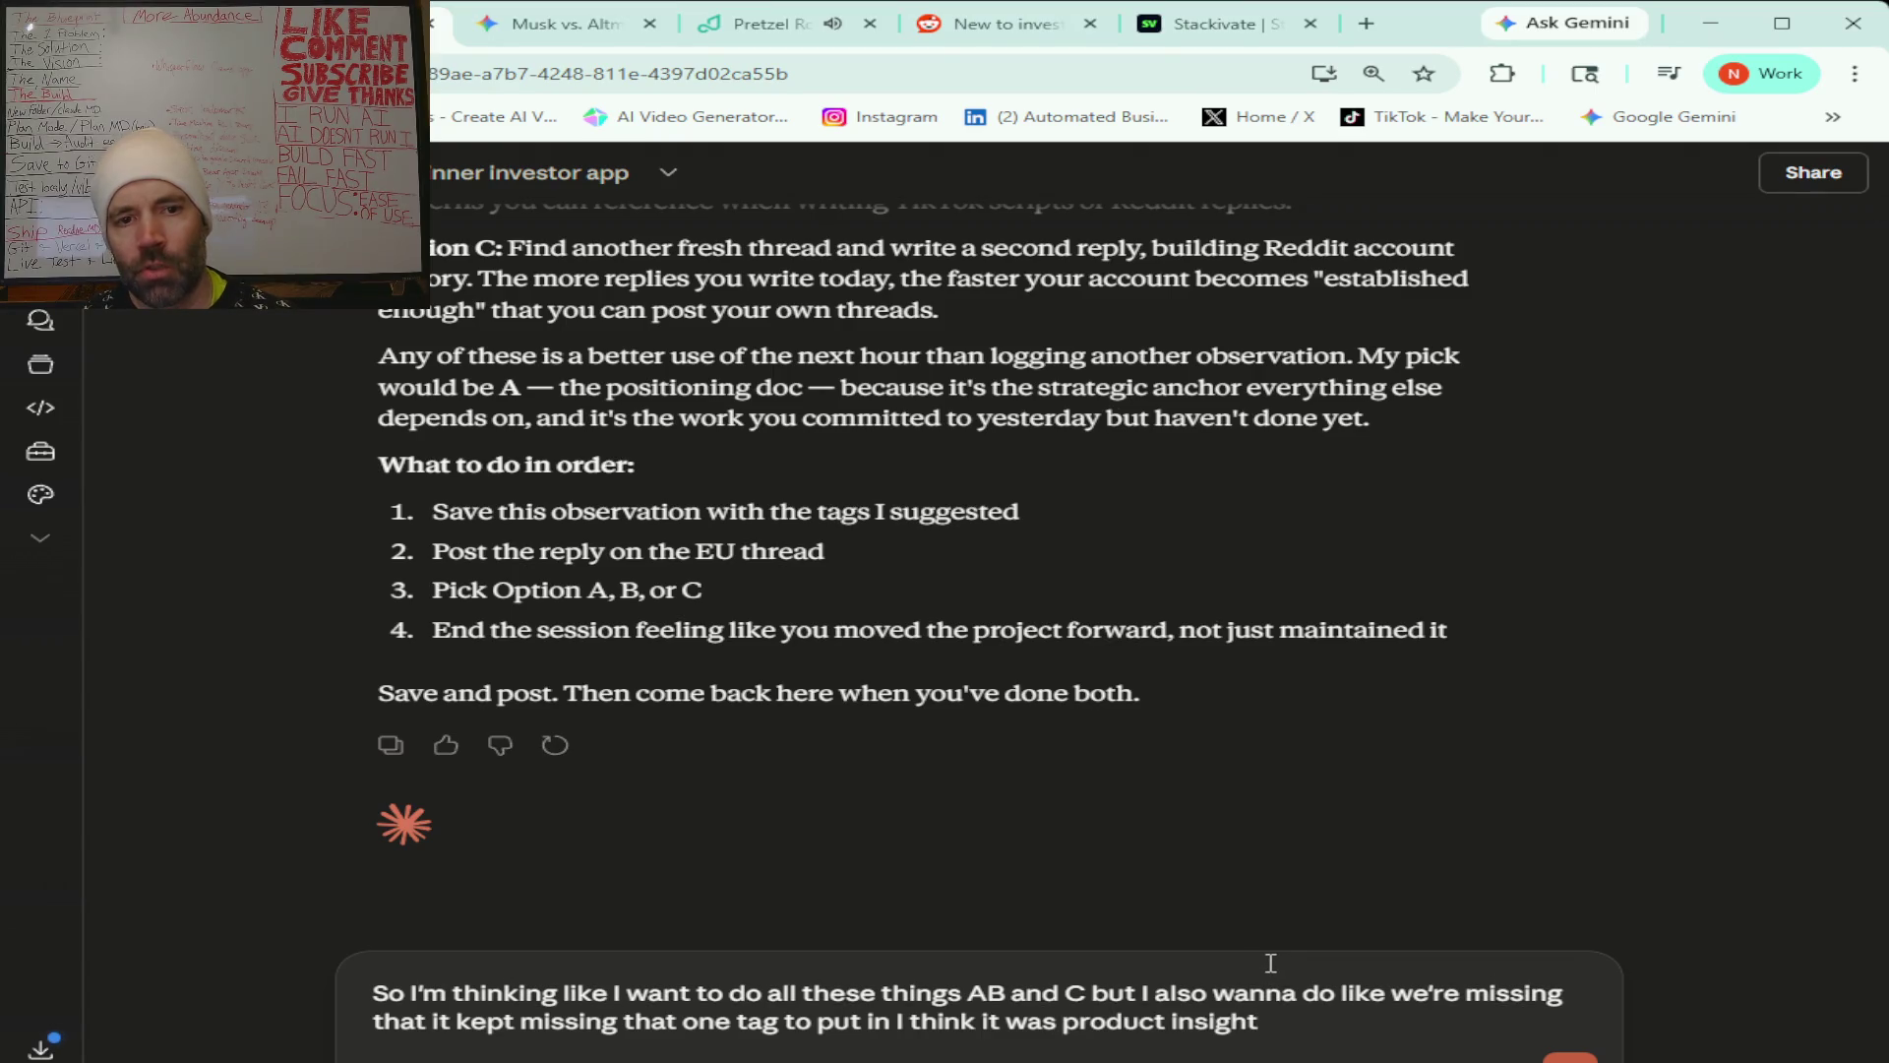
text( so let me know based on like everything)
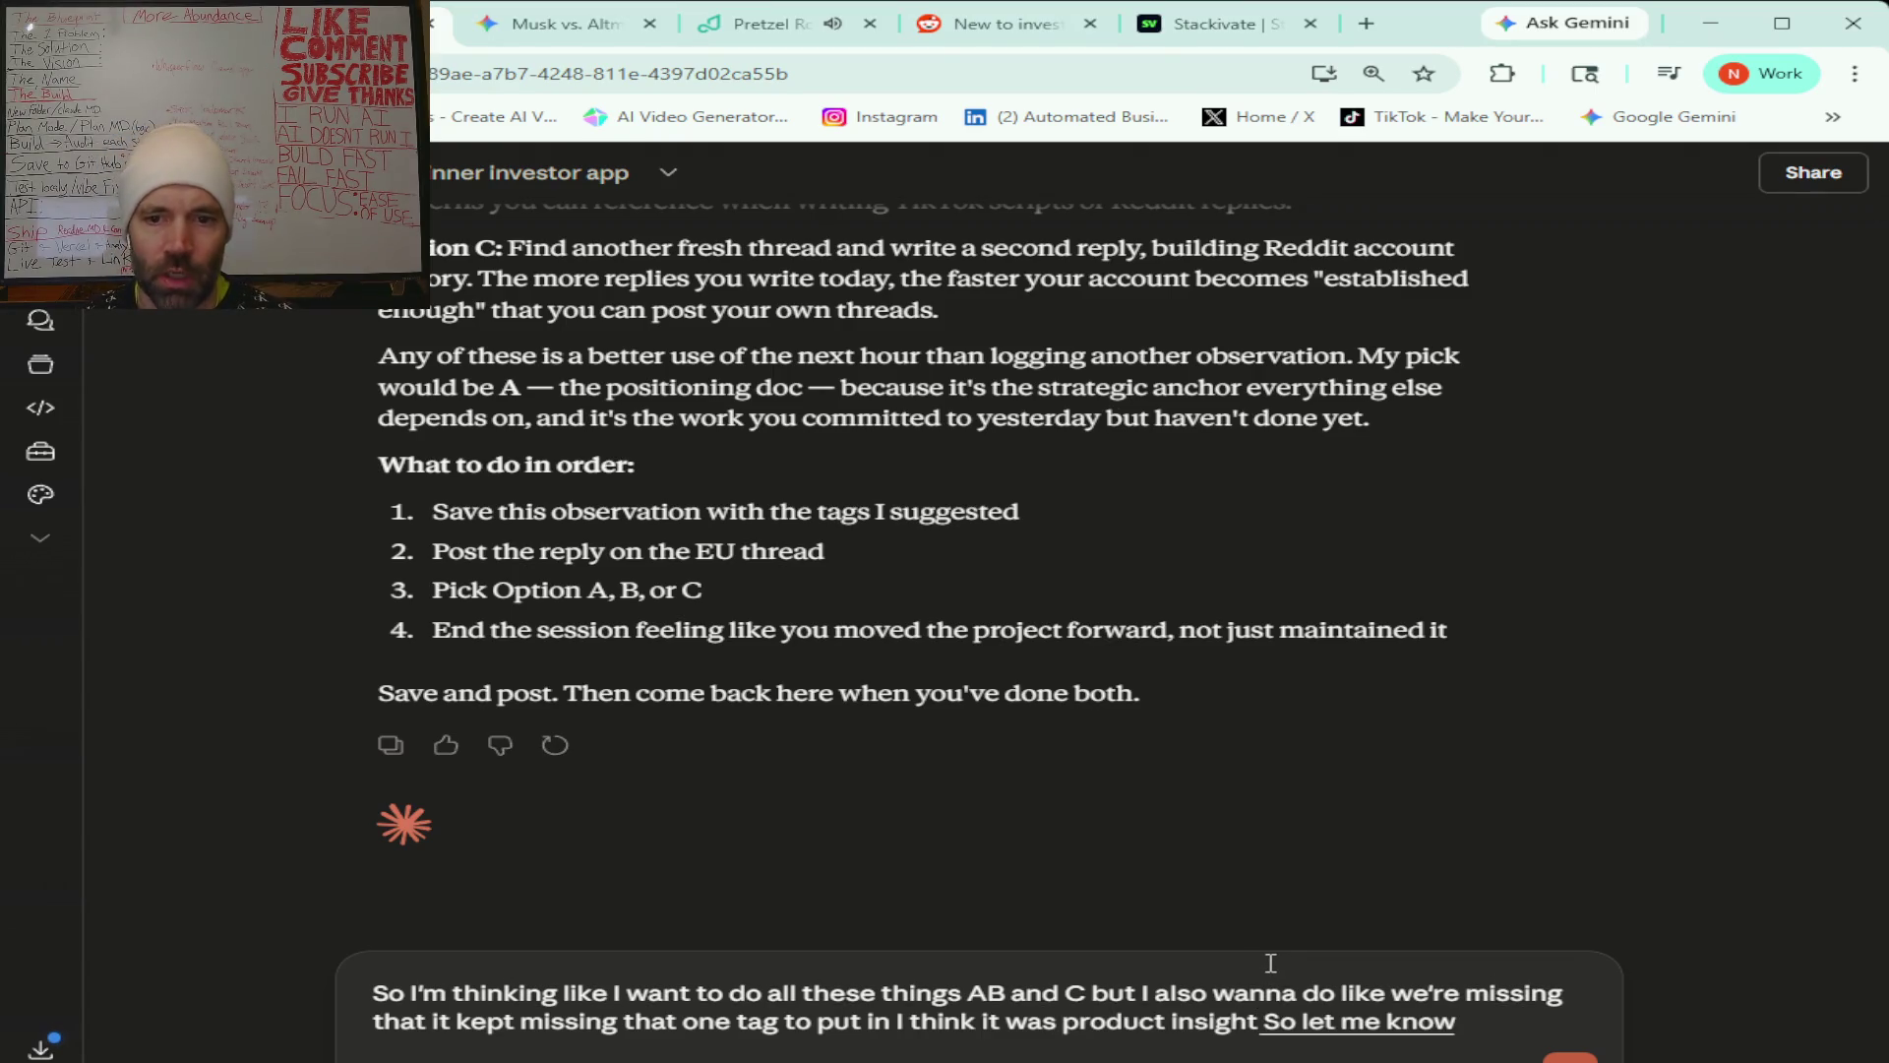
text( we've done should I give a prompt to claude to)
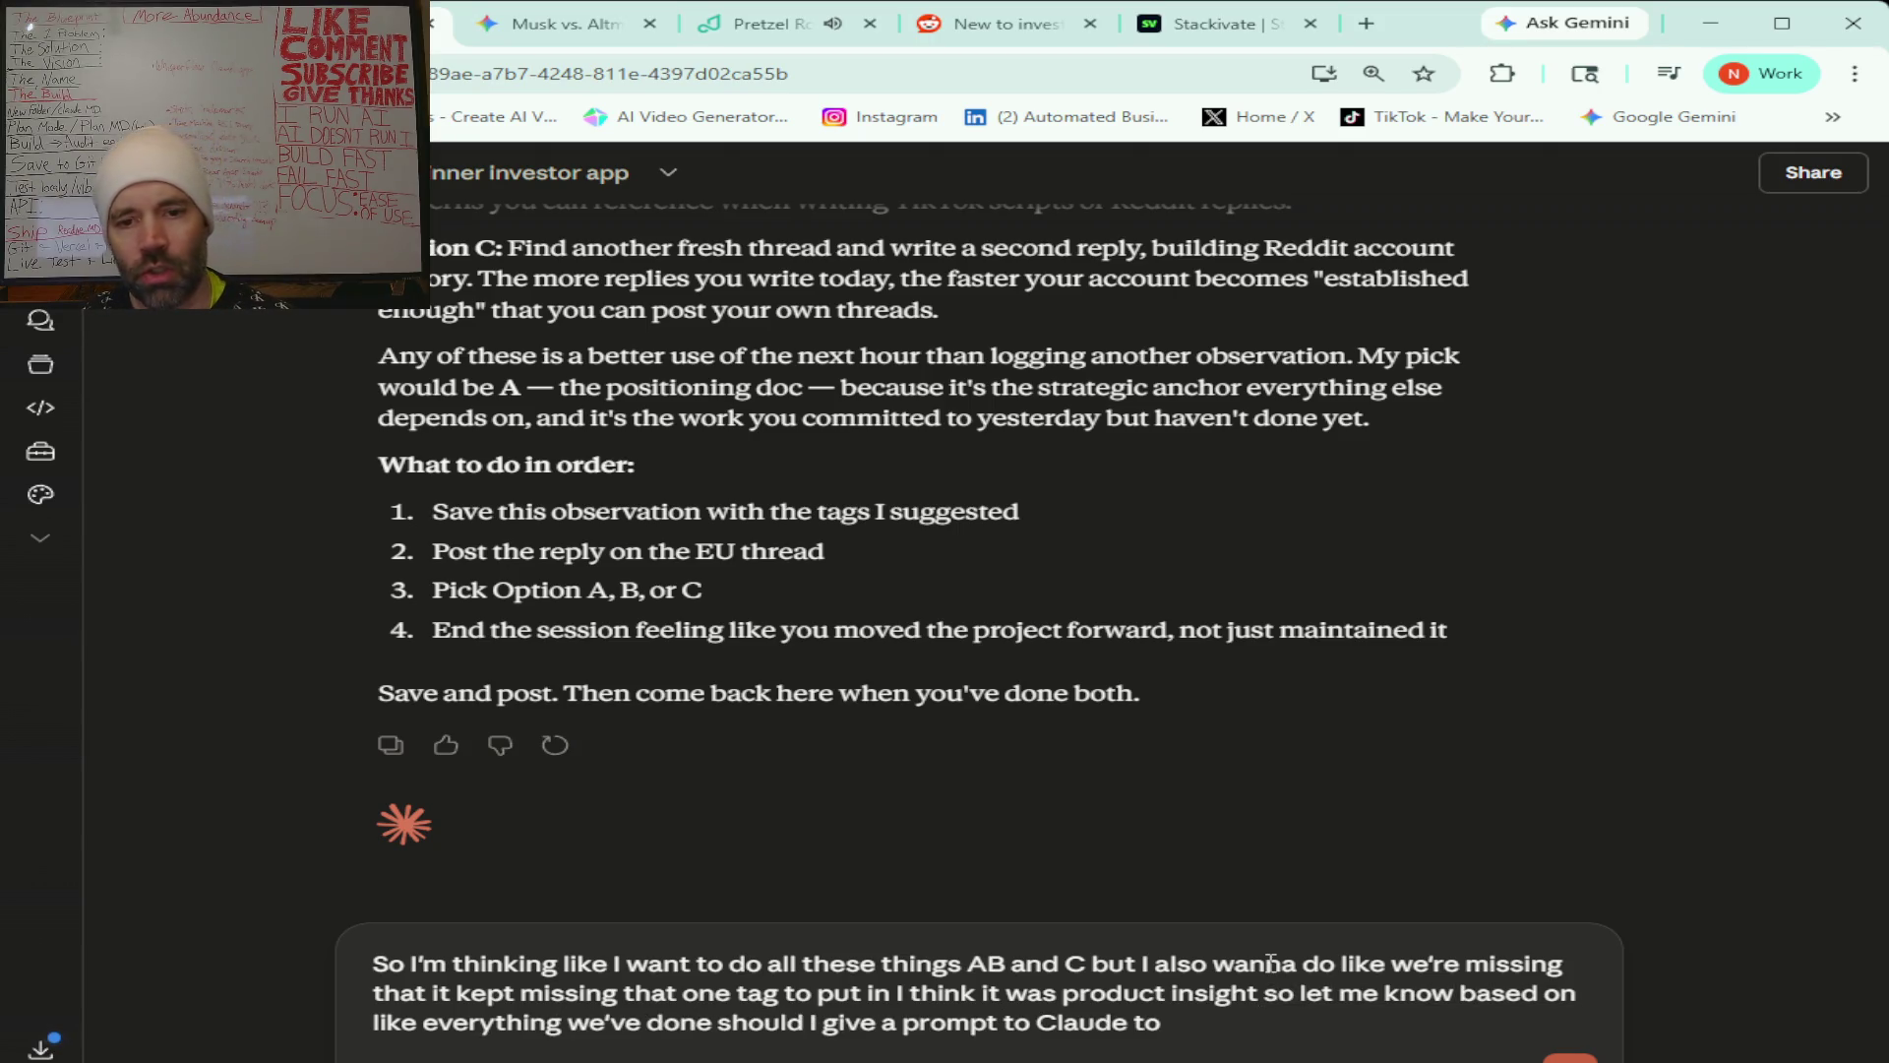
text( you know corrected so it knows when and like the right time put)
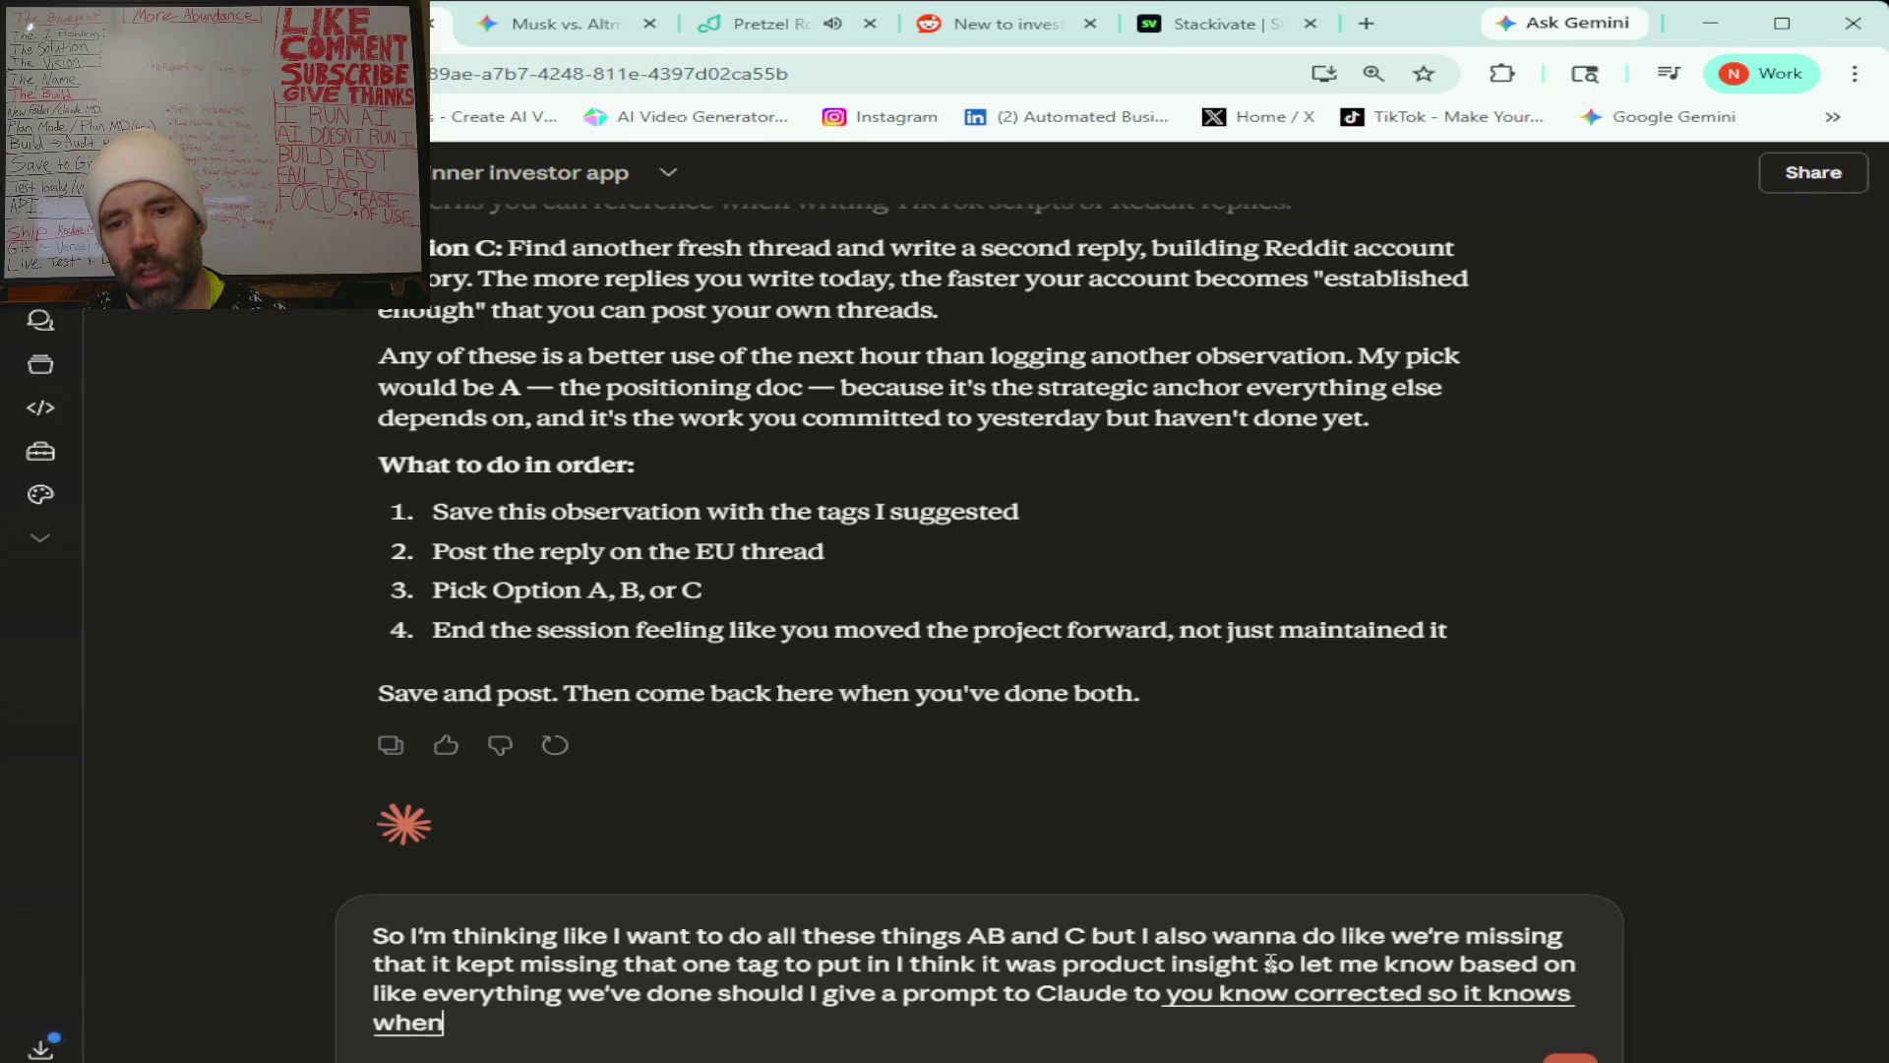
text( in)
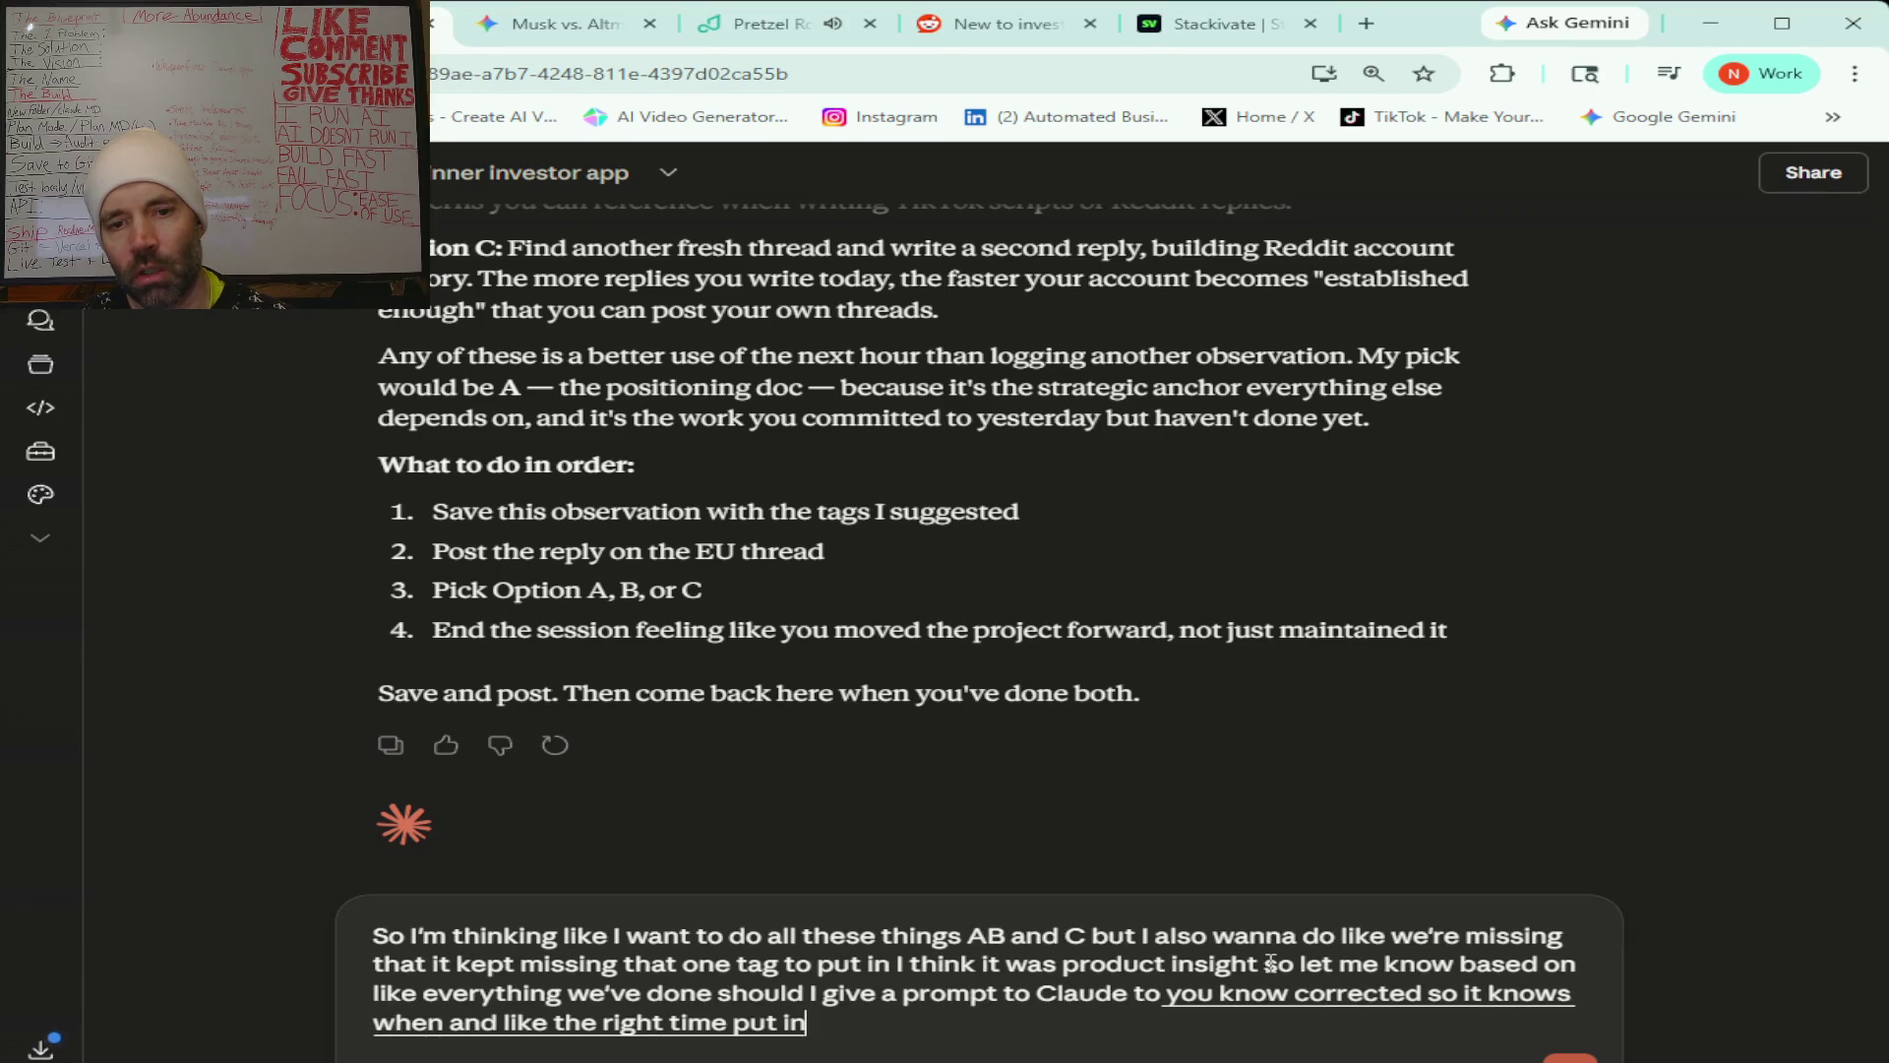
text( ....inside or anything else it might have)
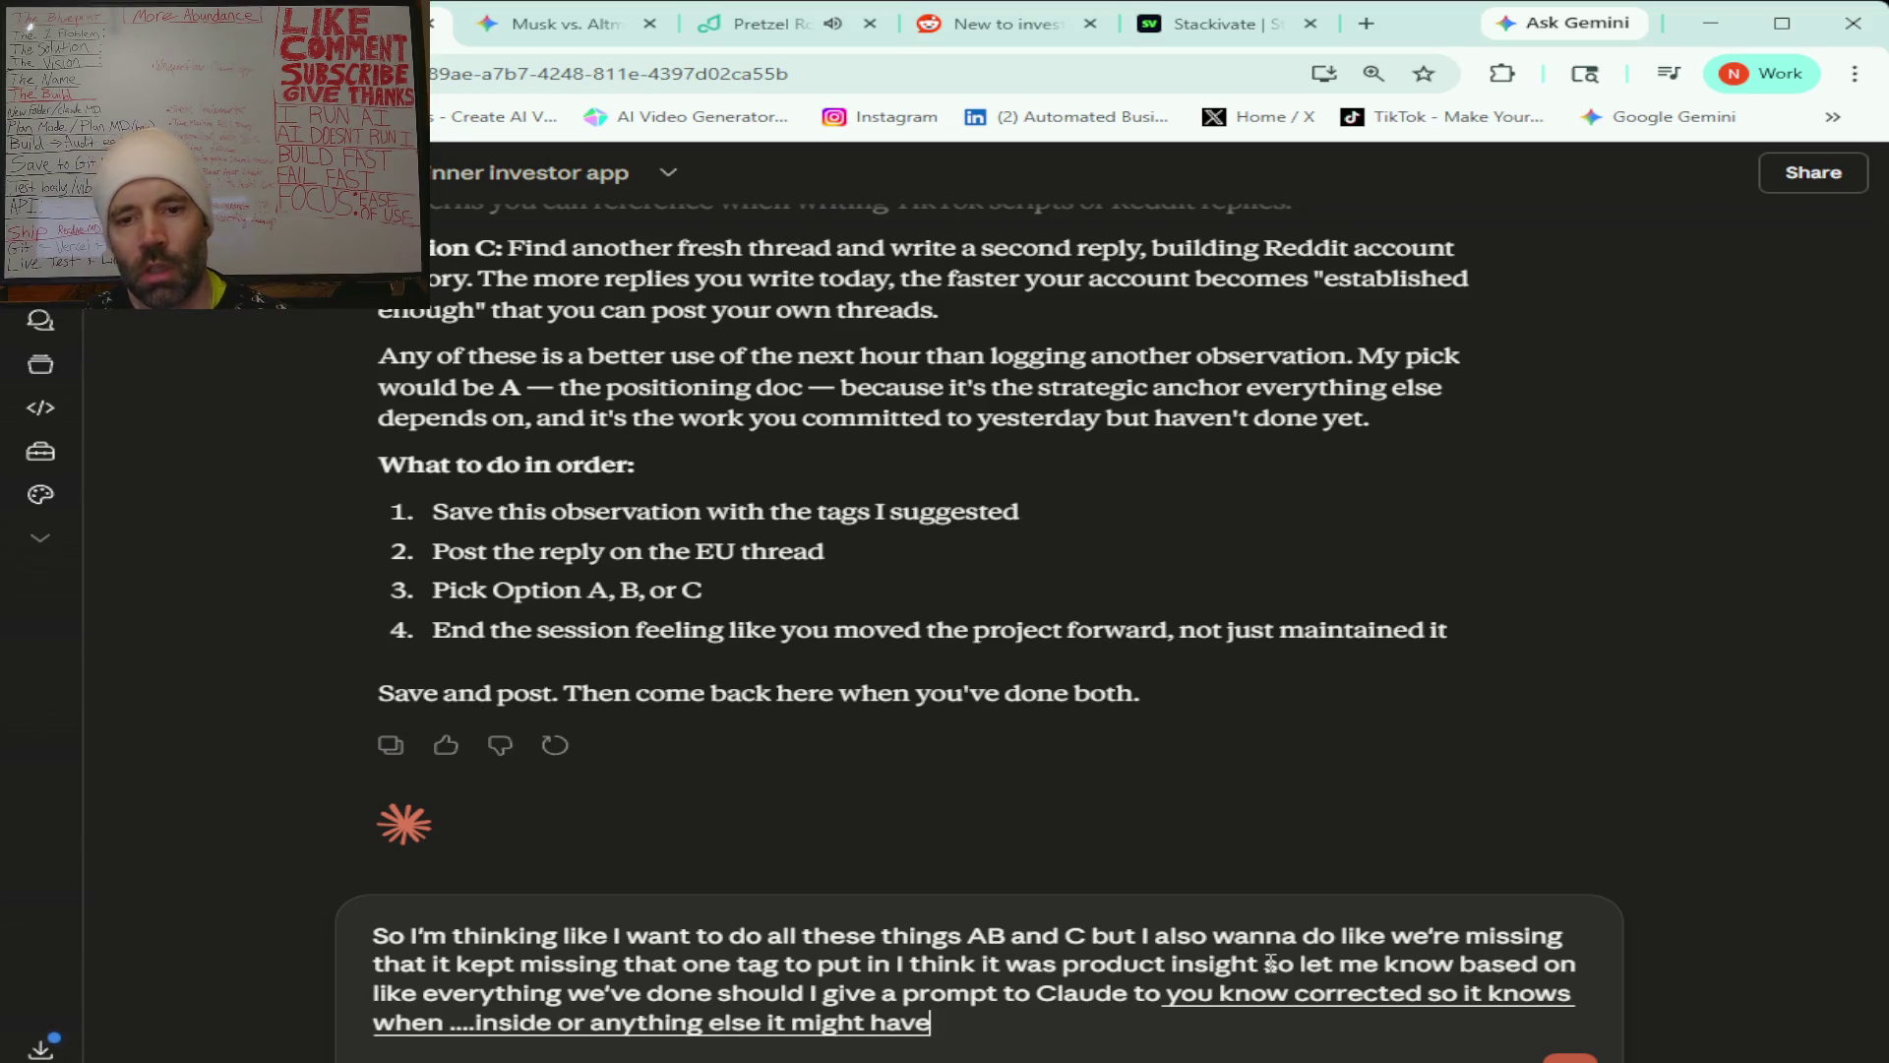
text( missed 1st and then move on to AB and C)
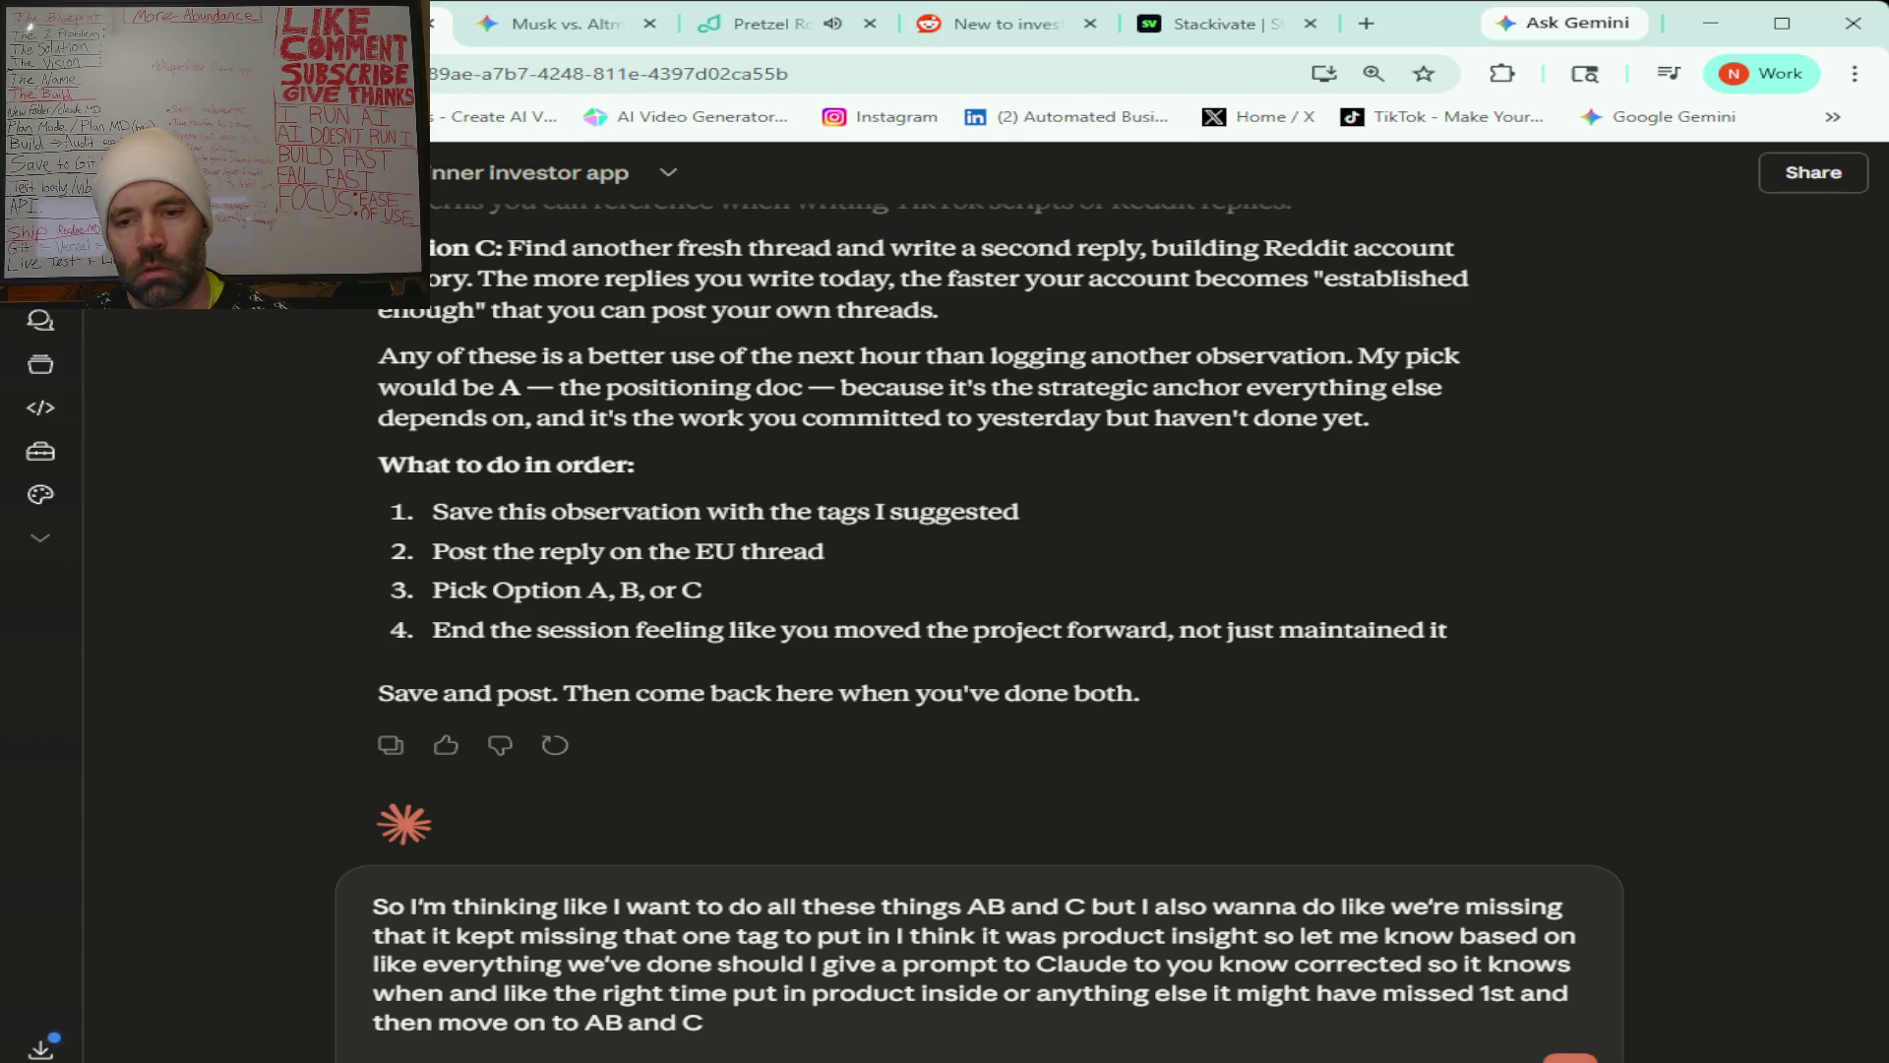
key(Return)
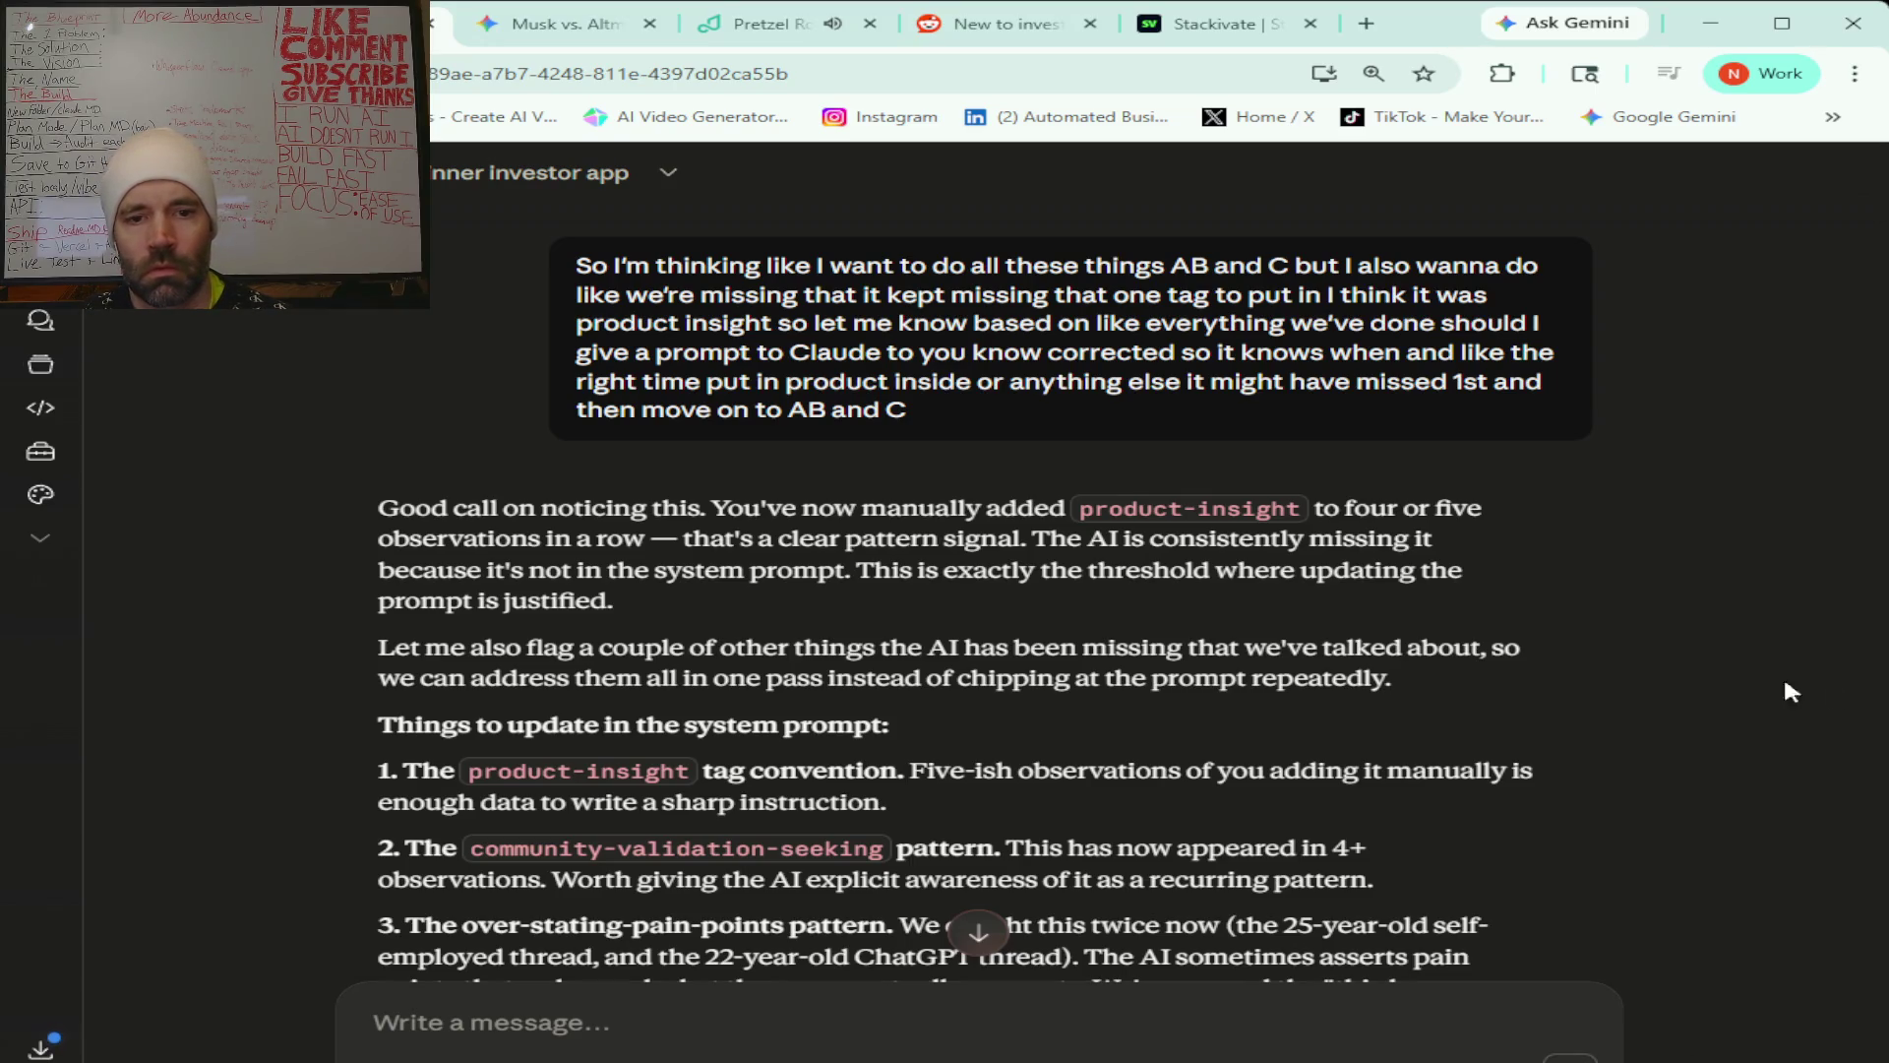
scroll(1483, 694, down, 4)
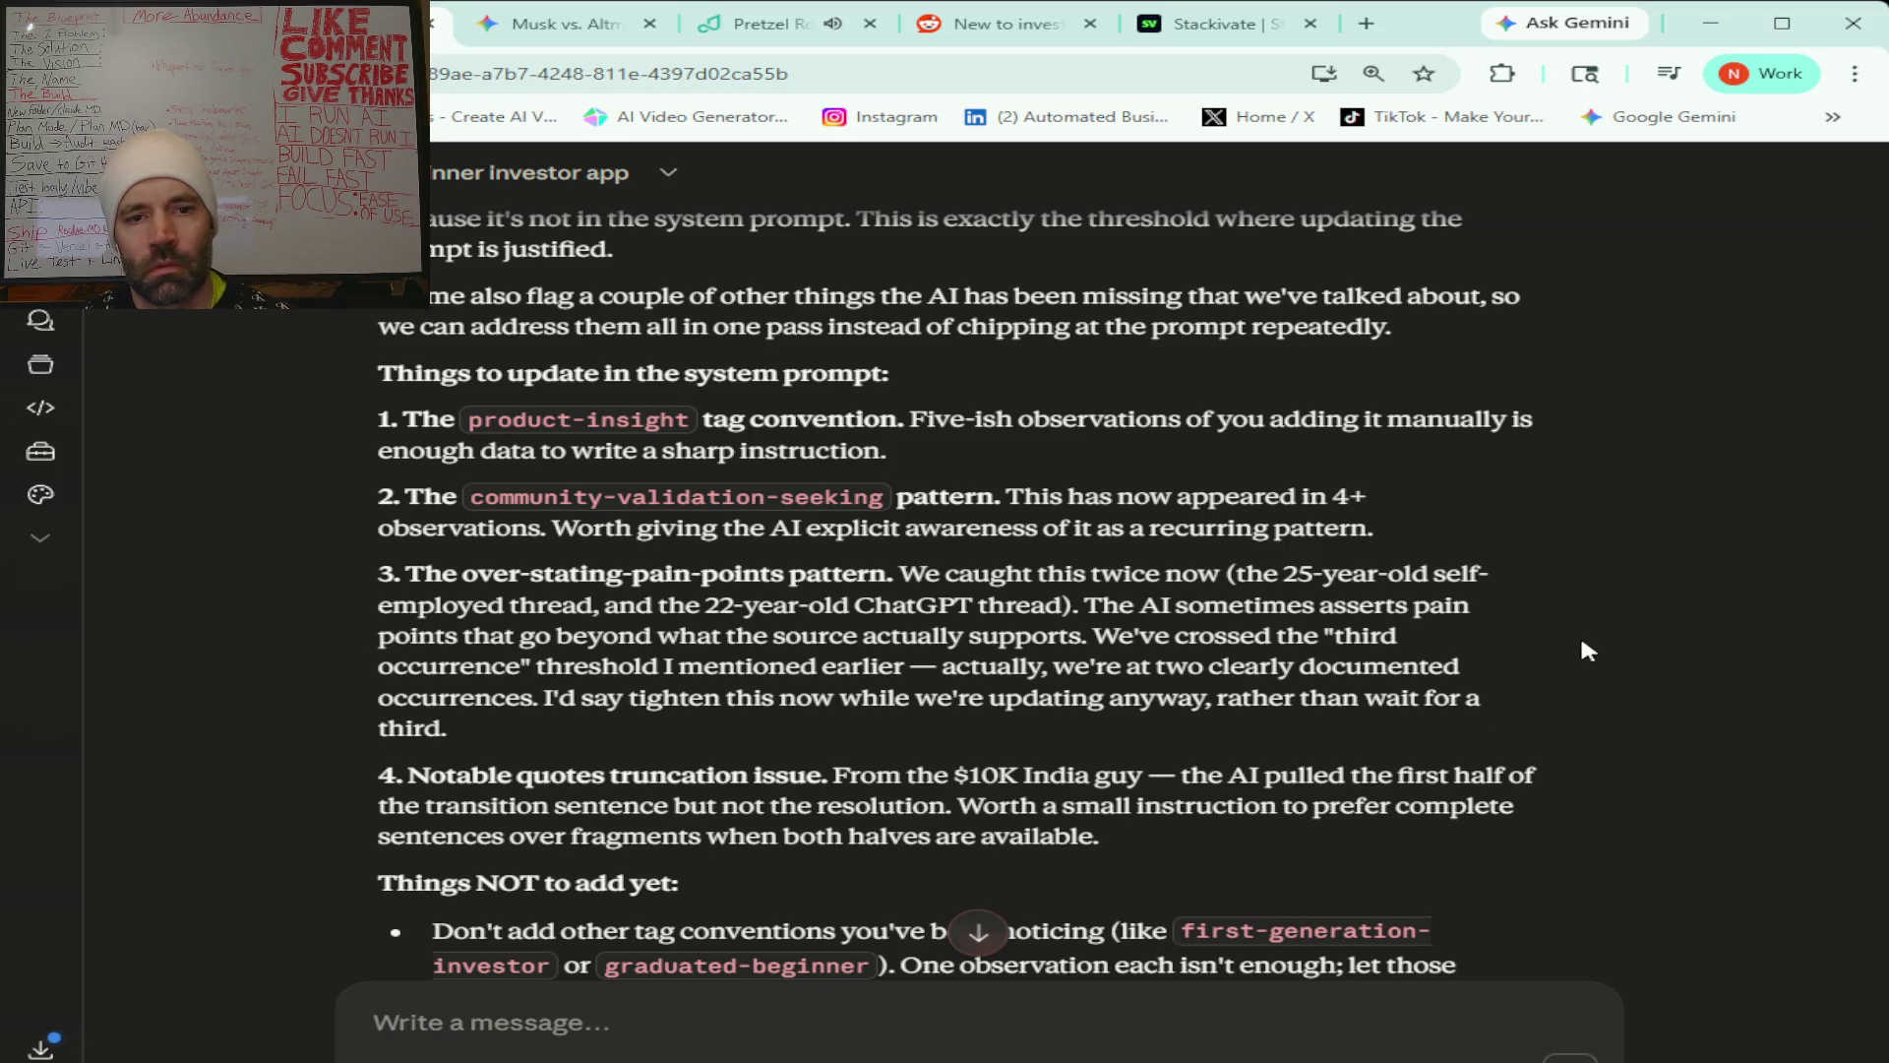
scroll(1586, 629, down, 2)
scroll(1588, 640, down, 3)
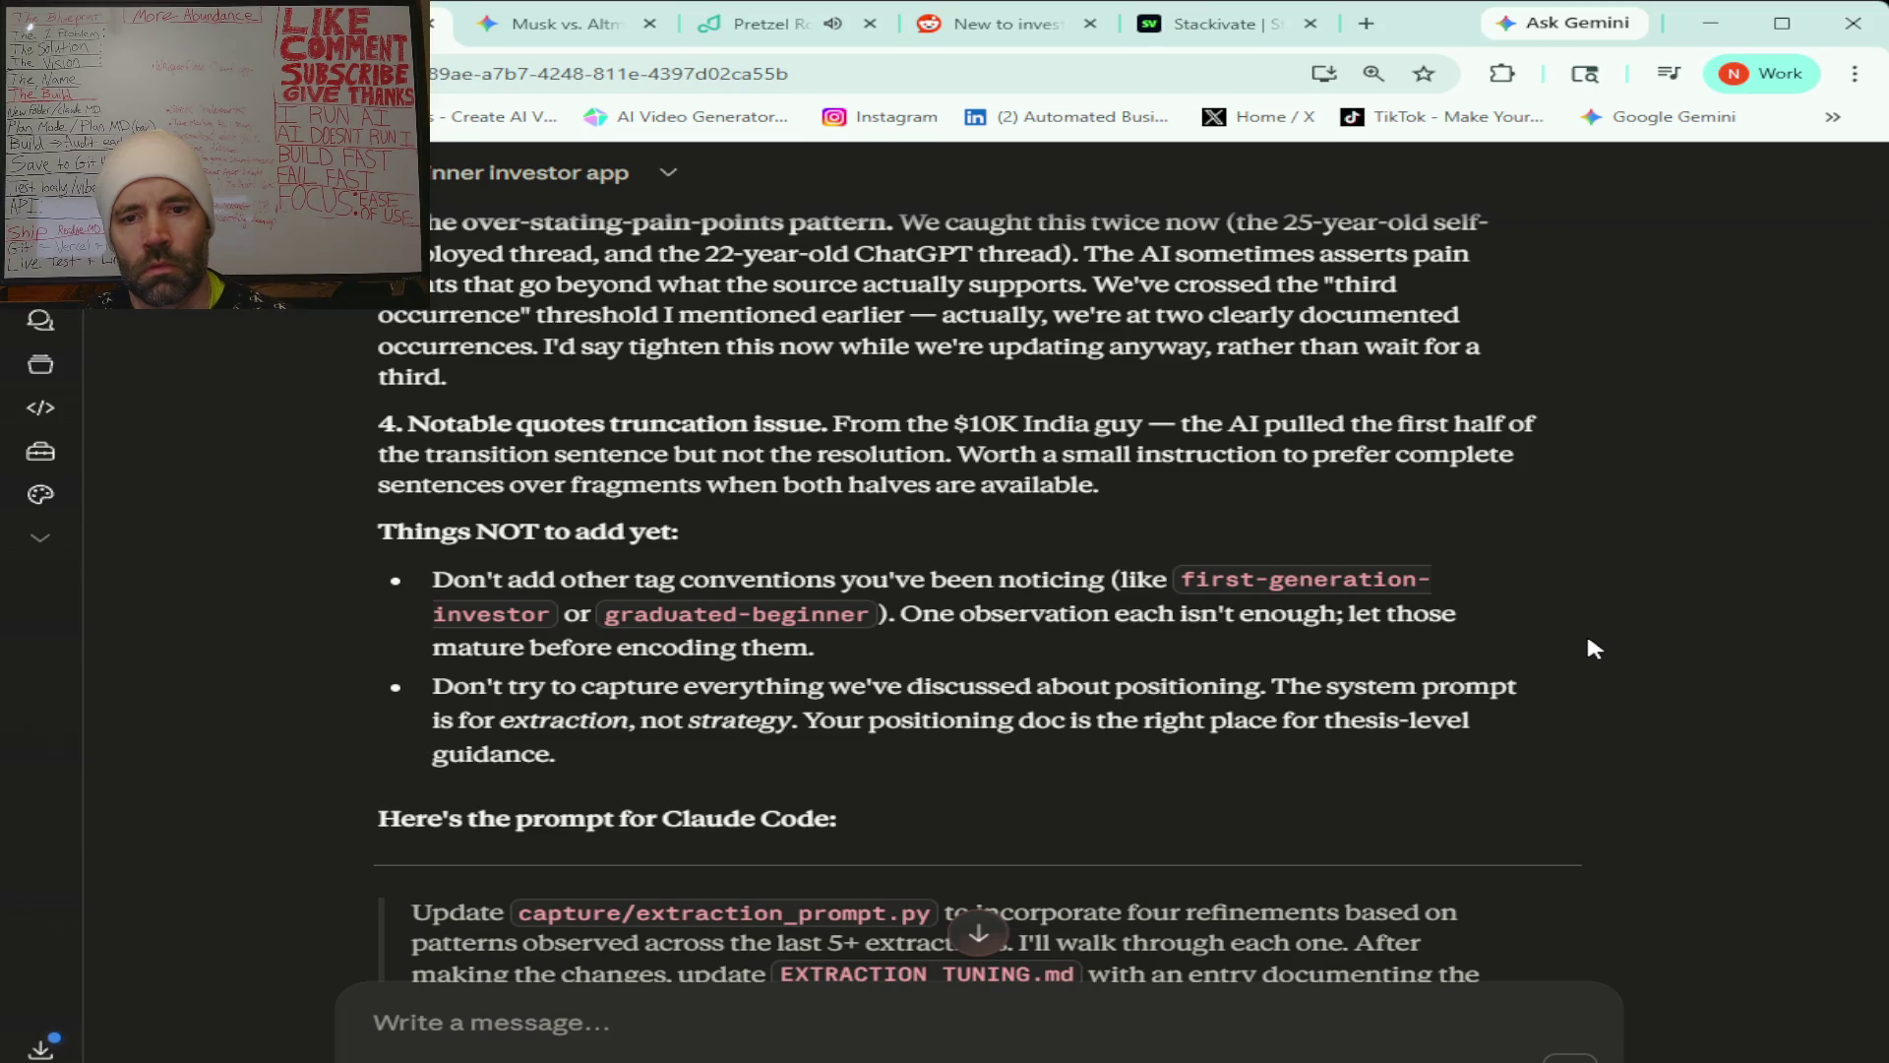
scroll(1588, 640, down, 7)
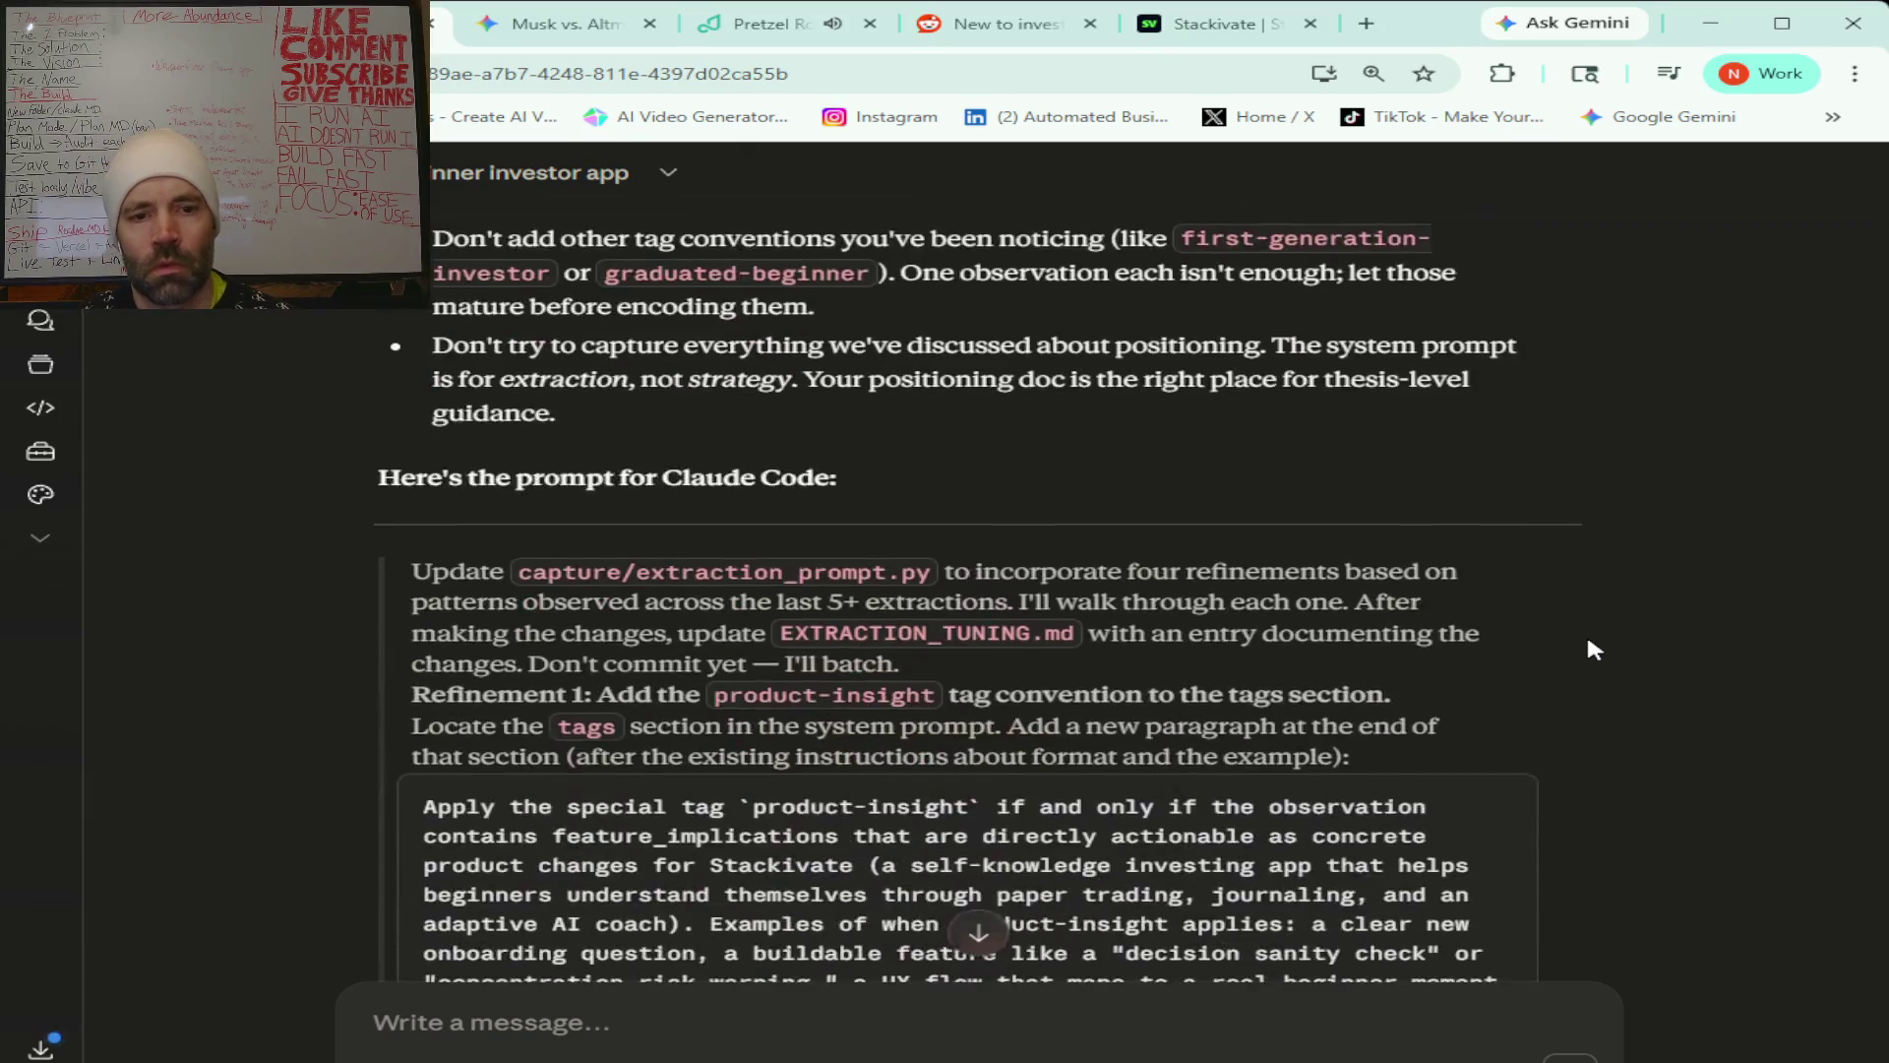
scroll(1589, 641, up, 2)
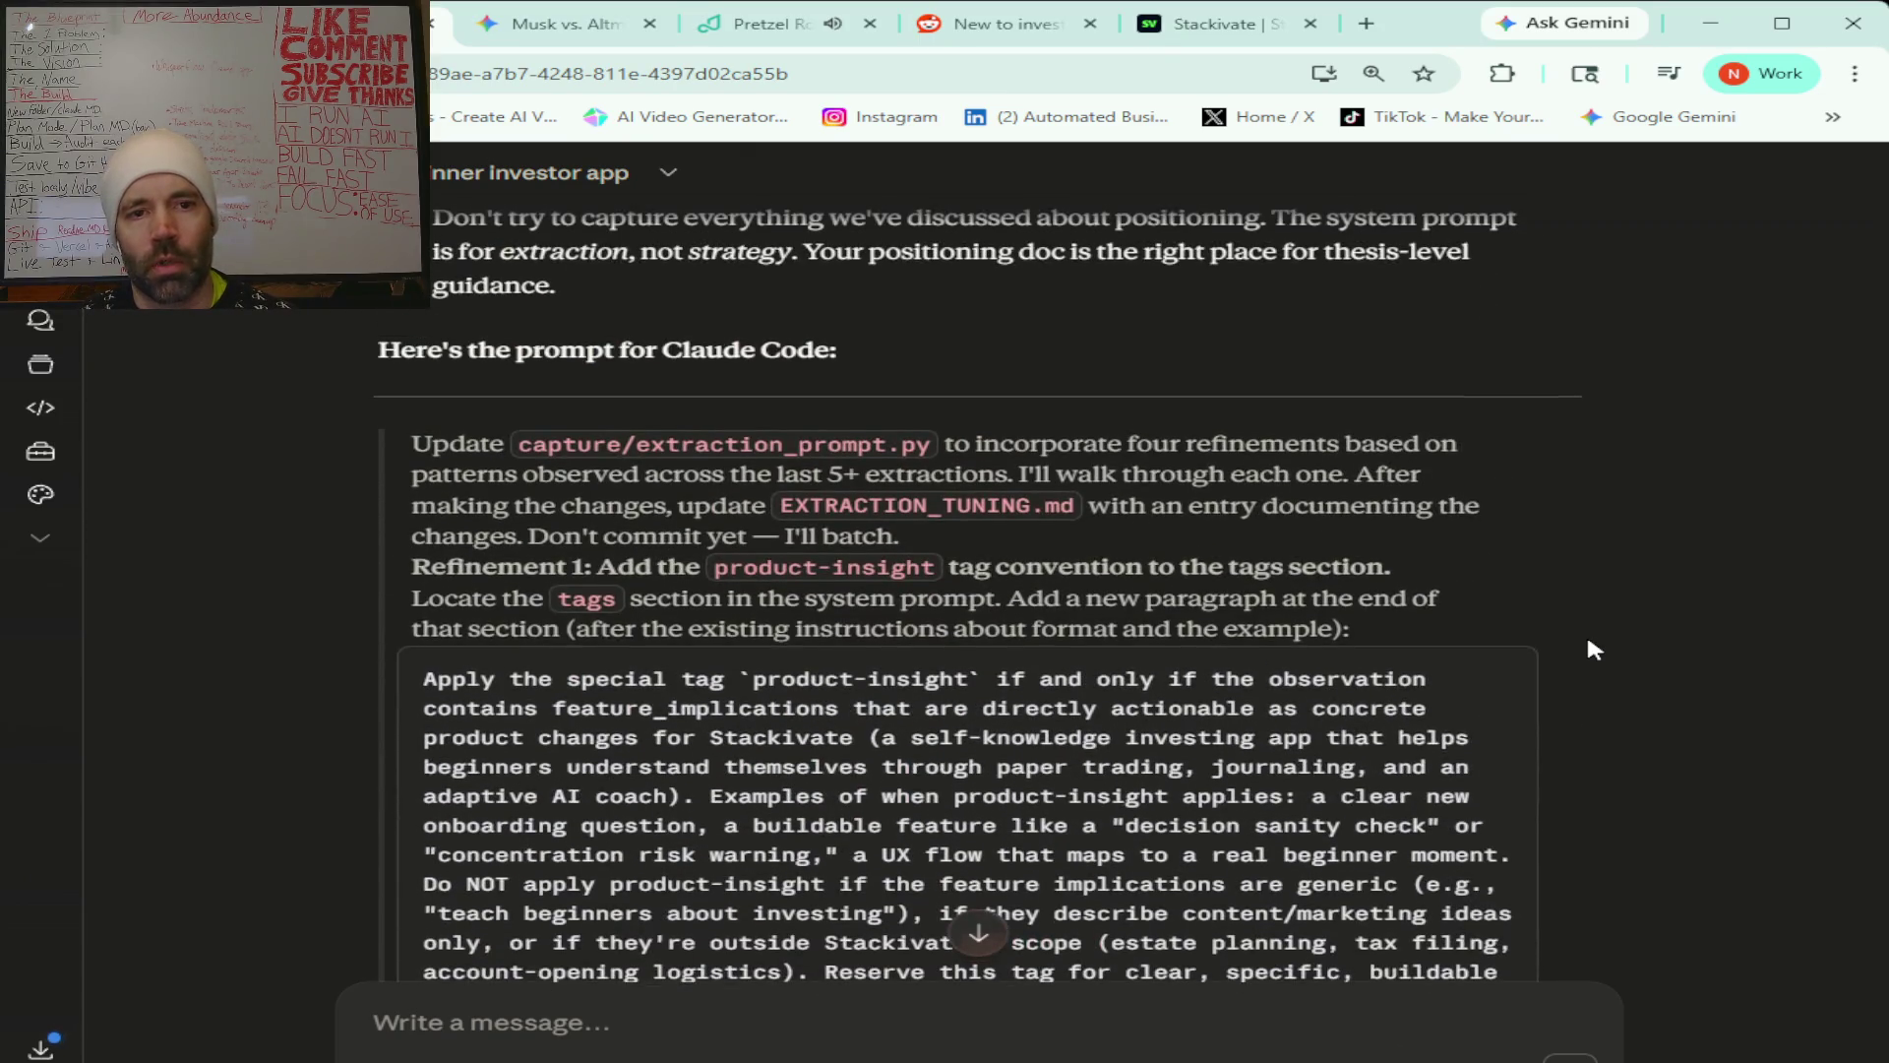
scroll(1589, 646, down, 1)
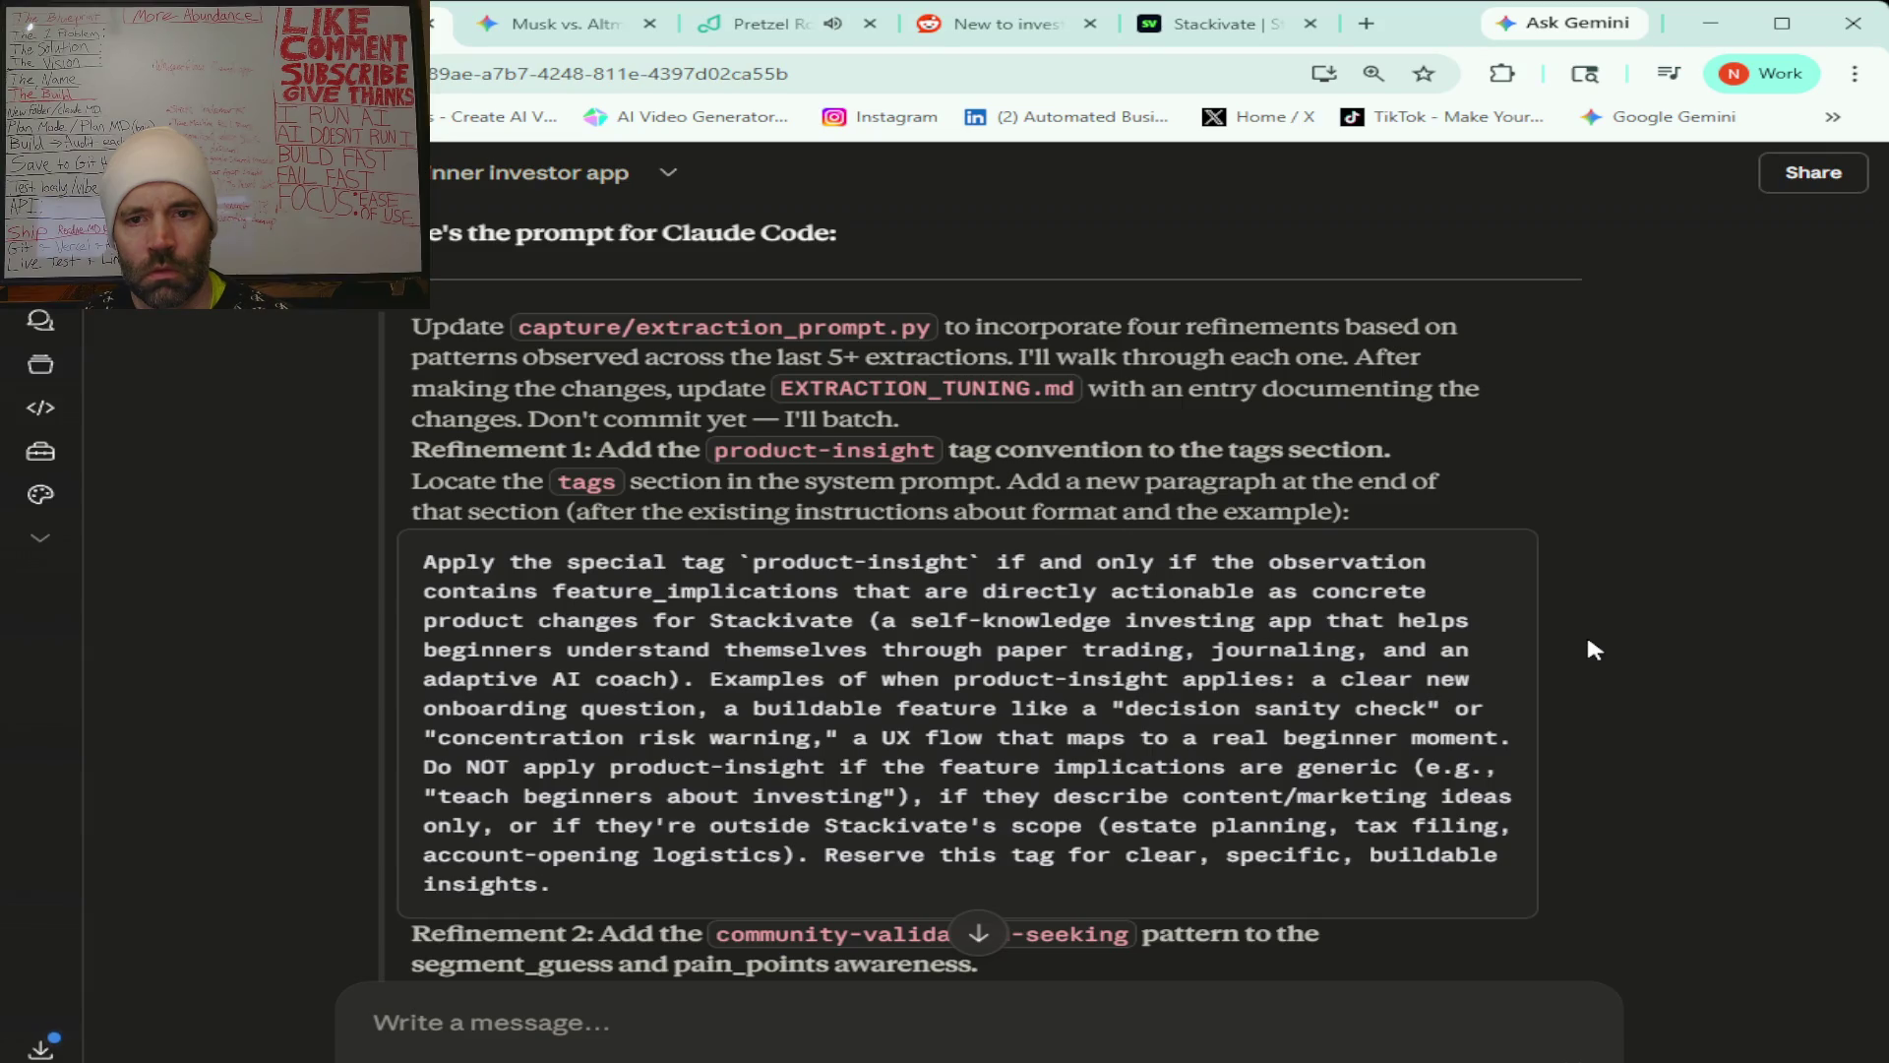
scroll(1589, 642, down, 1)
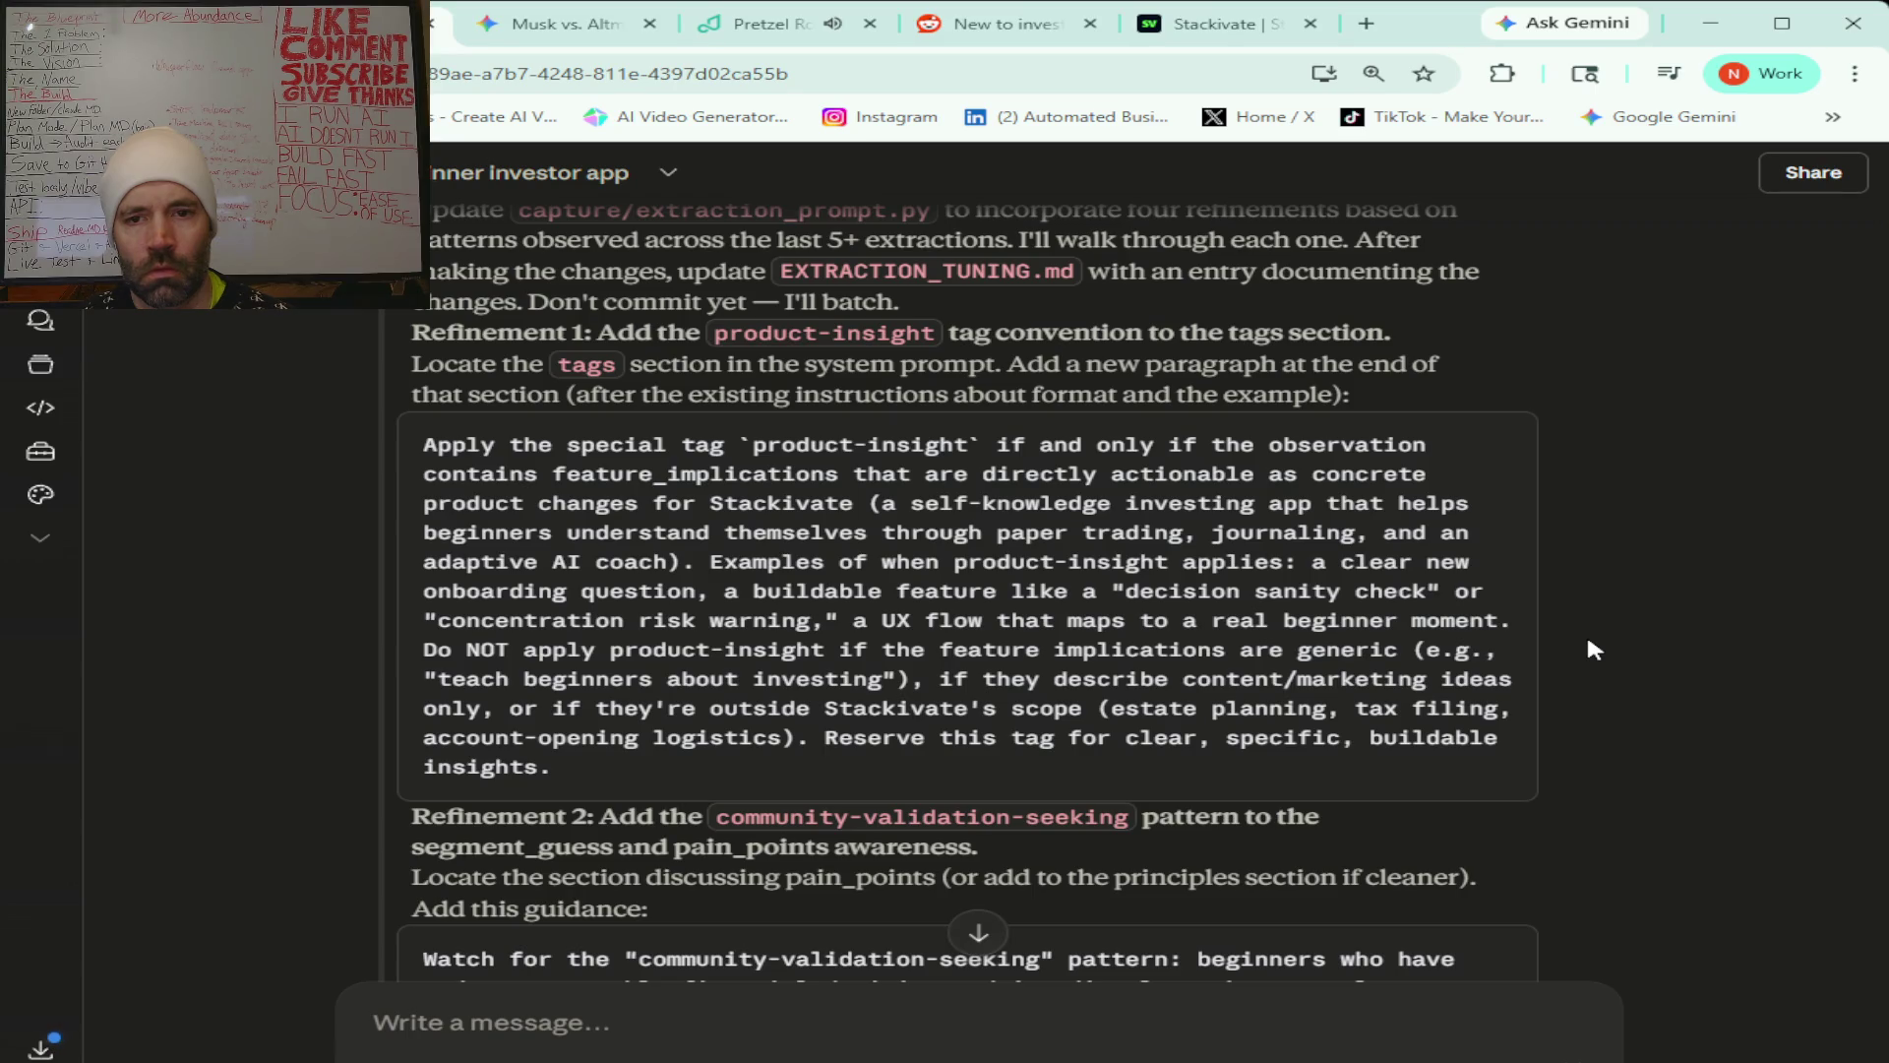
scroll(1588, 642, down, 2)
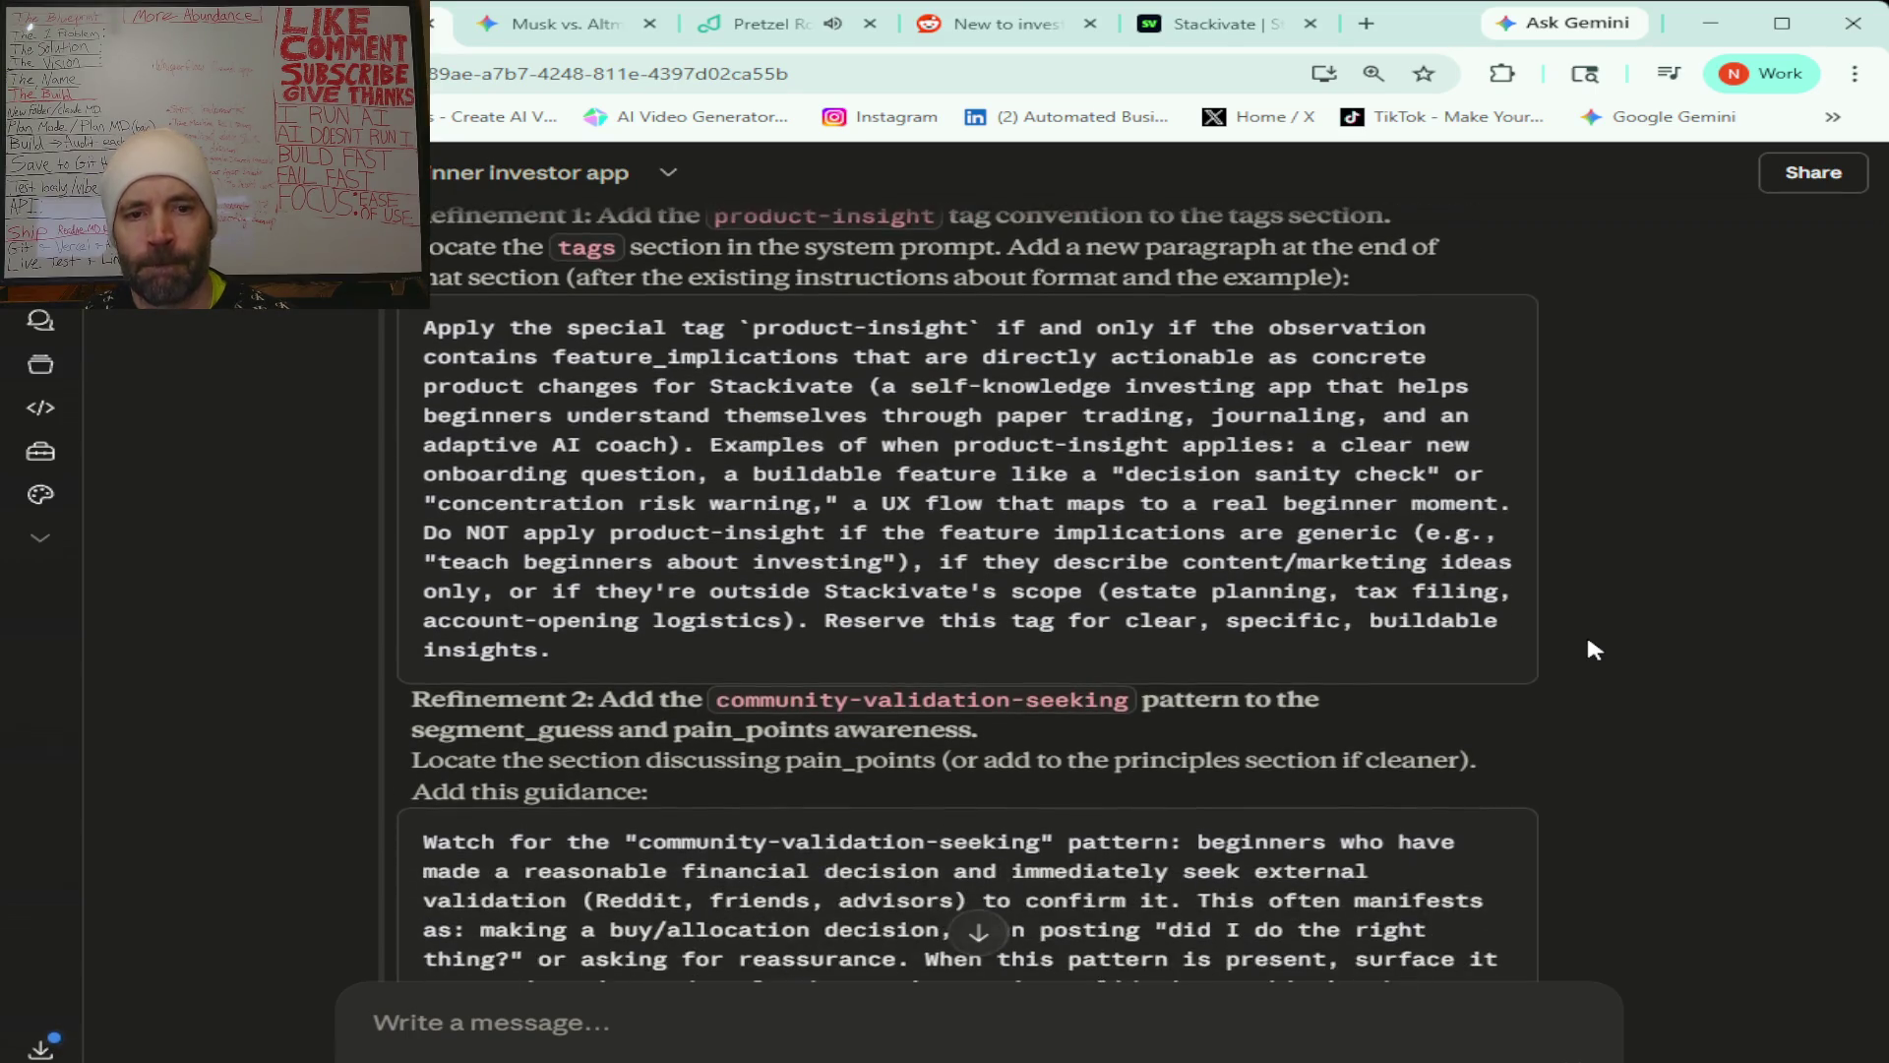
scroll(1588, 641, down, 1)
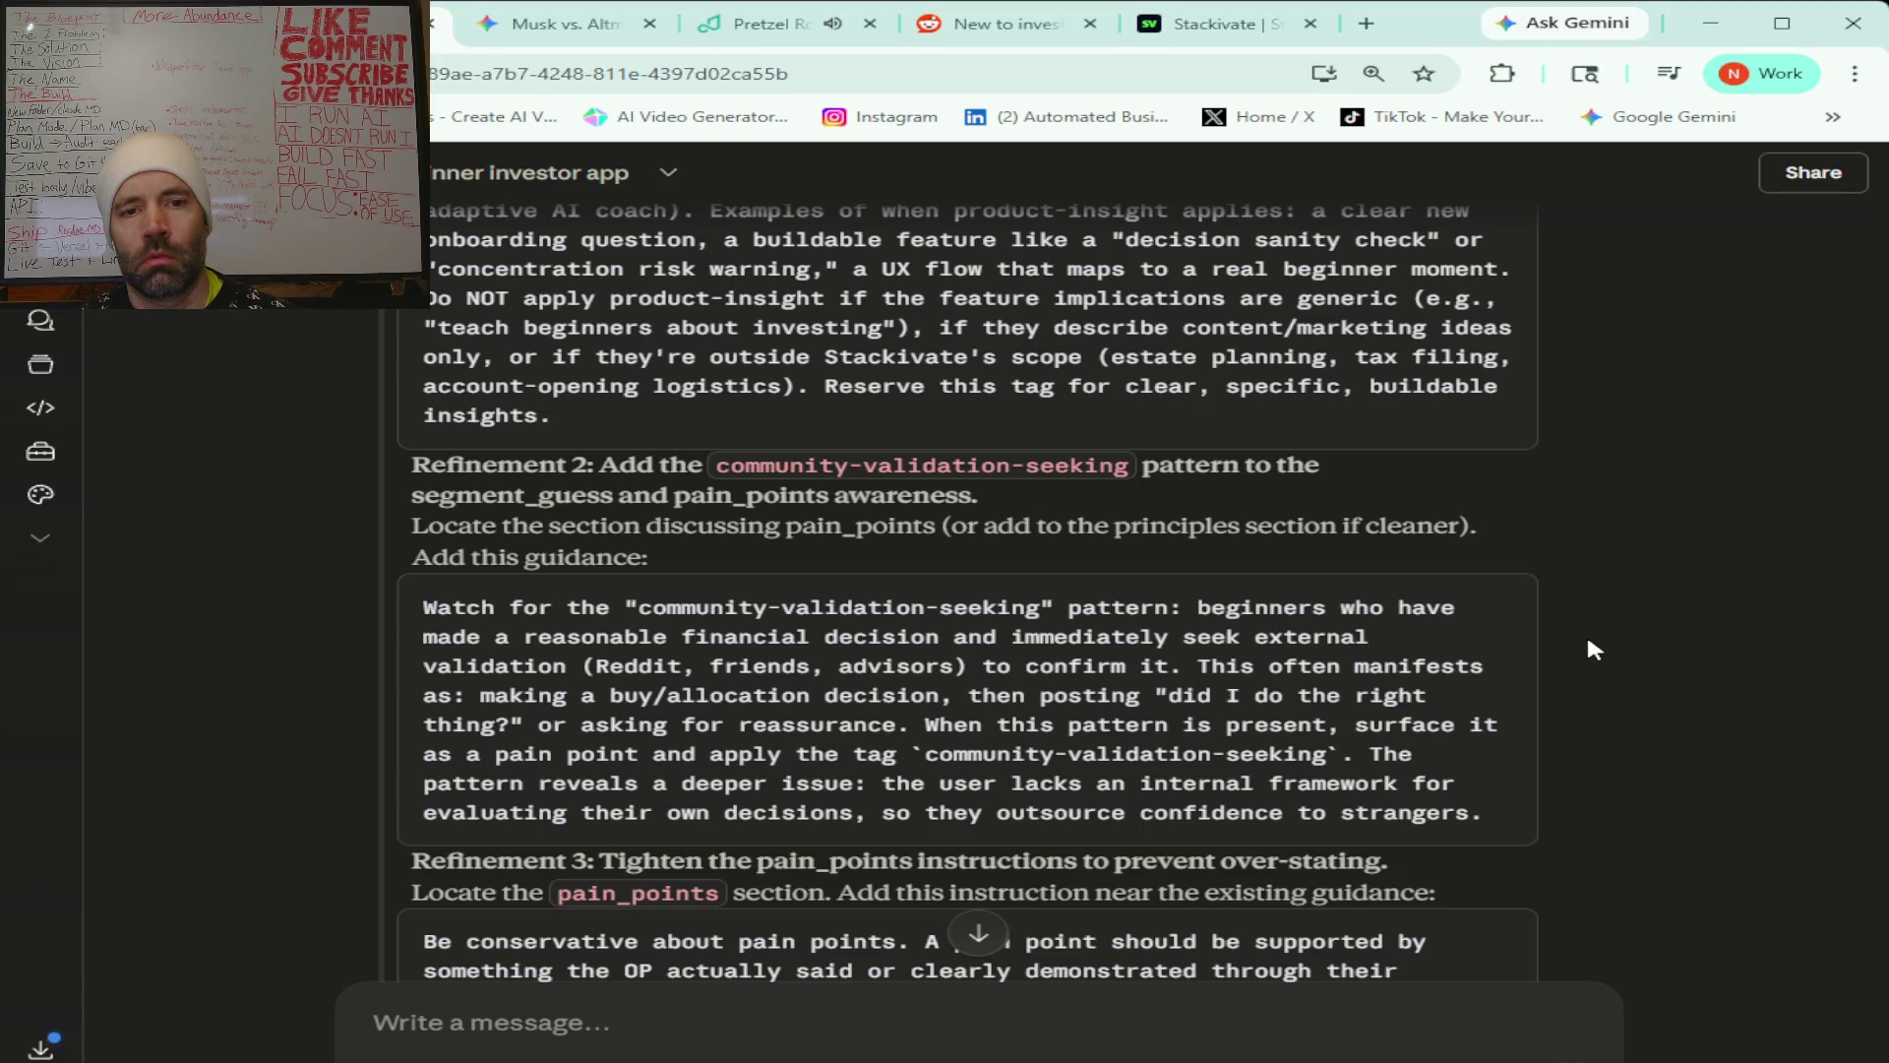
scroll(1588, 640, down, 2)
scroll(1588, 641, down, 3)
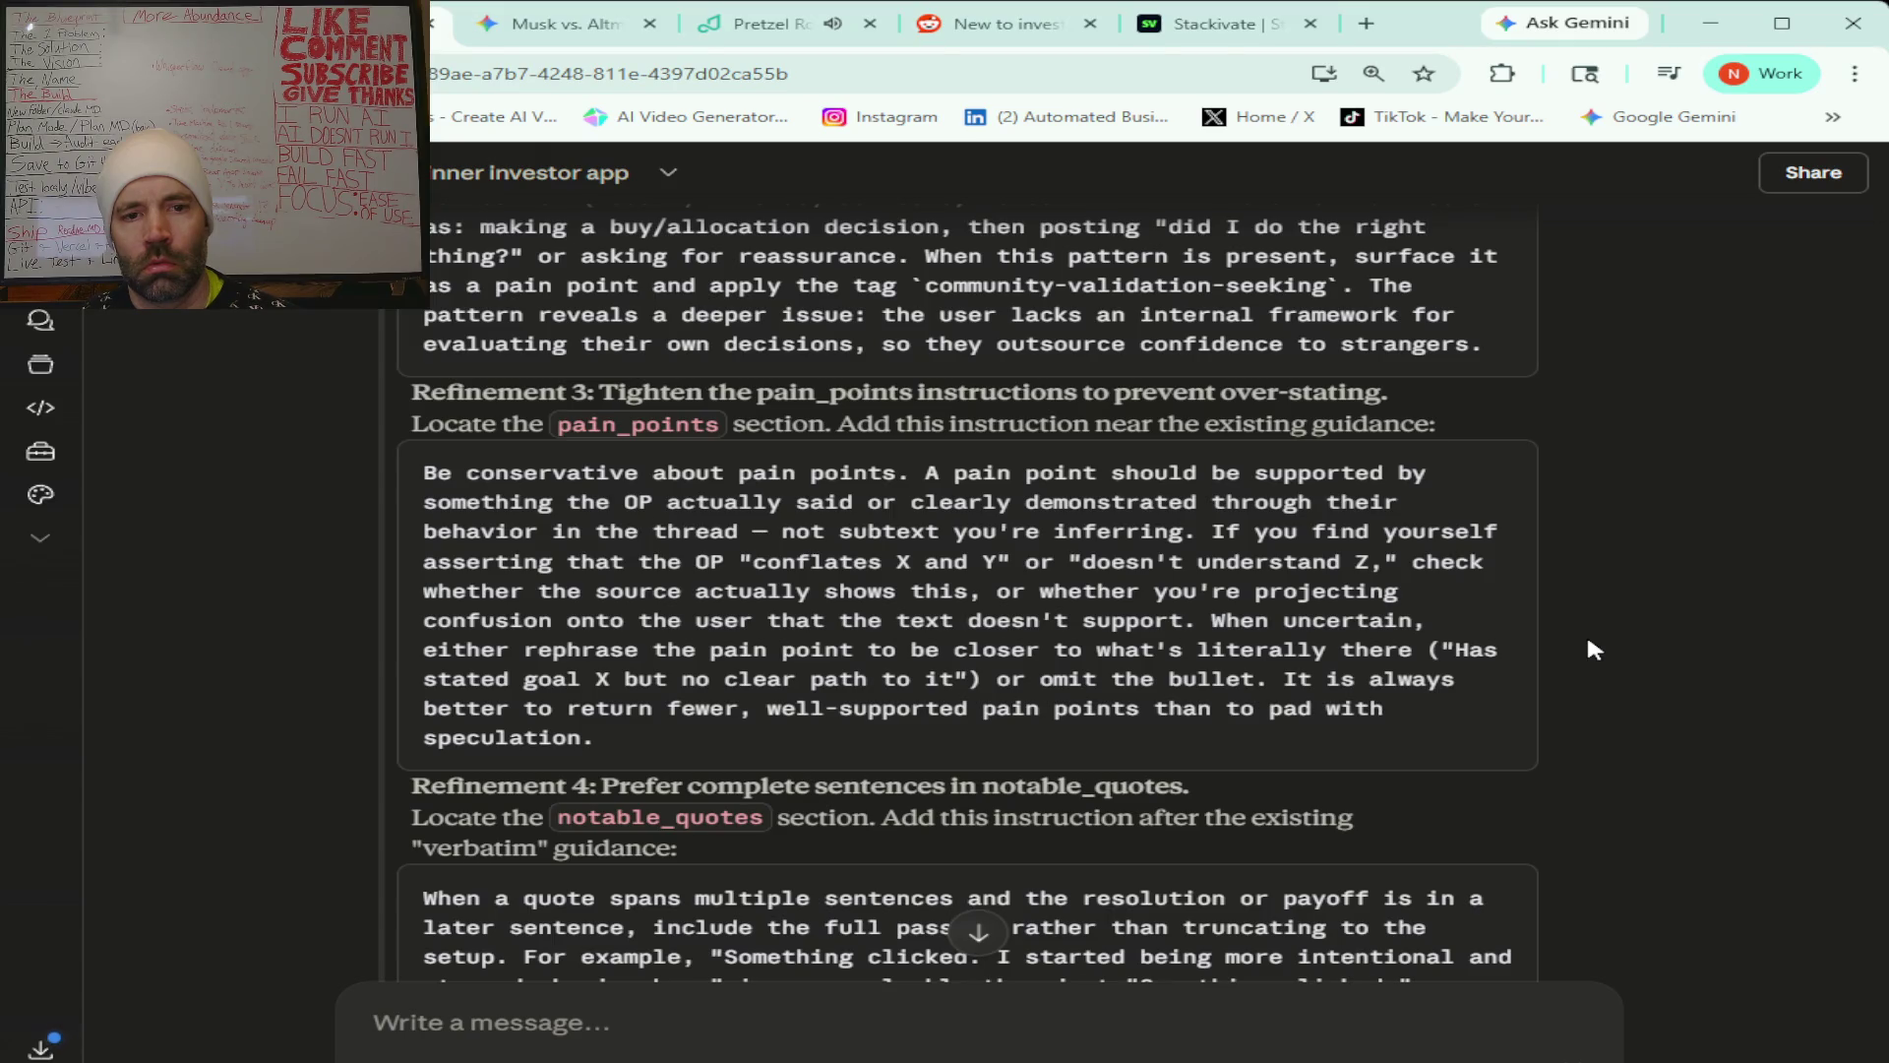
scroll(1589, 641, down, 5)
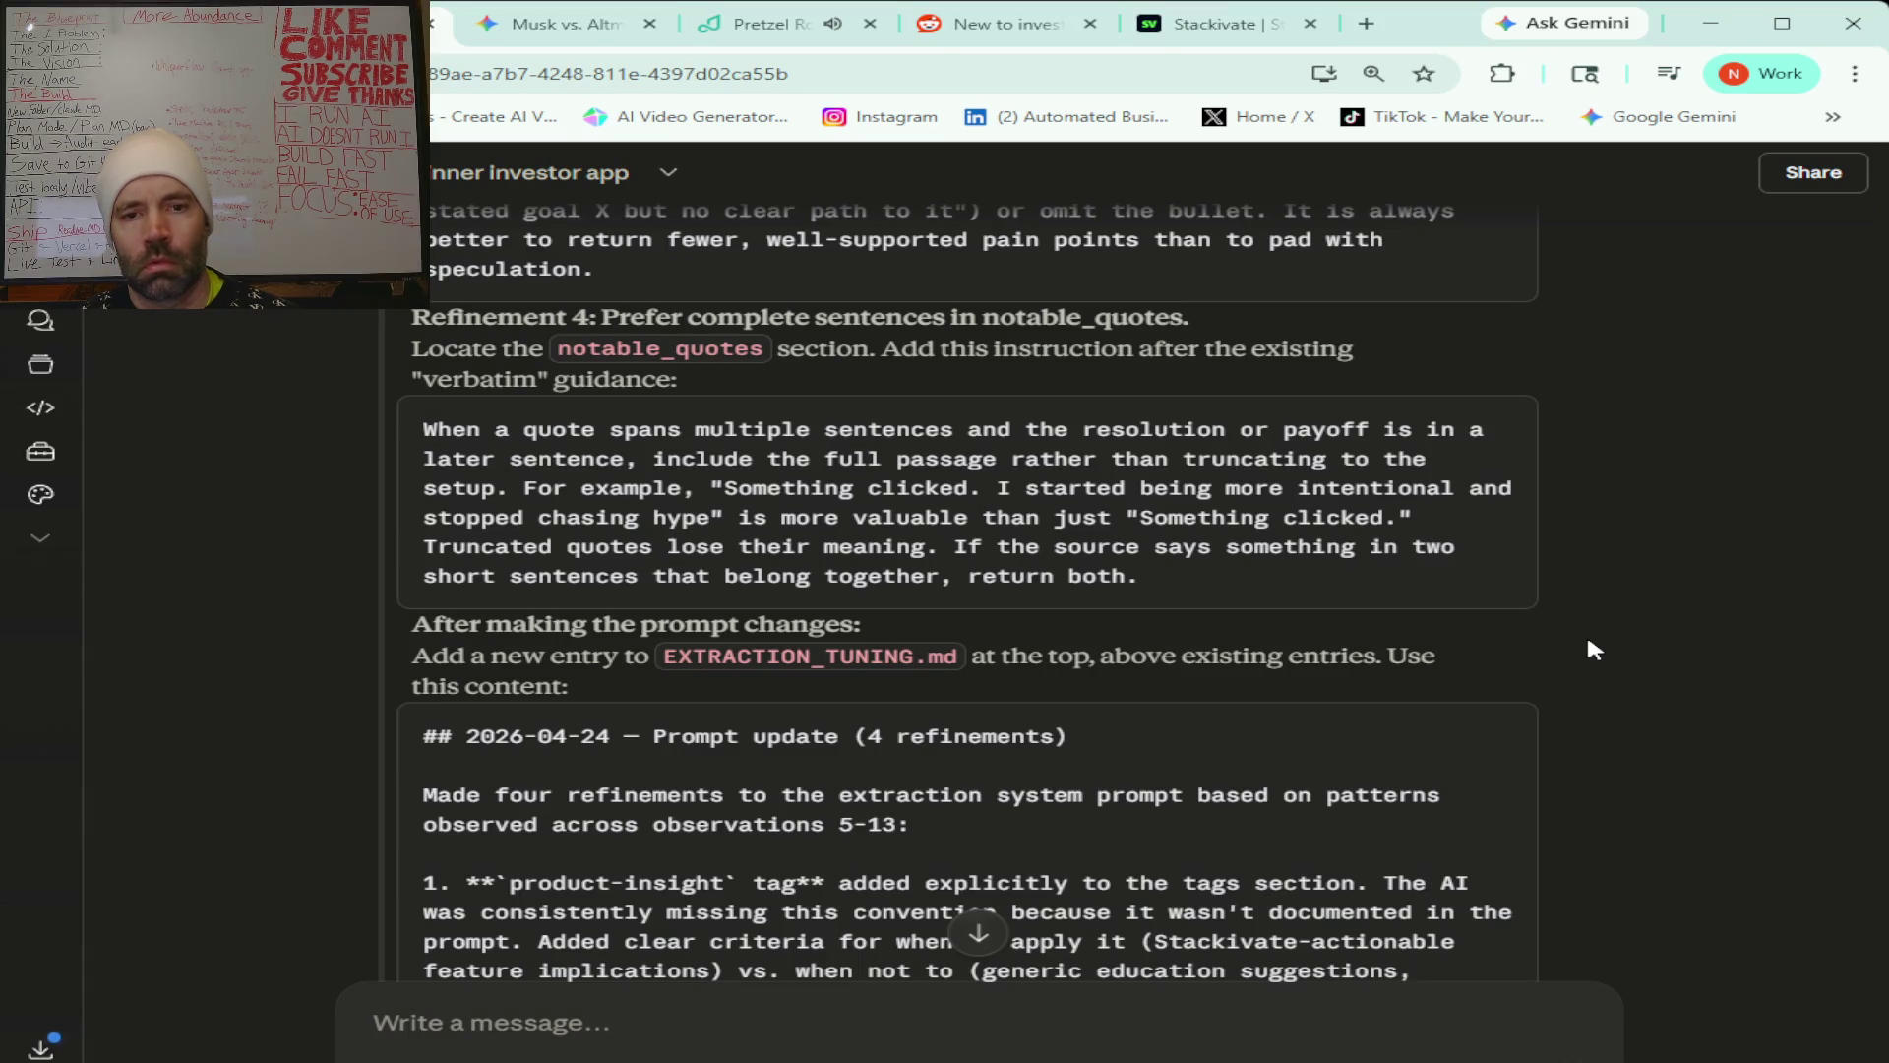
scroll(1588, 641, down, 3)
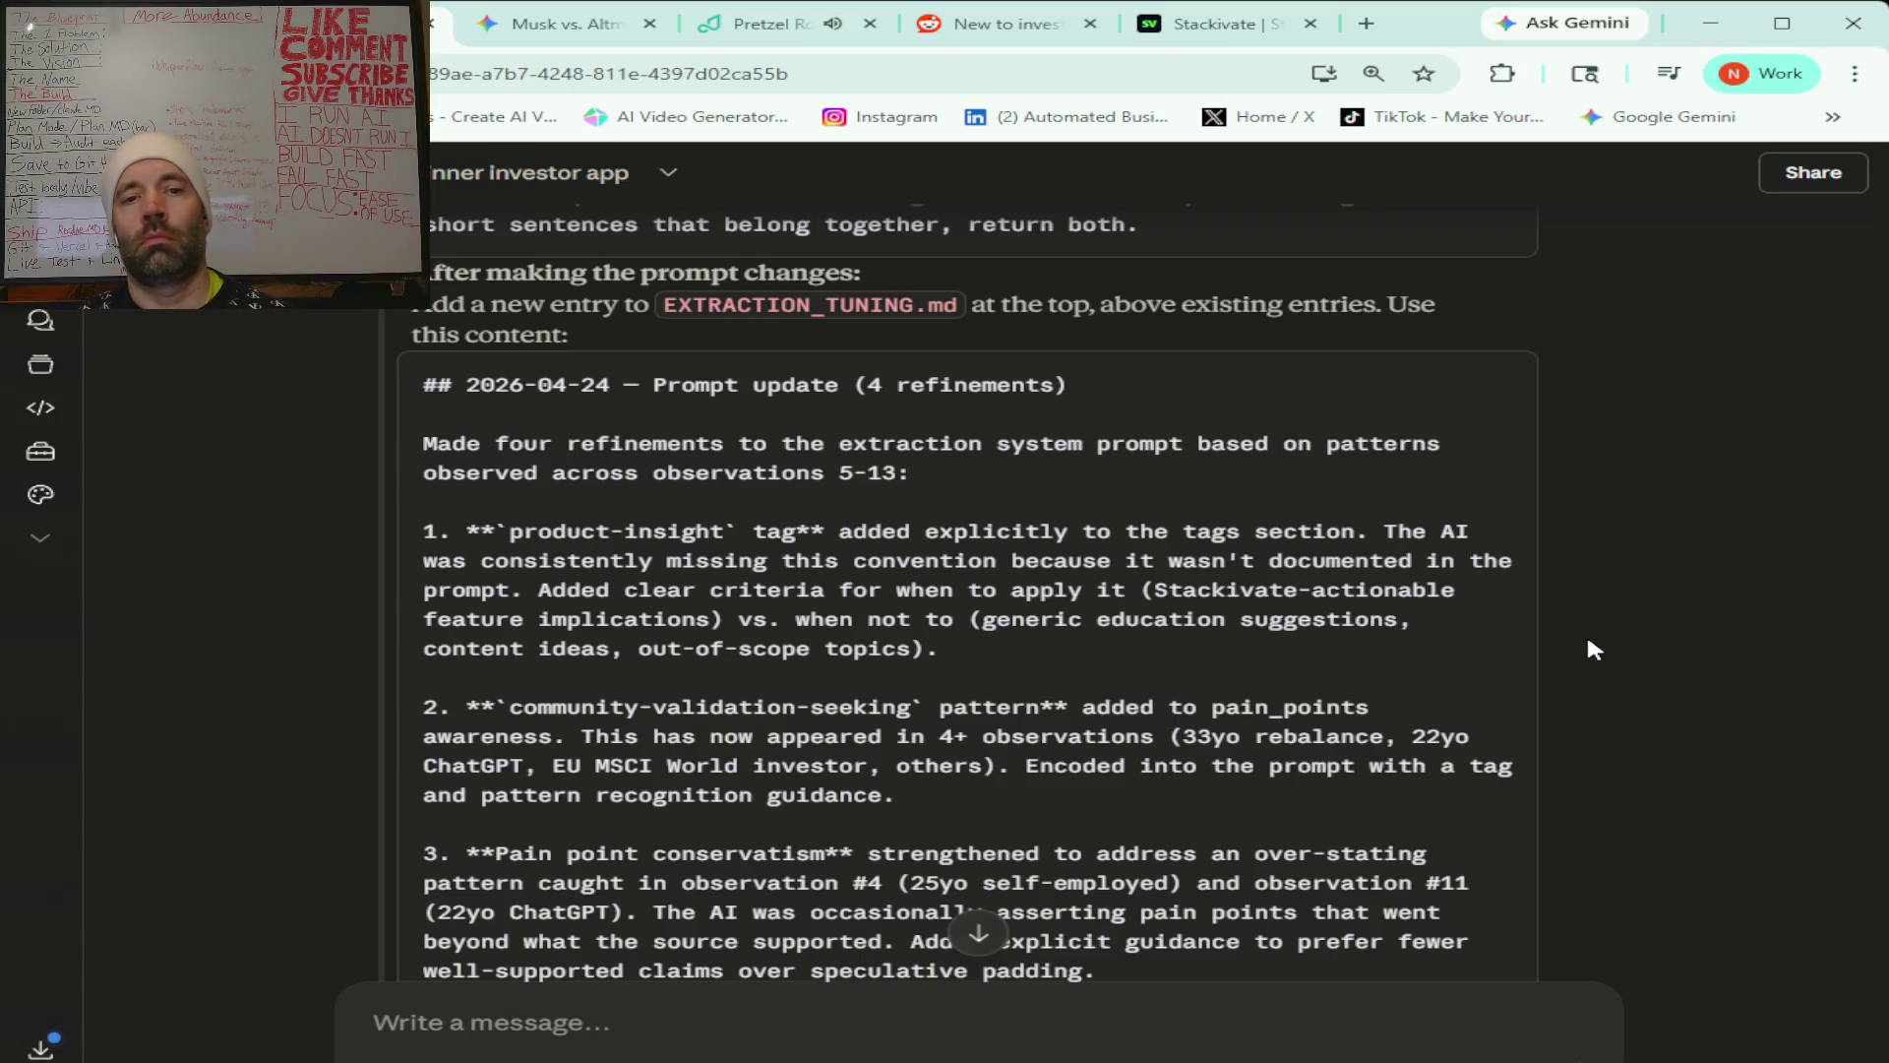
scroll(1588, 641, down, 1)
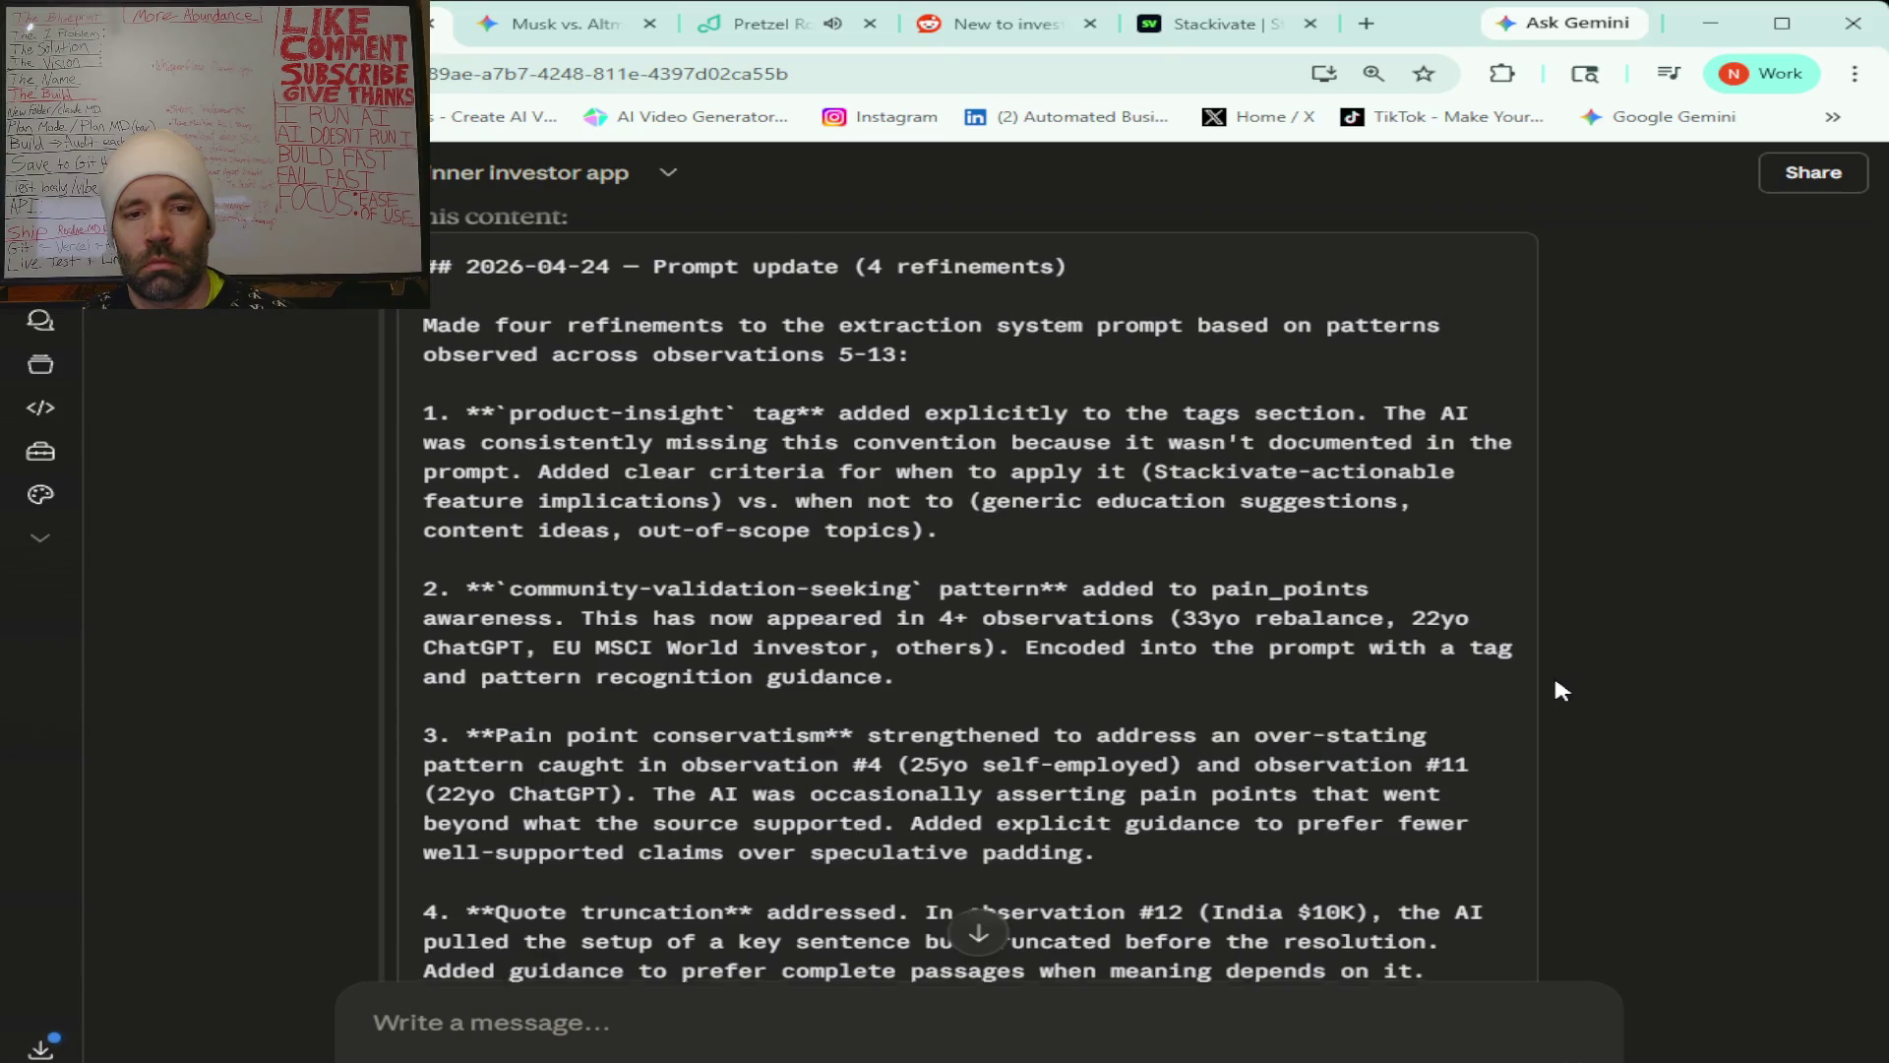
scroll(1556, 681, down, 2)
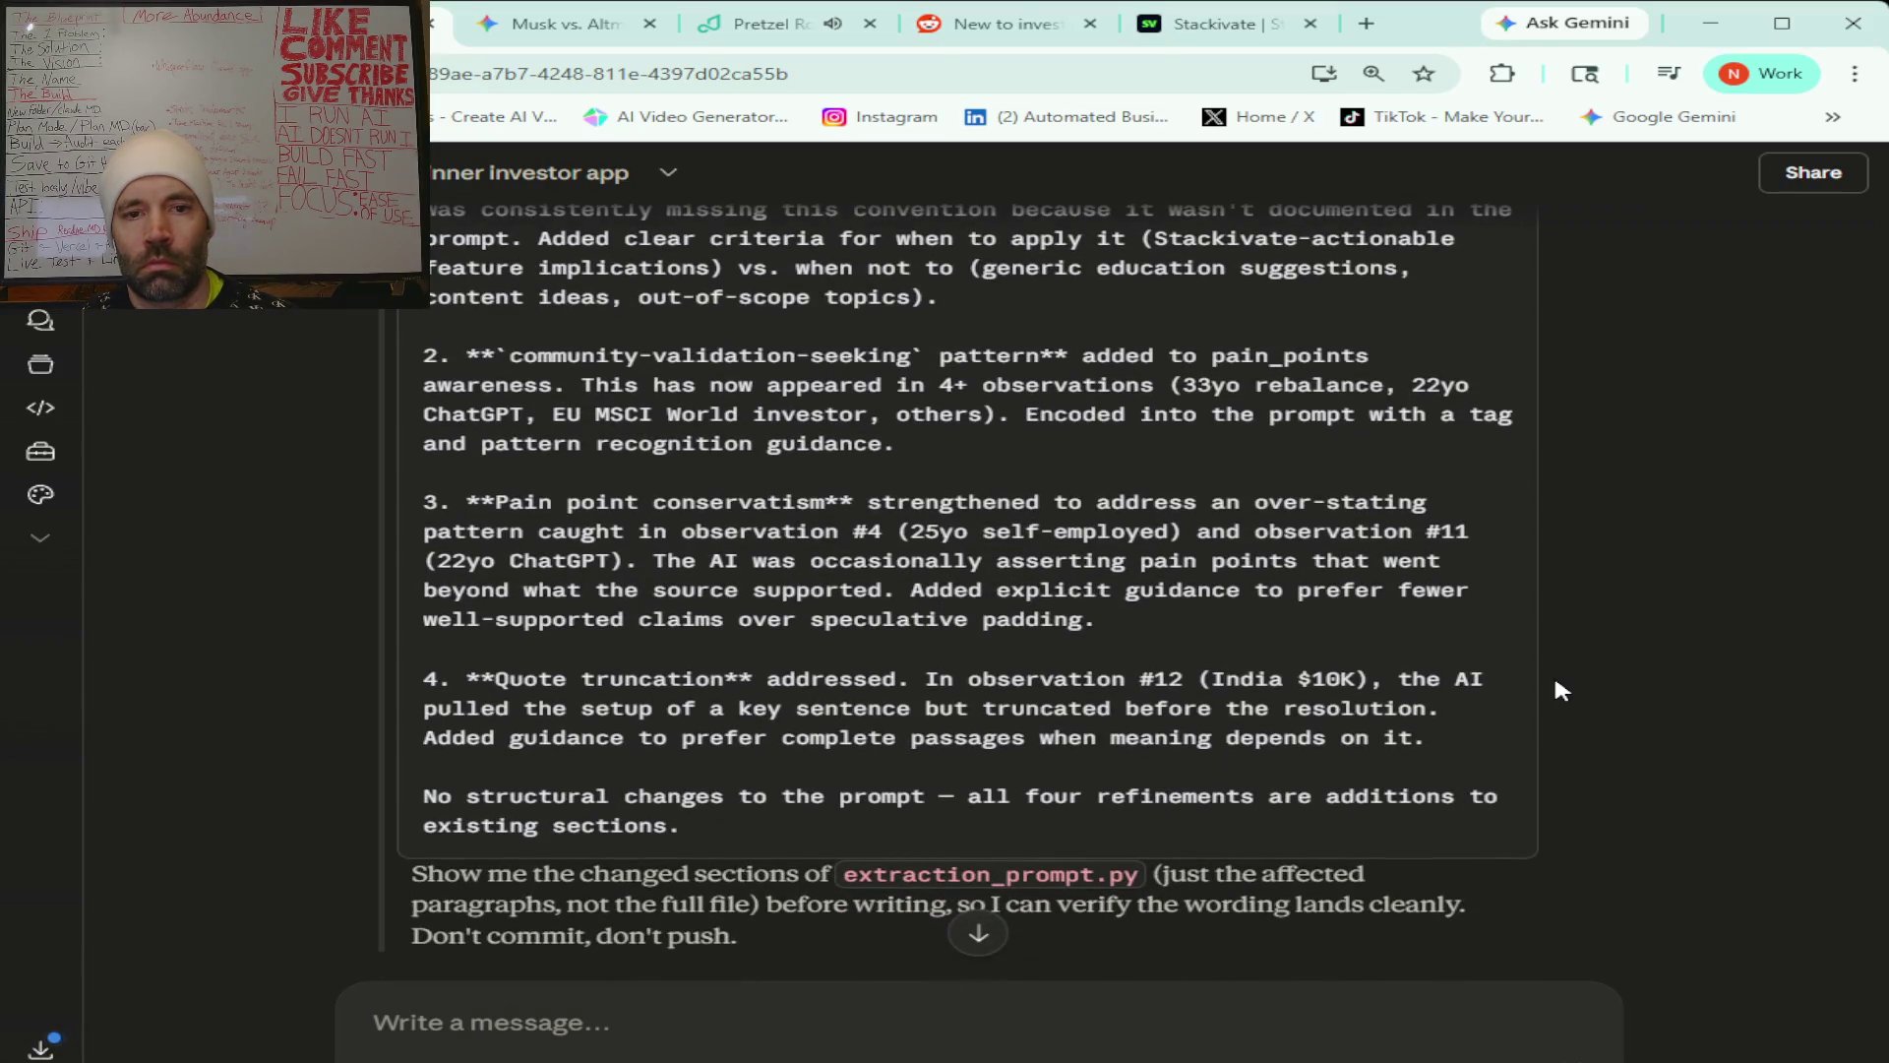
scroll(1556, 681, down, 1)
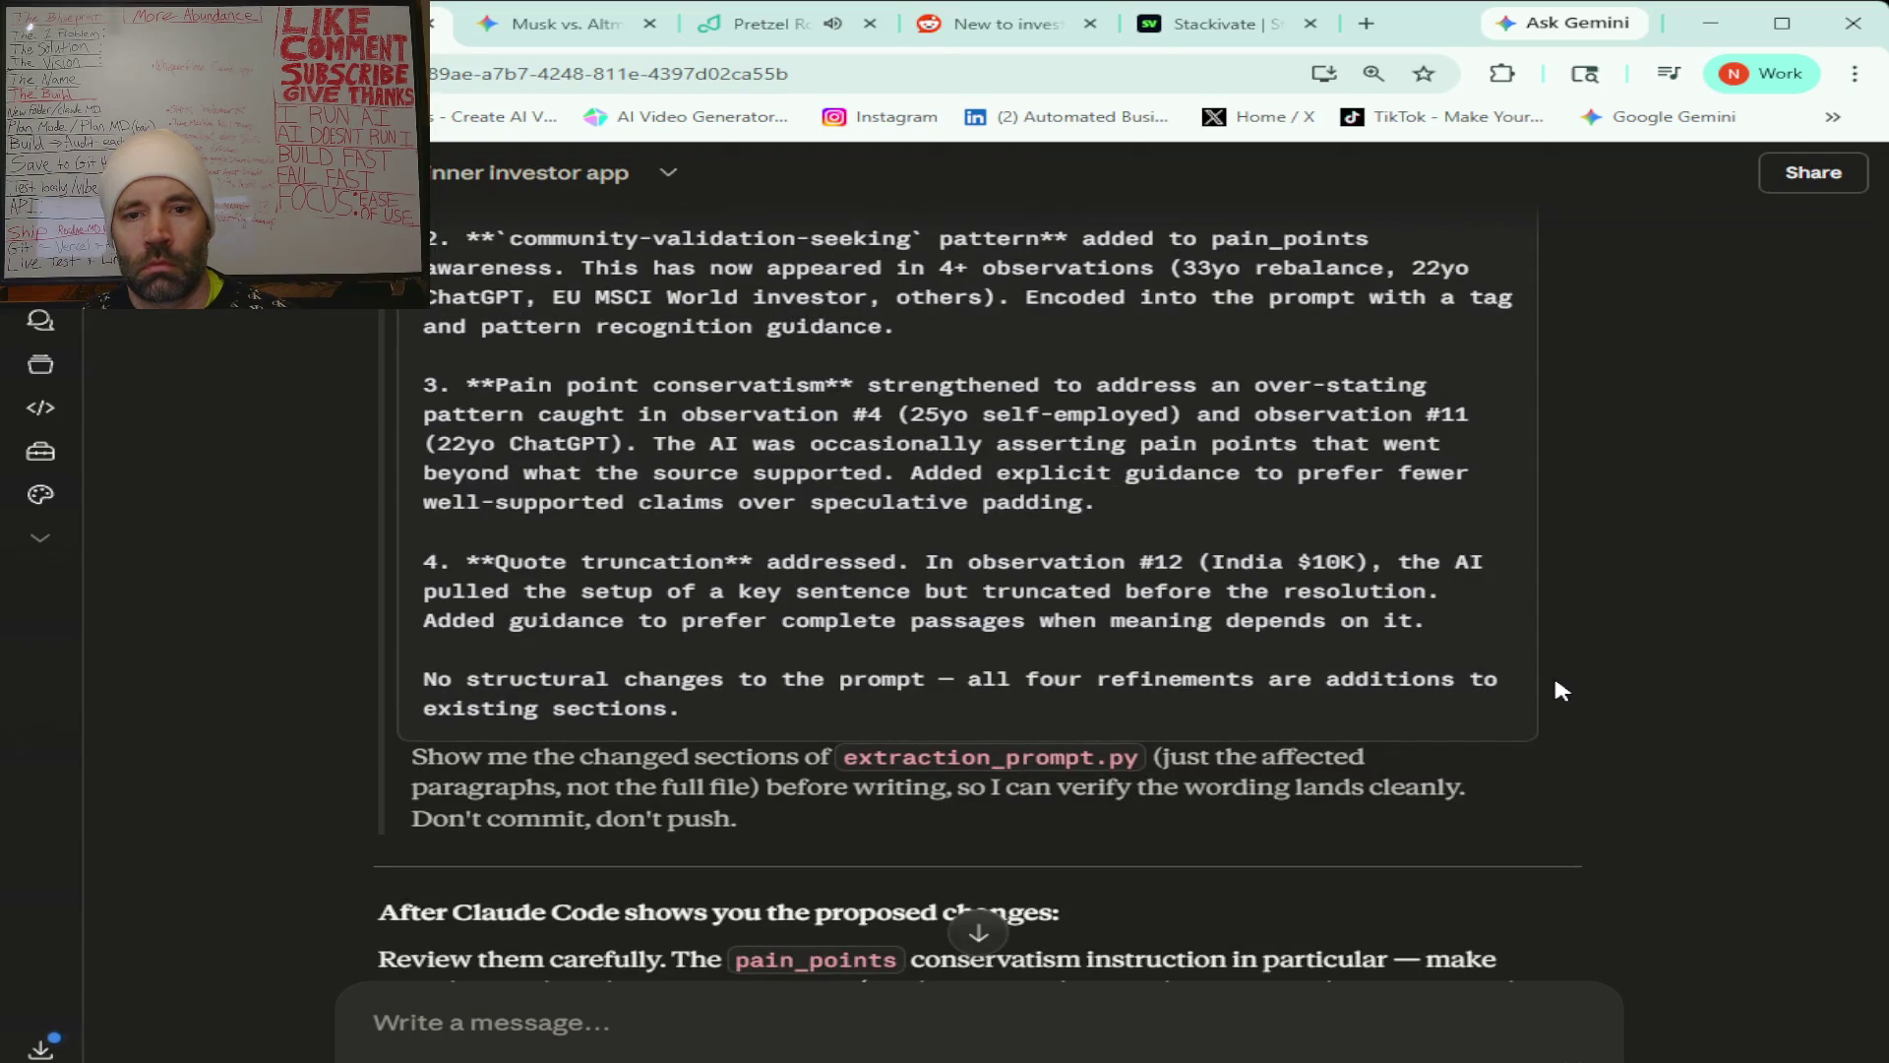
scroll(1555, 681, down, 1)
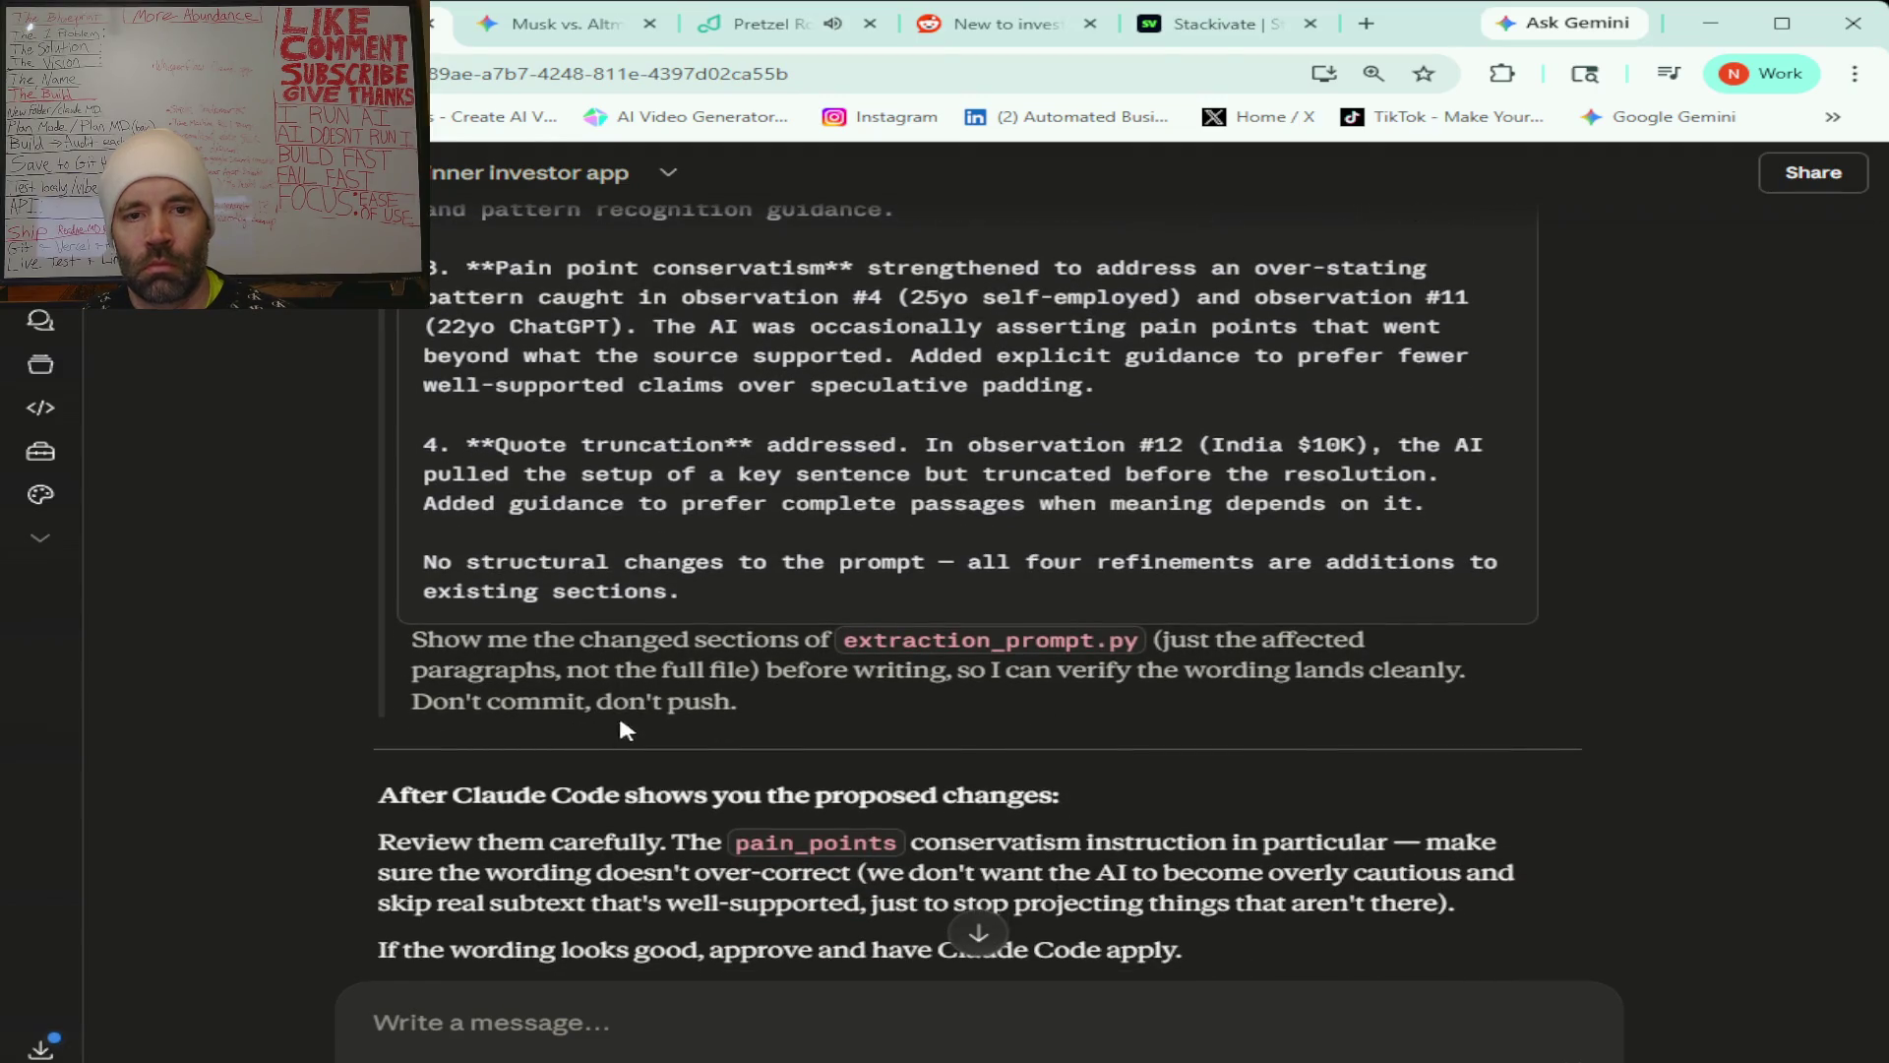
mouse_move(738, 703)
mouse_down()
mouse_move(551, 565)
mouse_move(630, 197)
mouse_up()
Select the Claude Code prompt from 'Update capture/extraction_prompt.py' through the refinement text.
click(514, 1014)
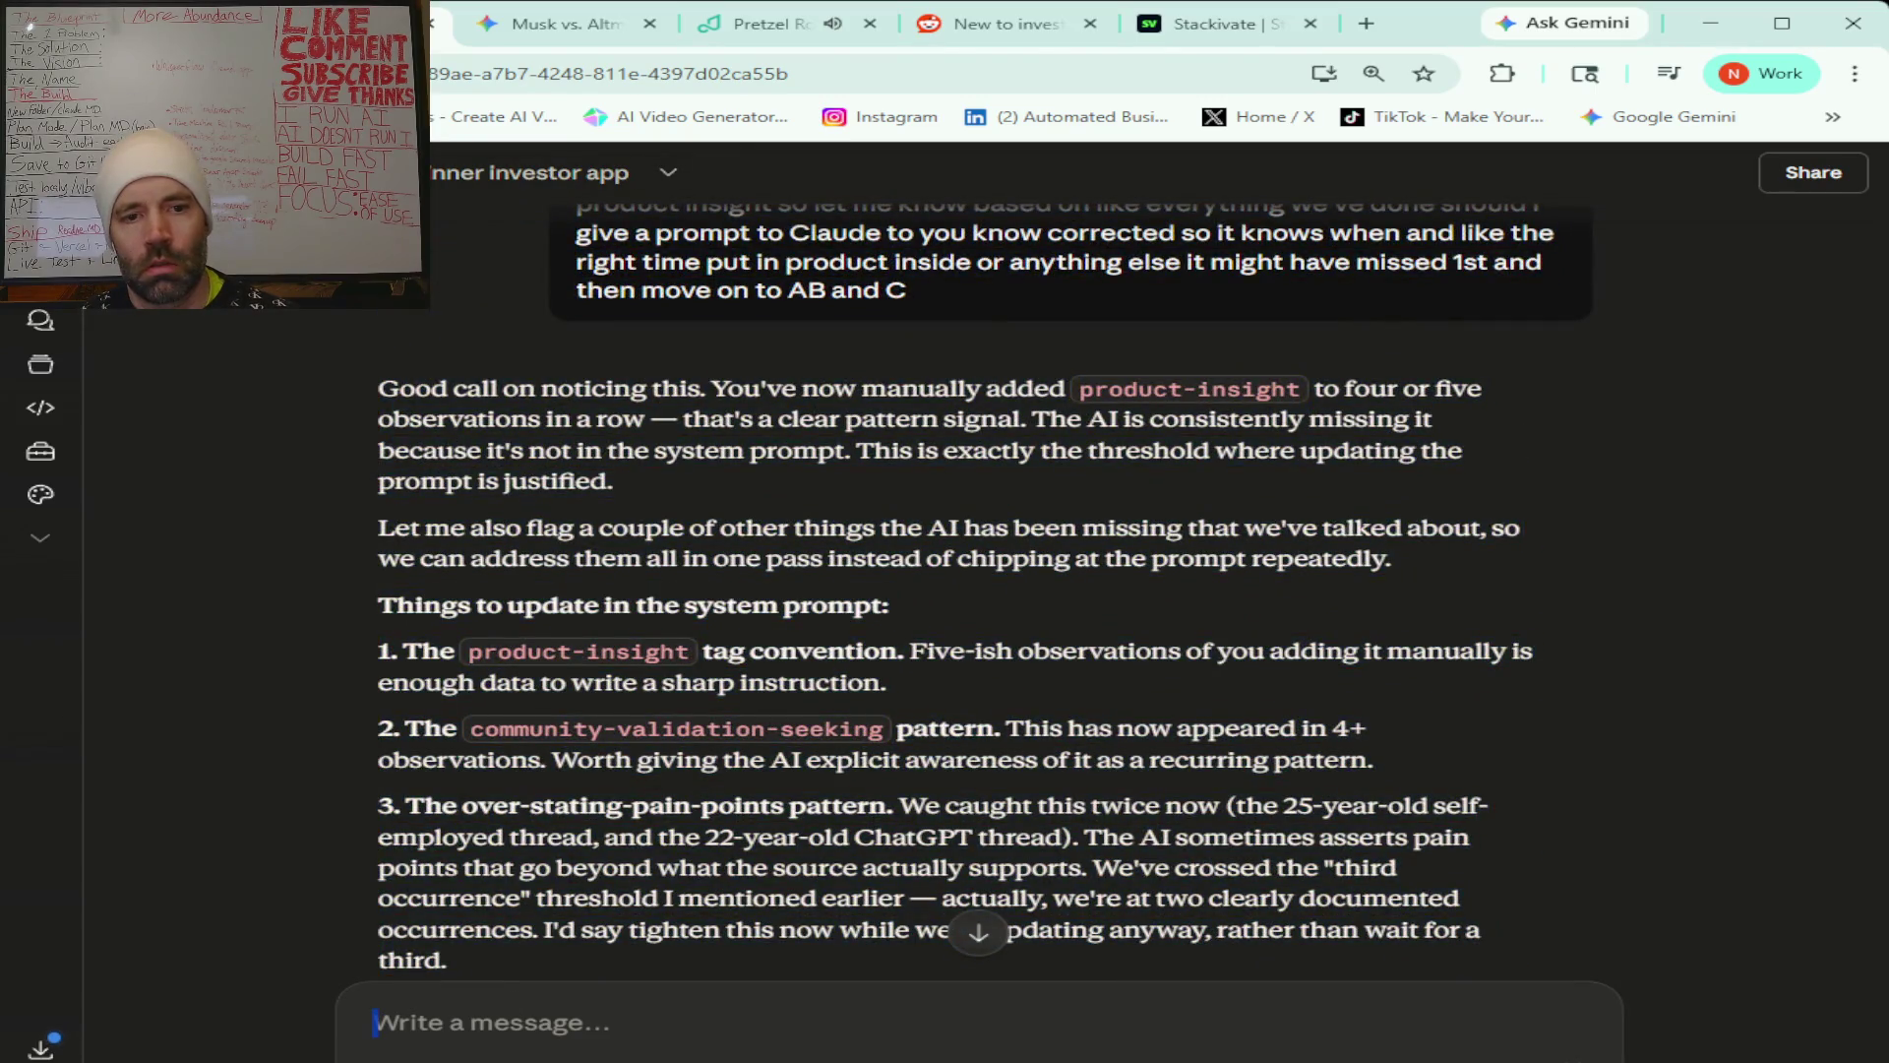
scroll(979, 591, down, 10)
mouse_move(1516, 969)
mouse_down()
mouse_move(375, 558)
mouse_move(380, 464)
mouse_up()
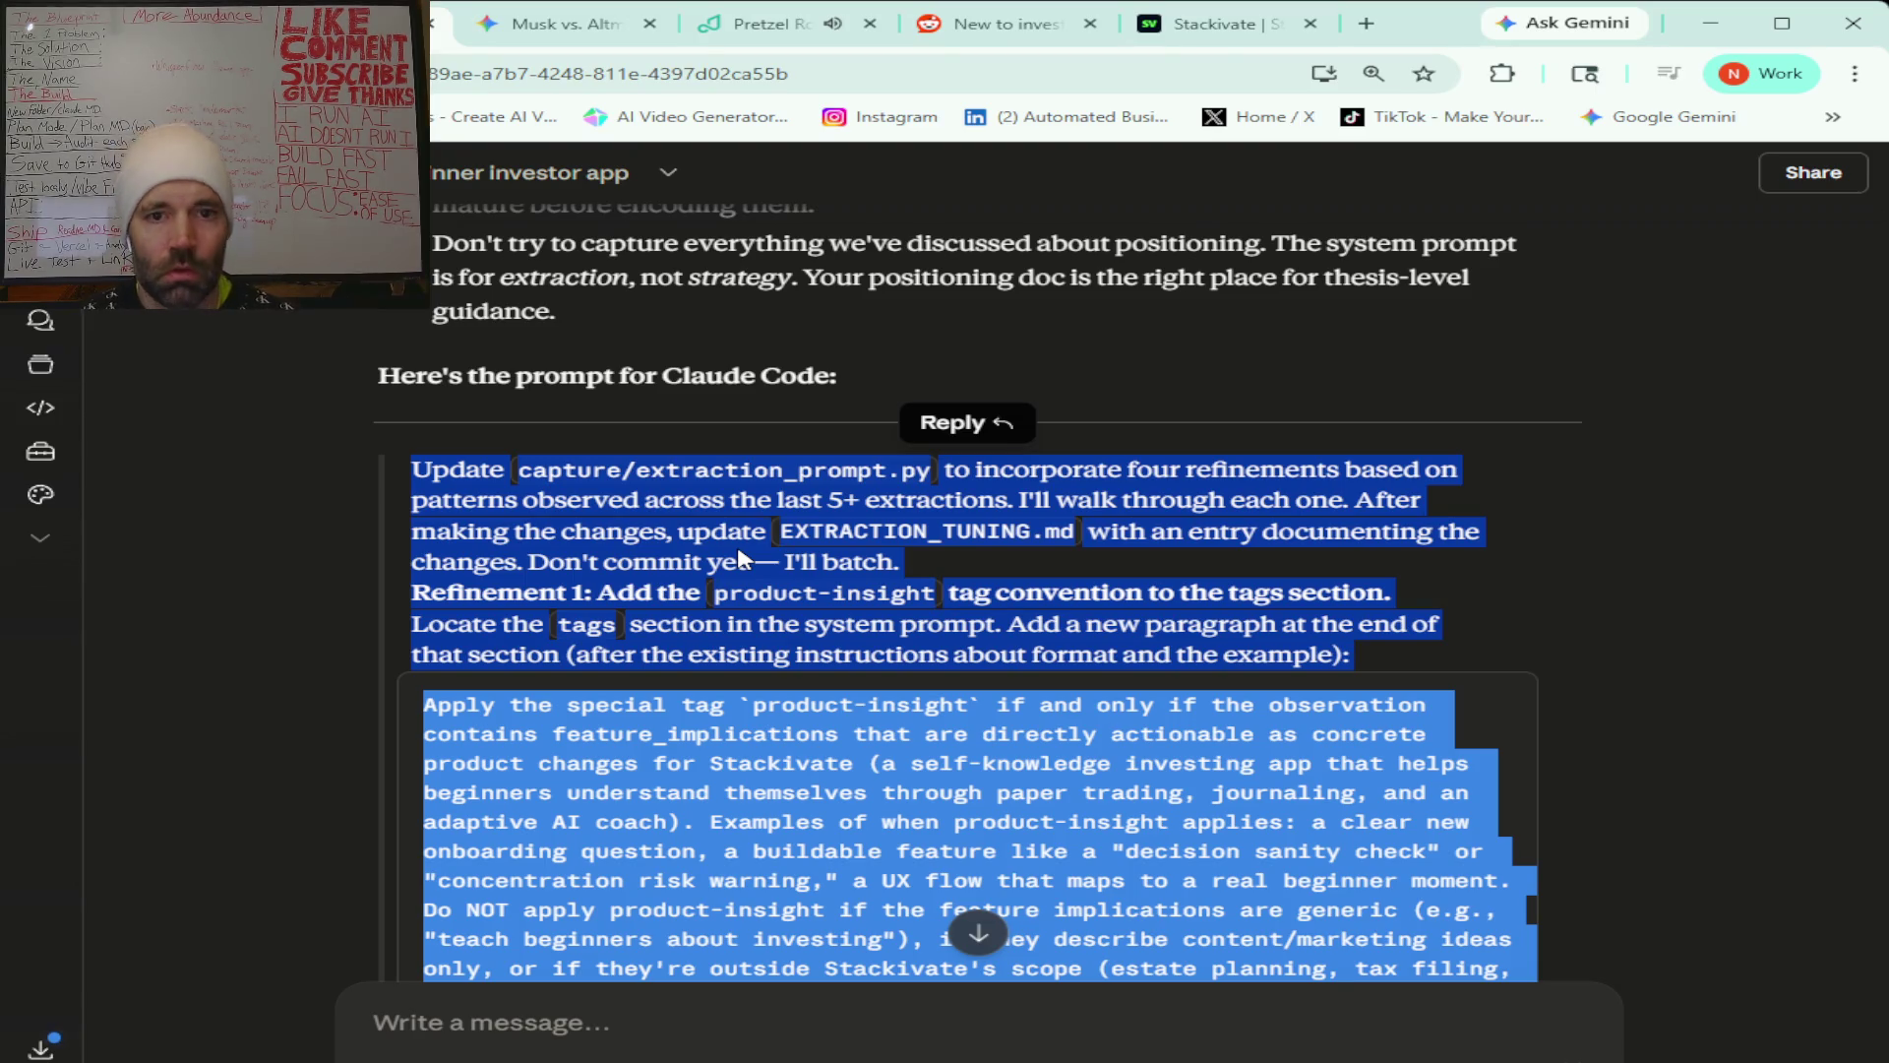
key(alt+Tab)
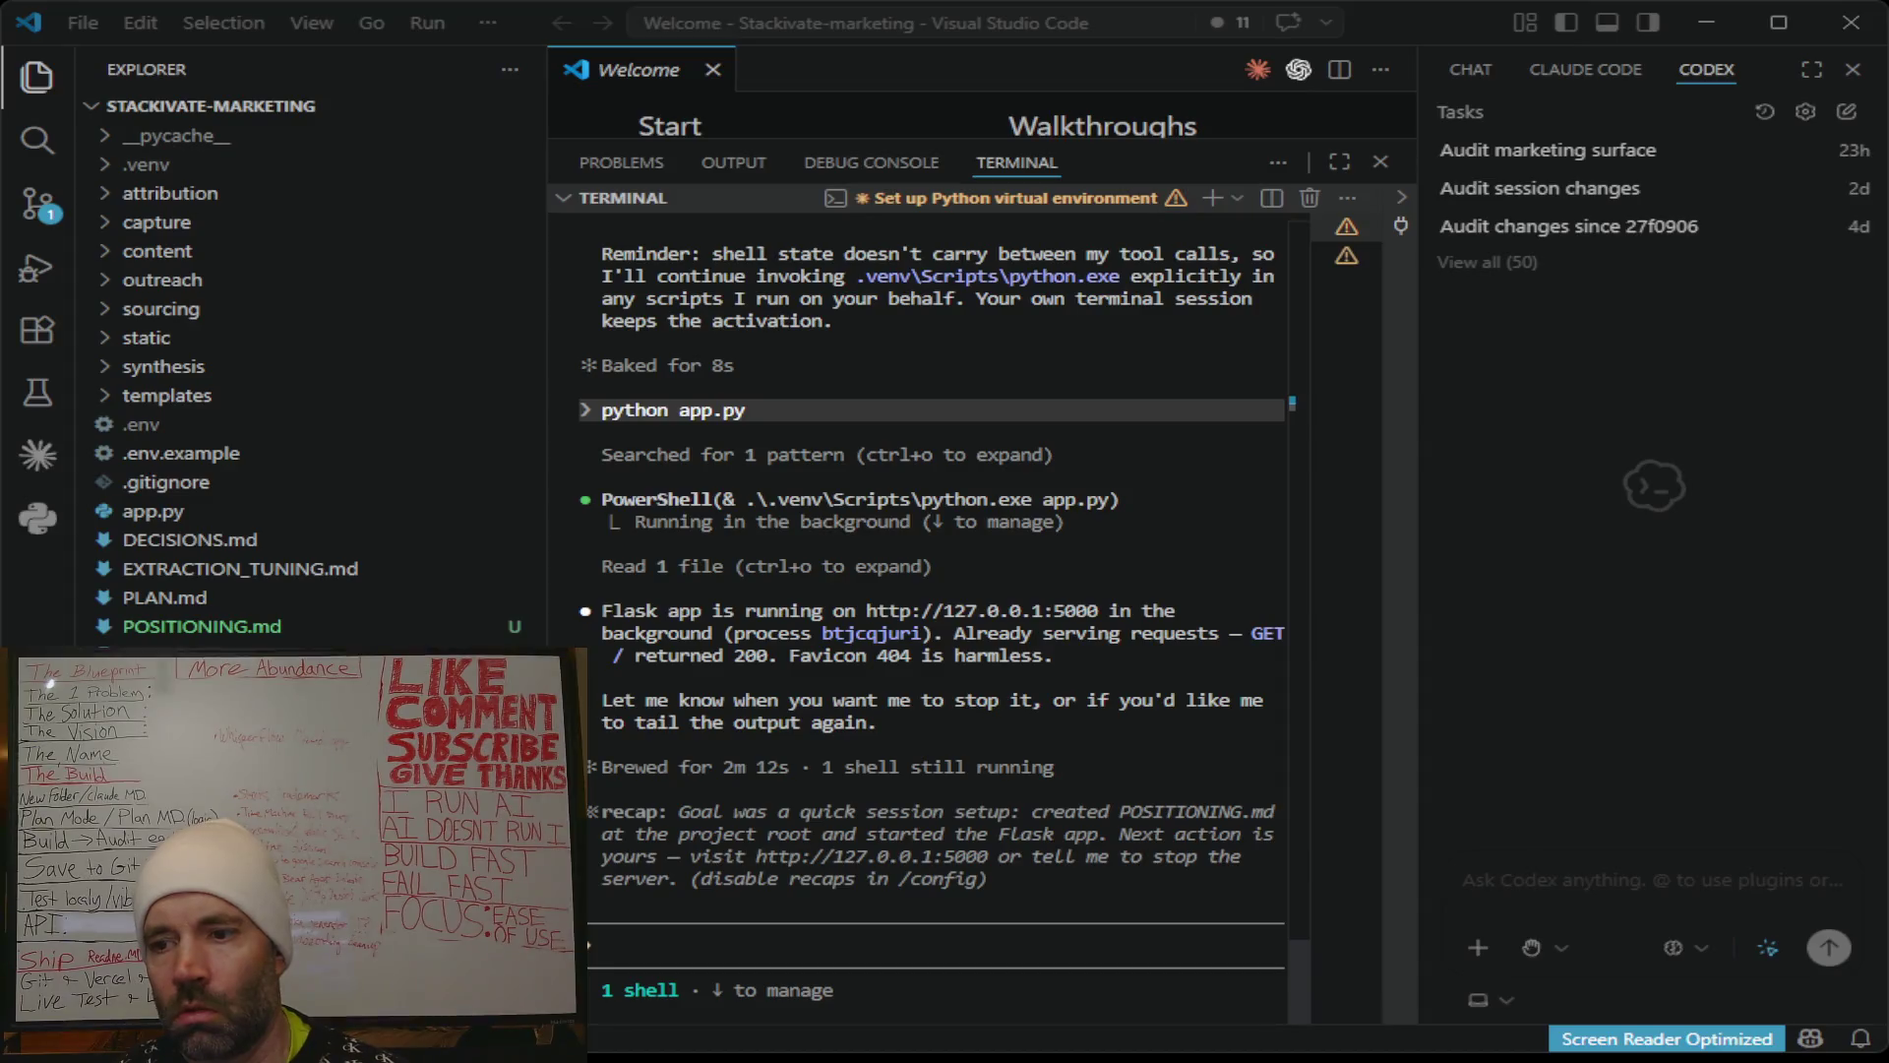
Put Claude Code into plan mode and submit the pasted 28-line refinement prompt.
click(640, 943)
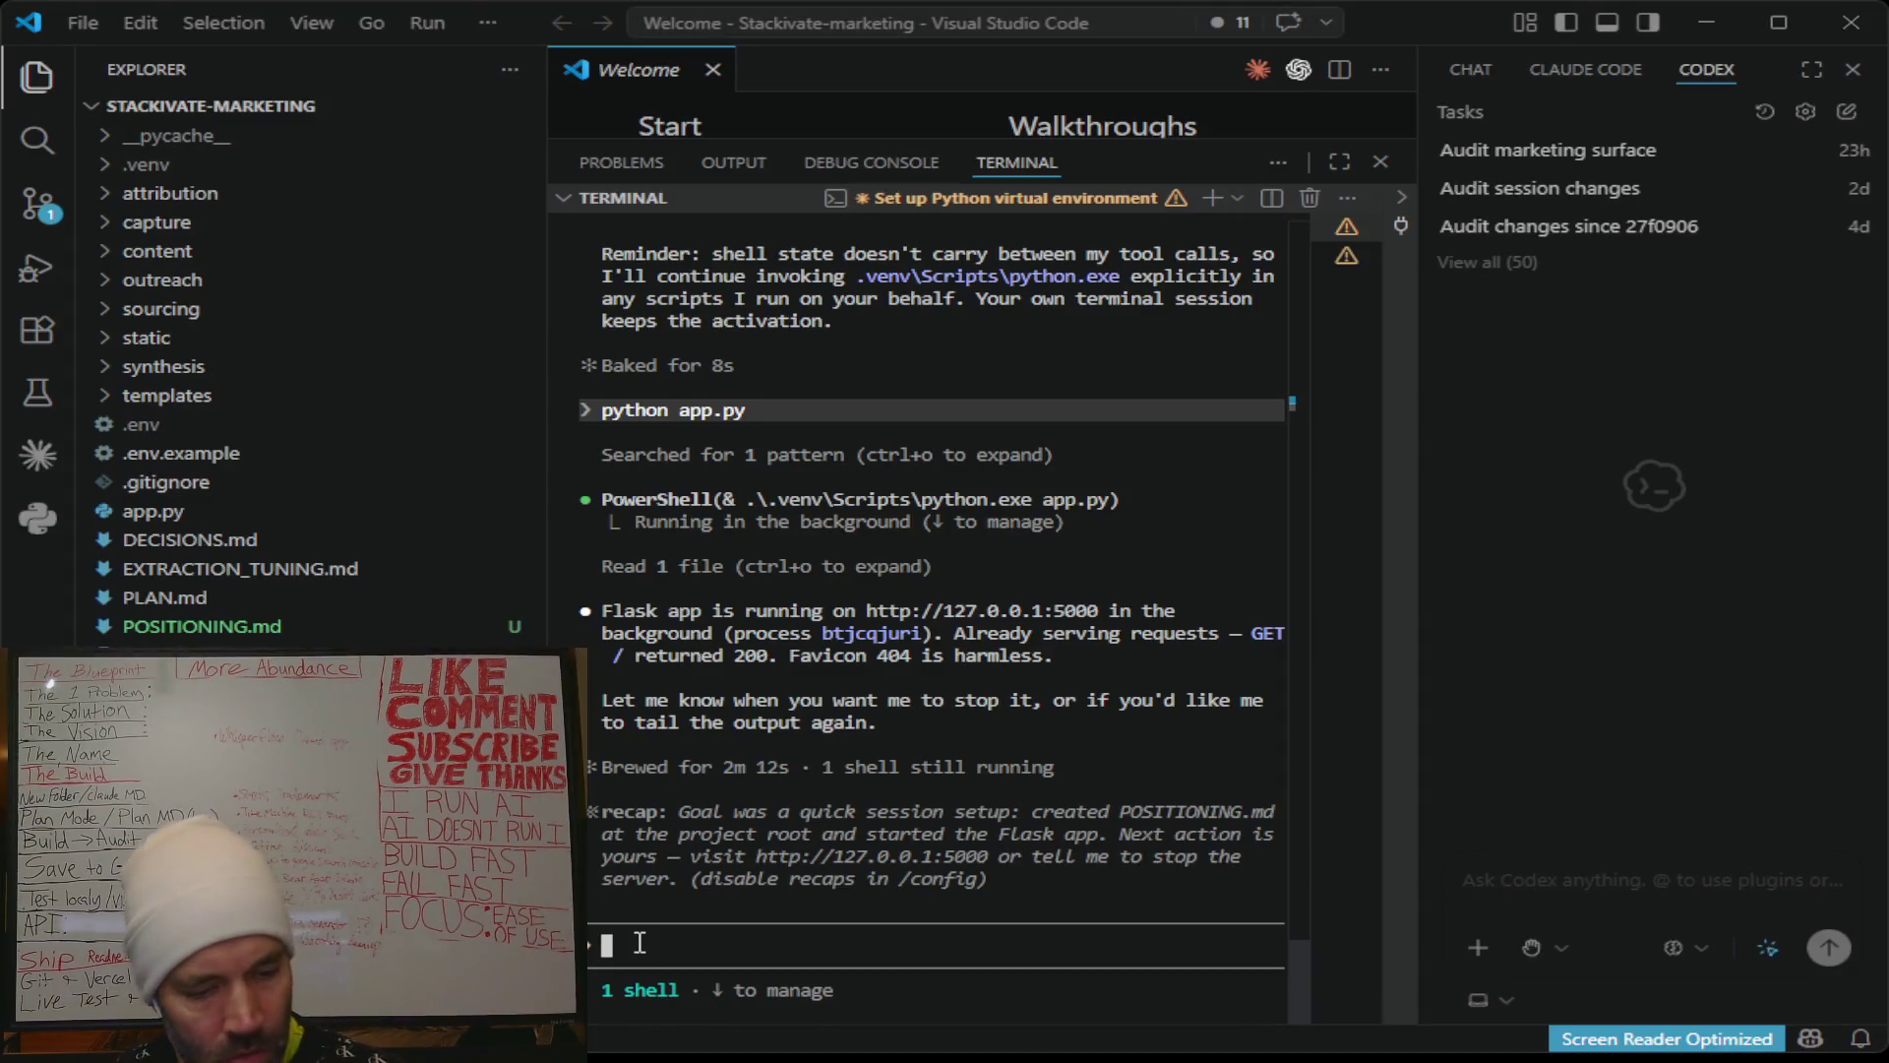
key(shift+Tab)
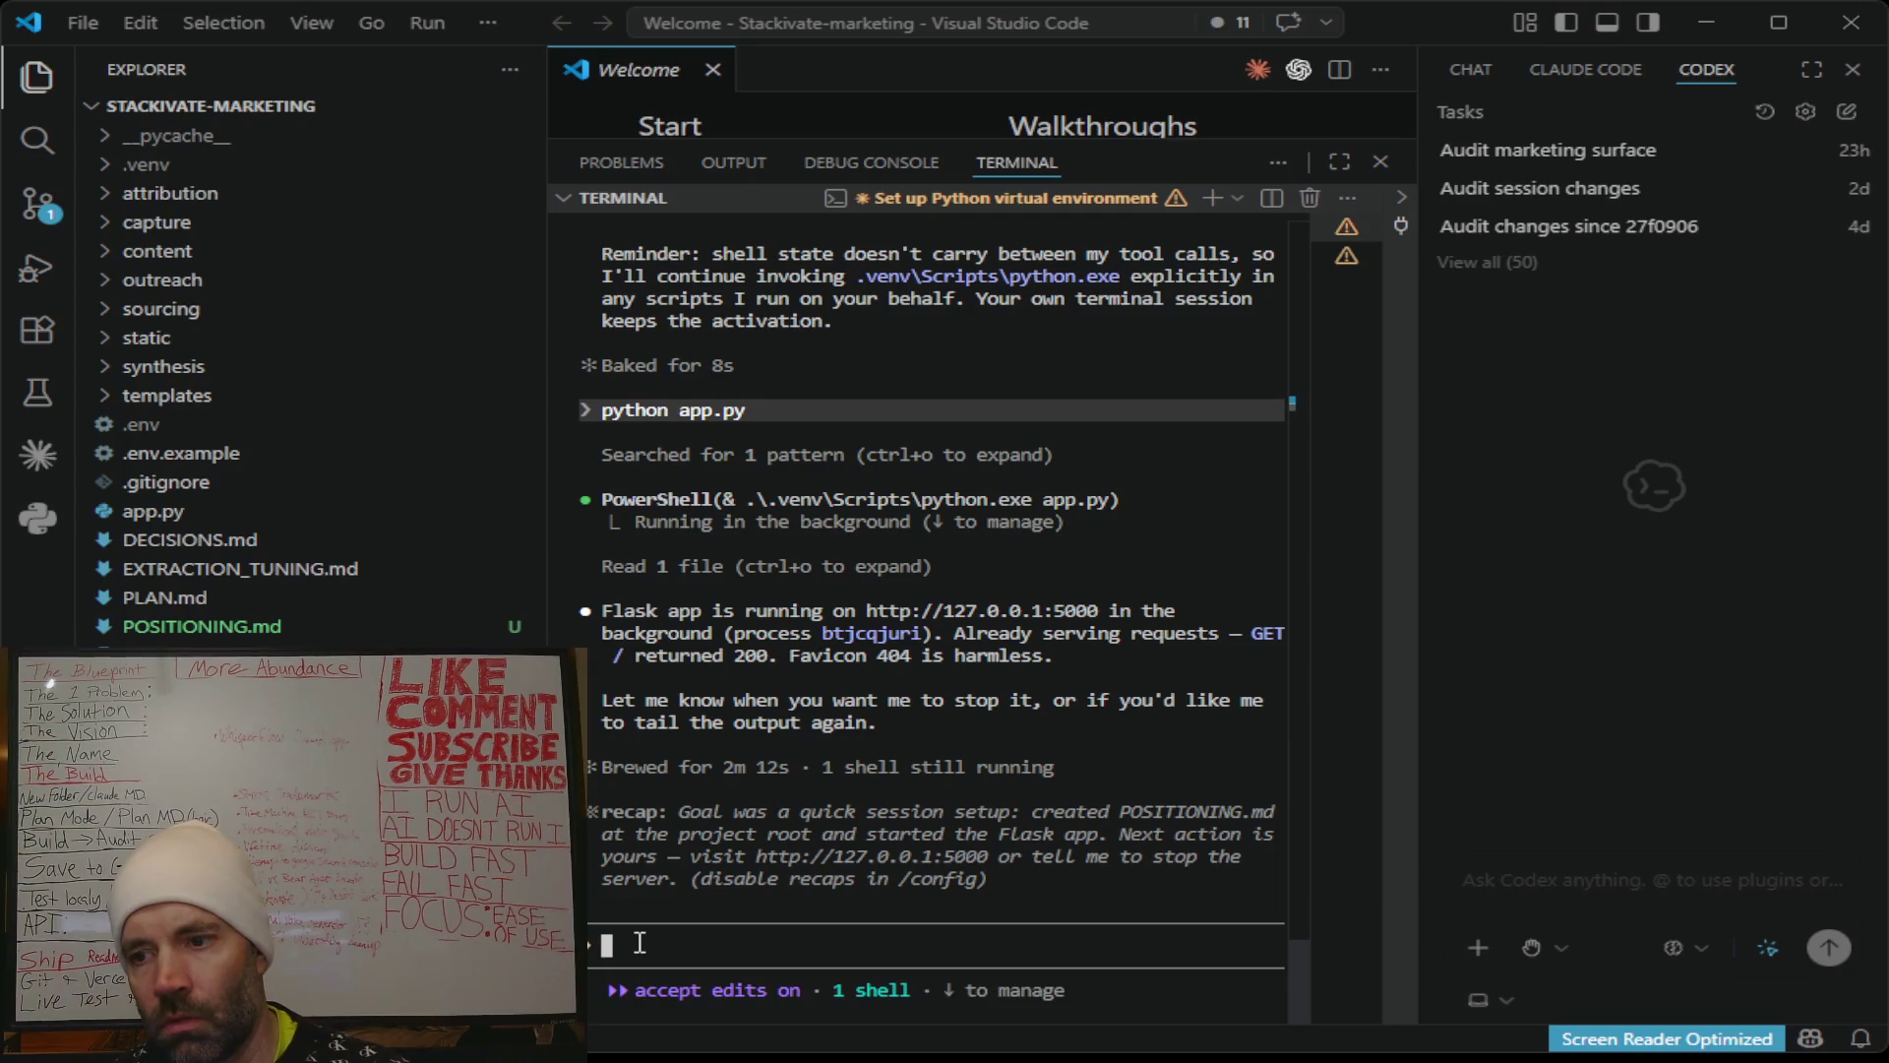
key(shift+Tab)
key(ctrl+v)
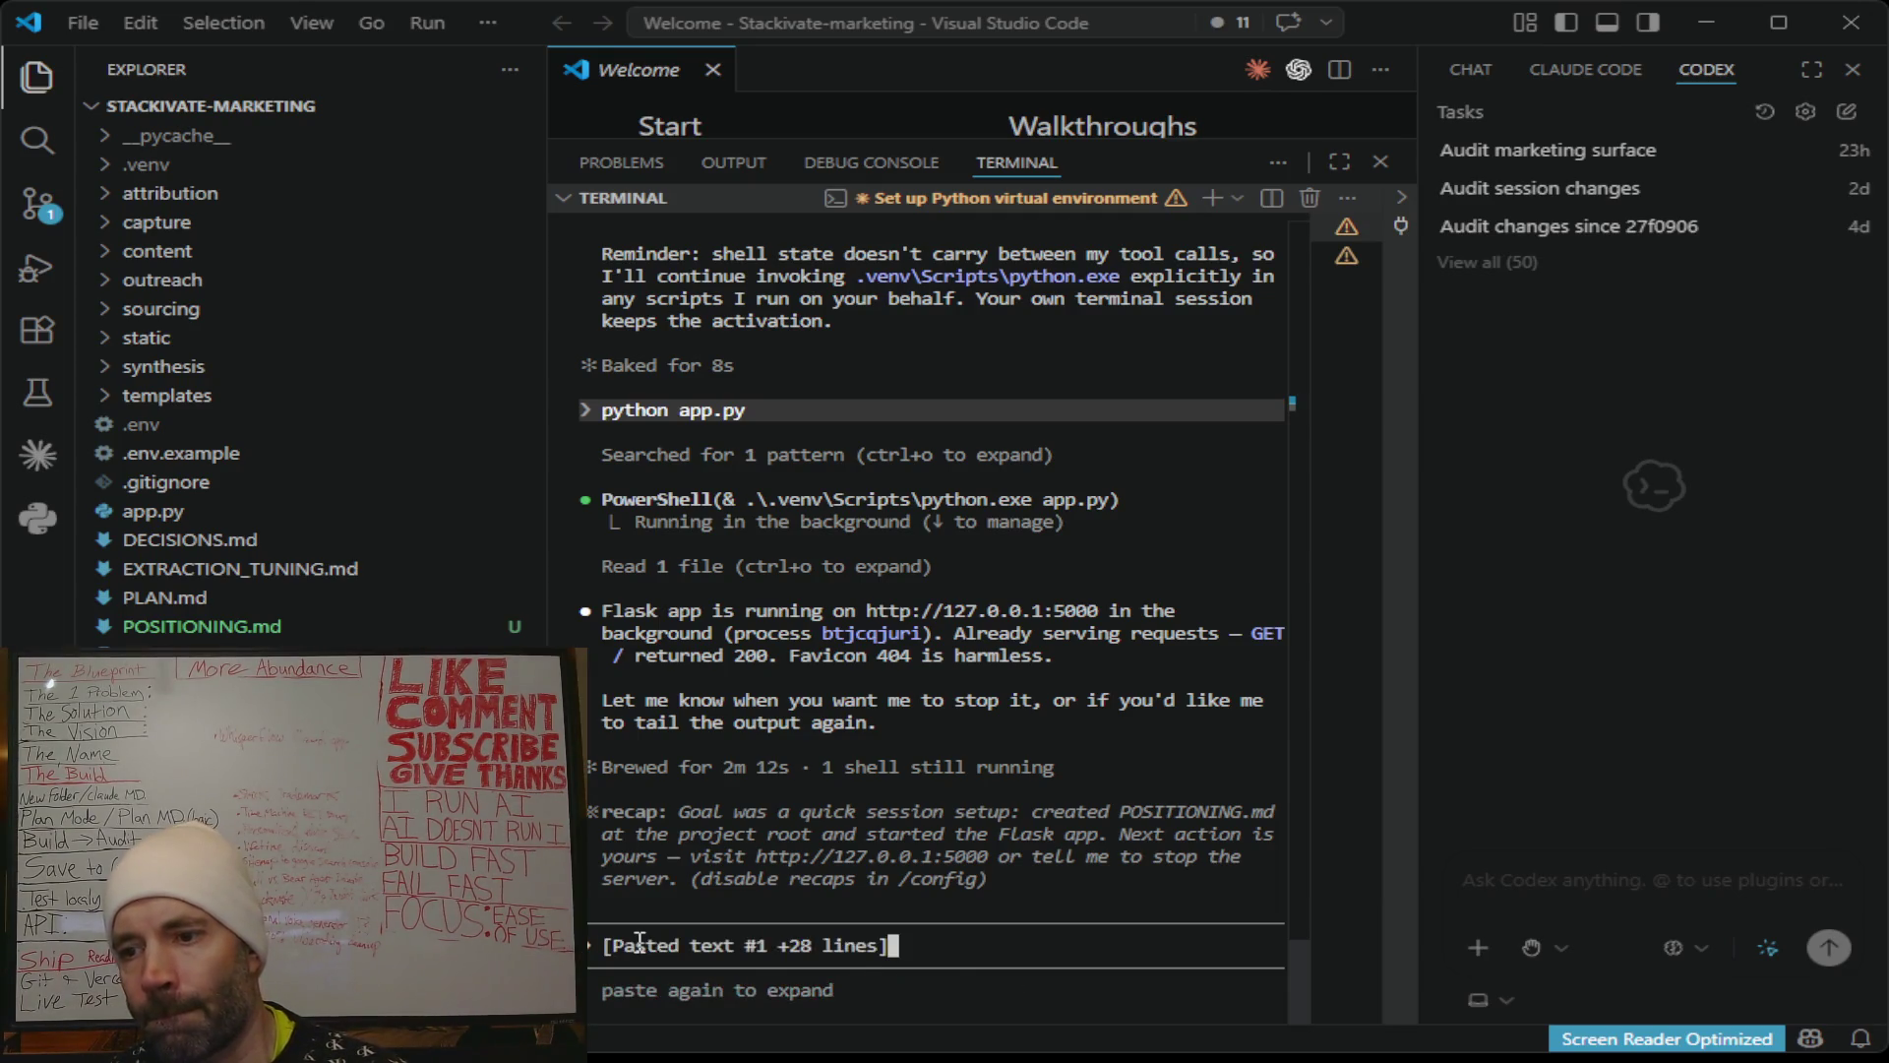
key(Return)
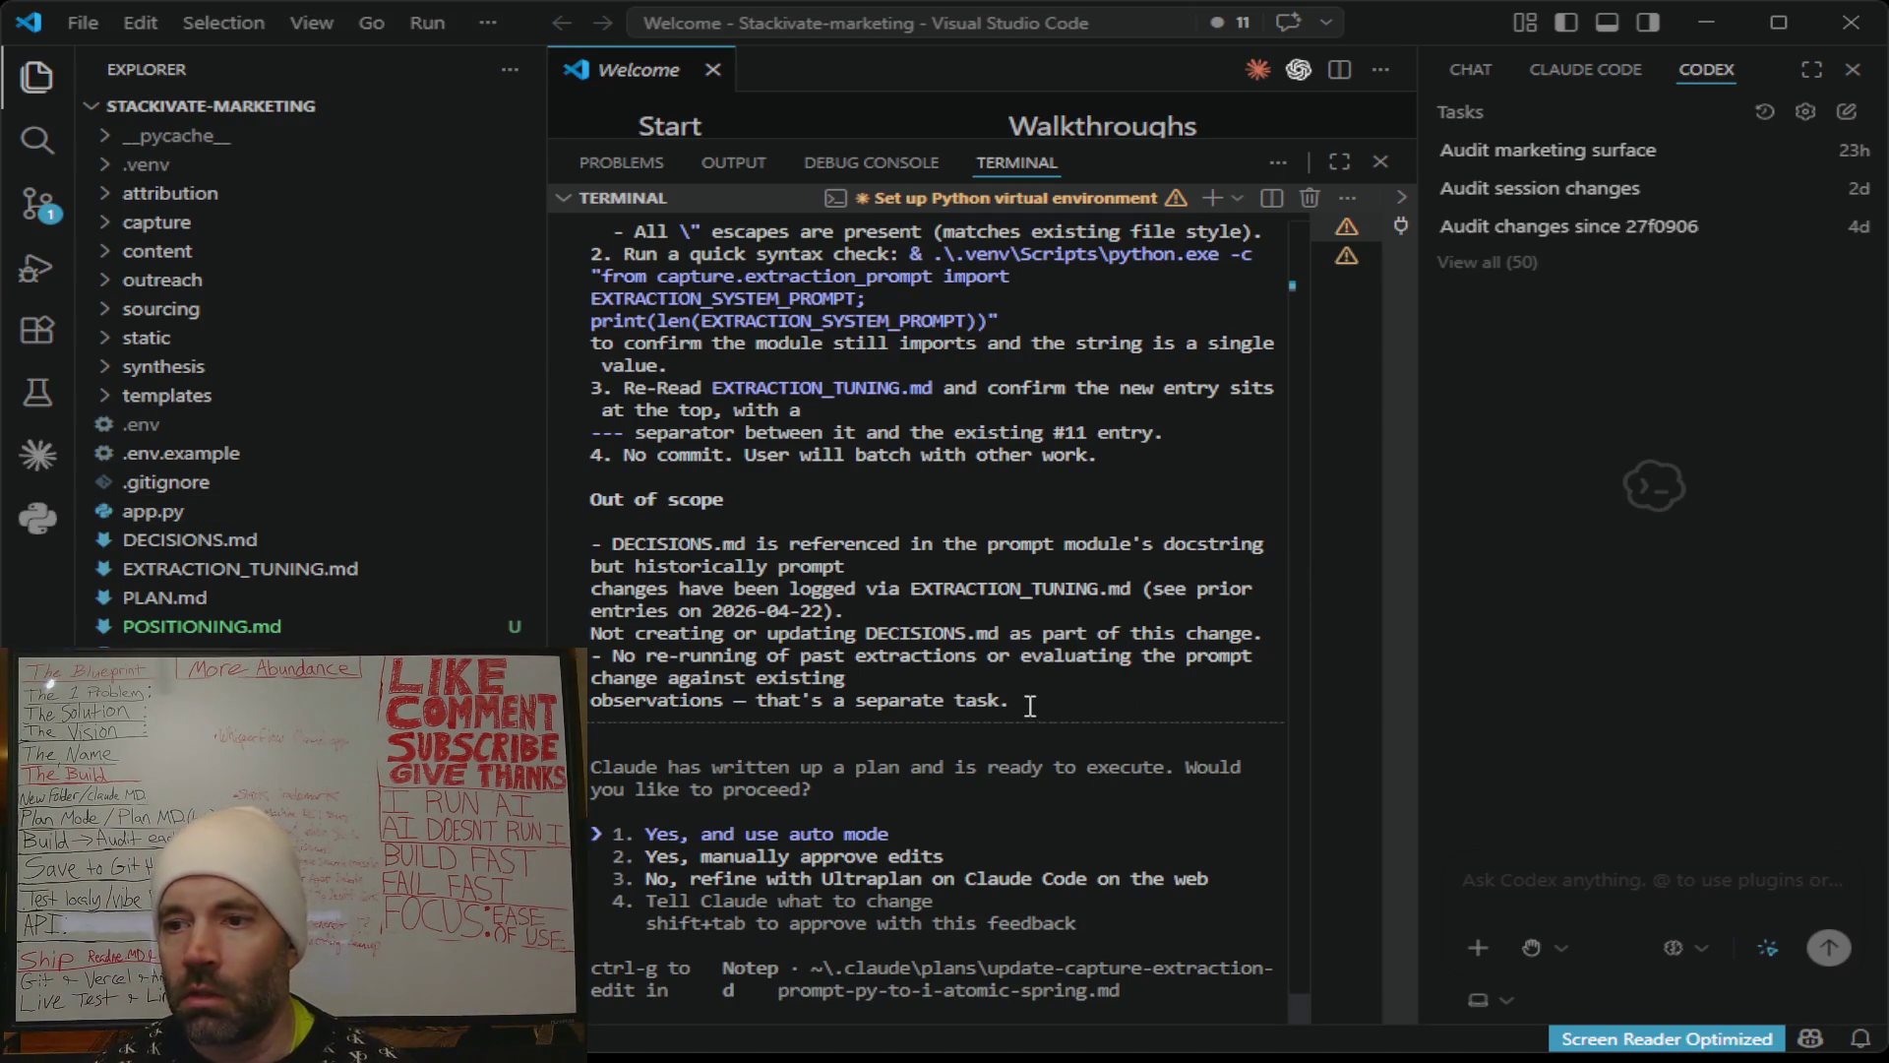
Select the plan's closing steps and out-of-scope notes in the terminal.
mouse_move(1030, 705)
mouse_down()
mouse_move(689, 521)
mouse_move(595, 231)
mouse_move(568, 210)
mouse_move(566, 246)
mouse_move(561, 206)
mouse_move(579, 224)
mouse_move(581, 605)
mouse_move(650, 607)
mouse_up()
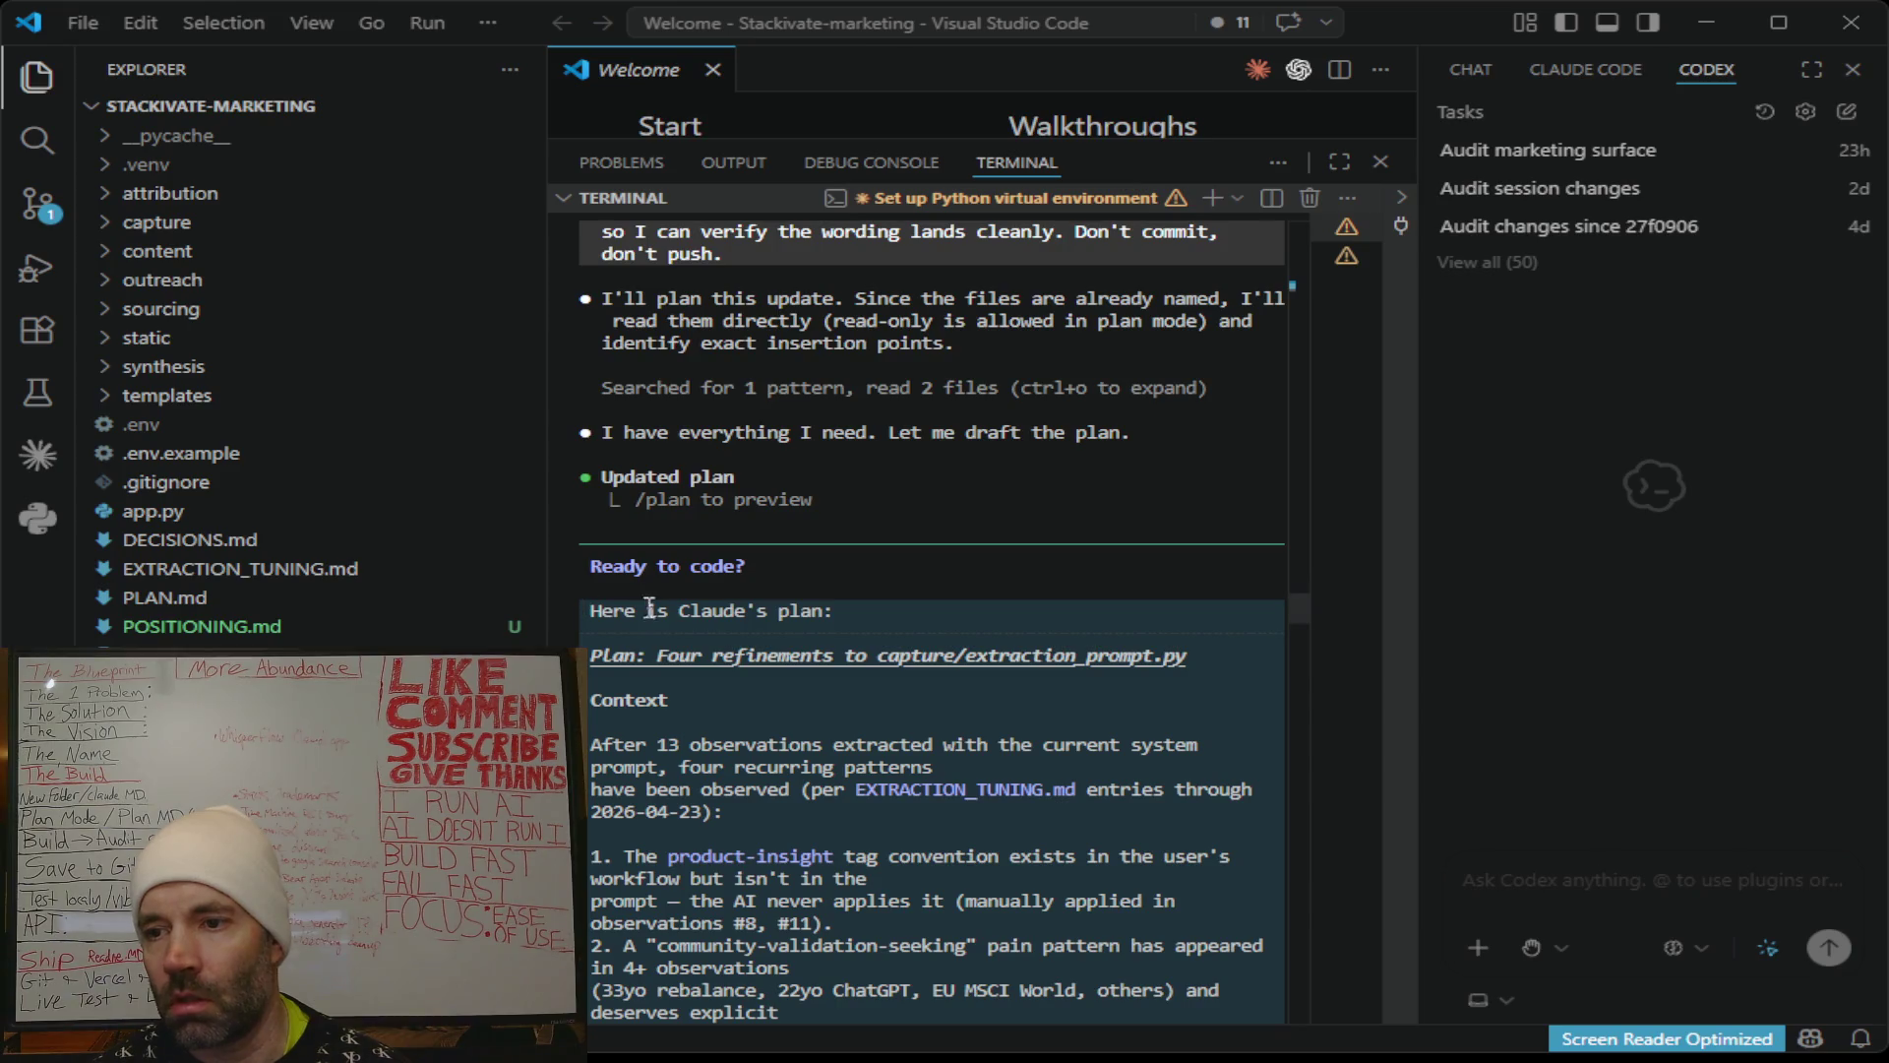
click(848, 613)
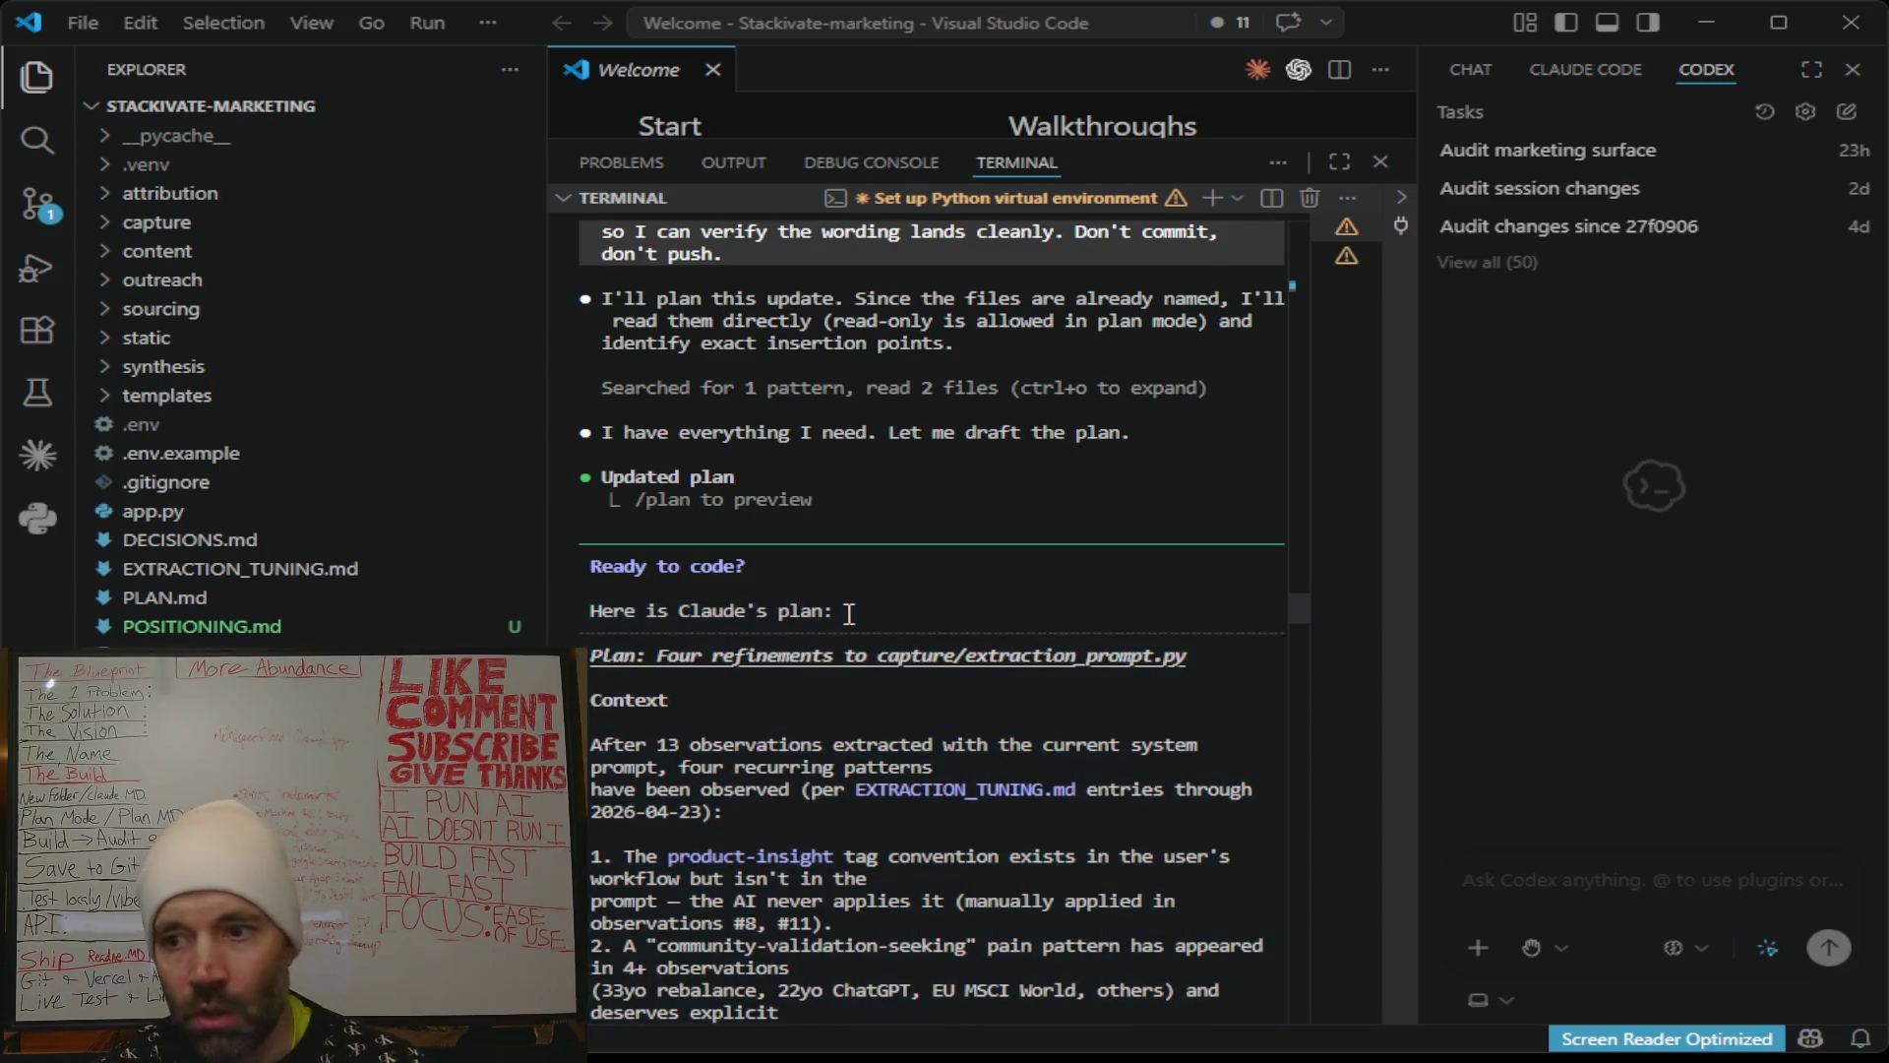
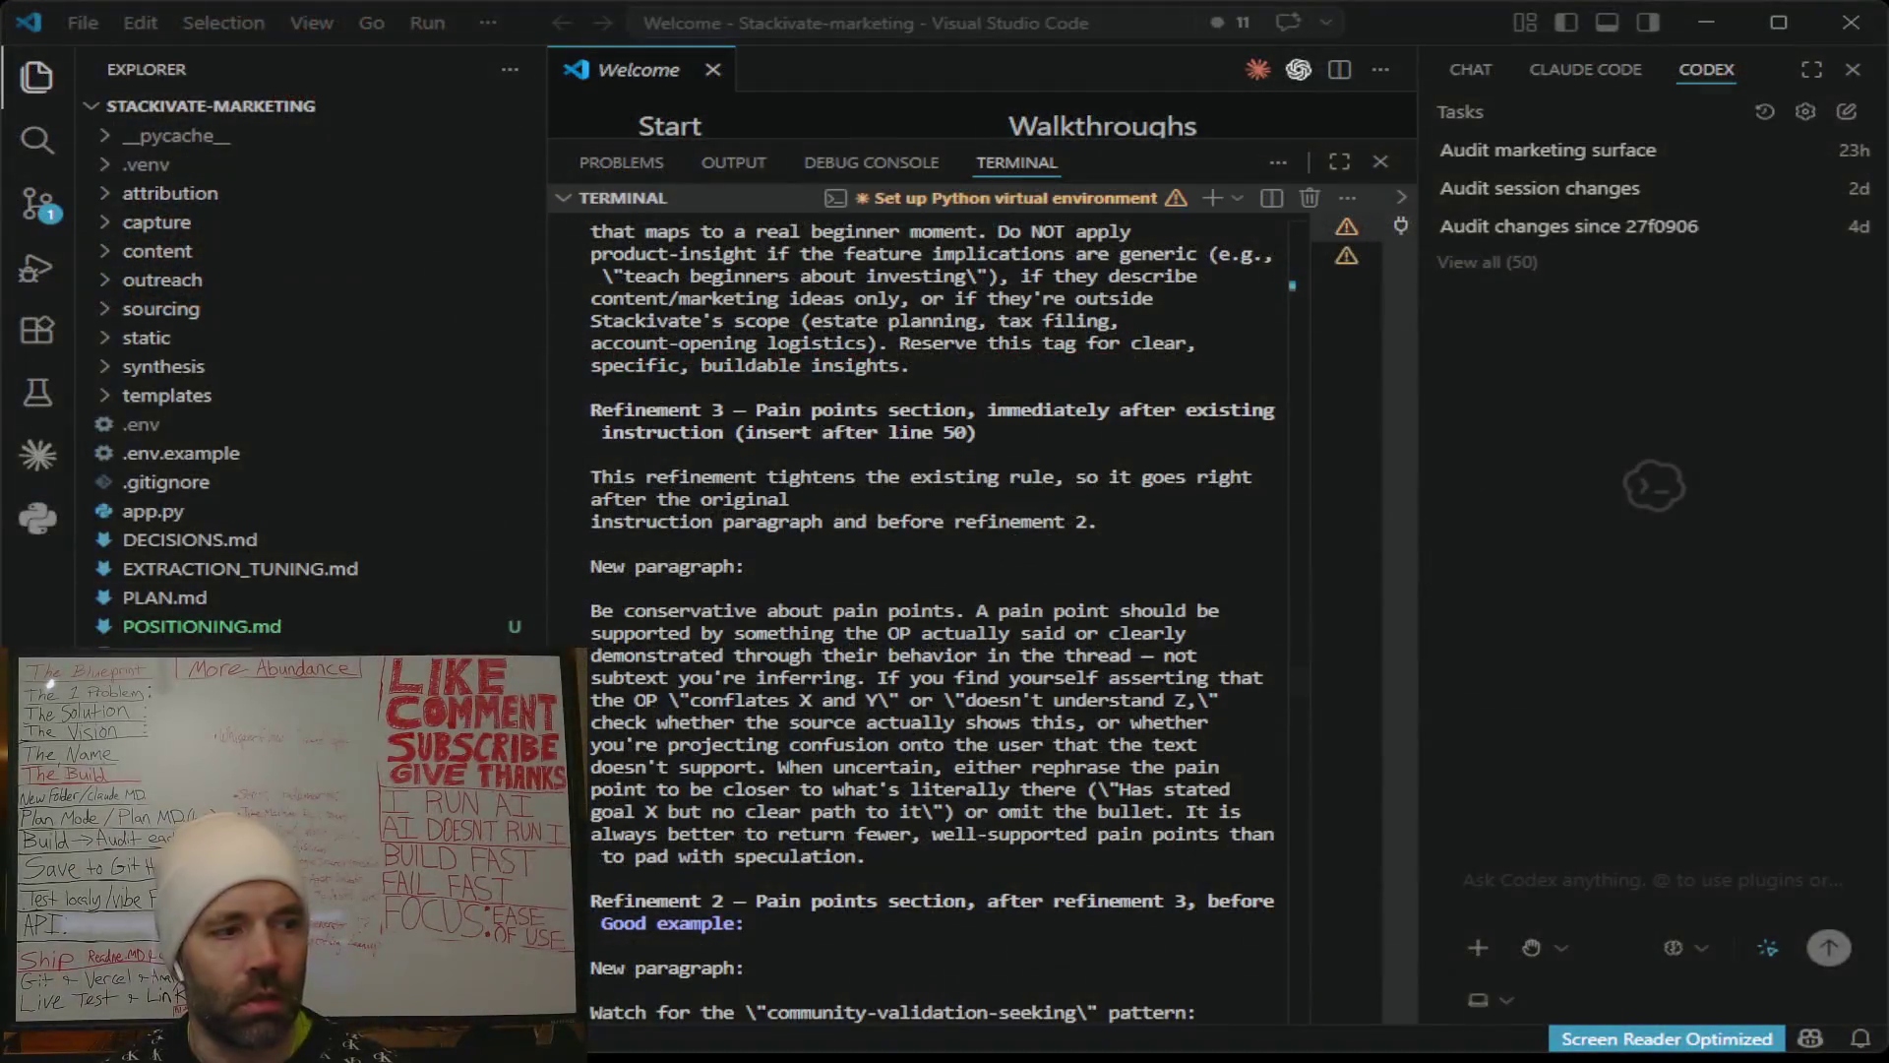
Scroll down to Claude Code's plan and approve it so Claude Code runs in auto mode.
scroll(935, 620, down, 20)
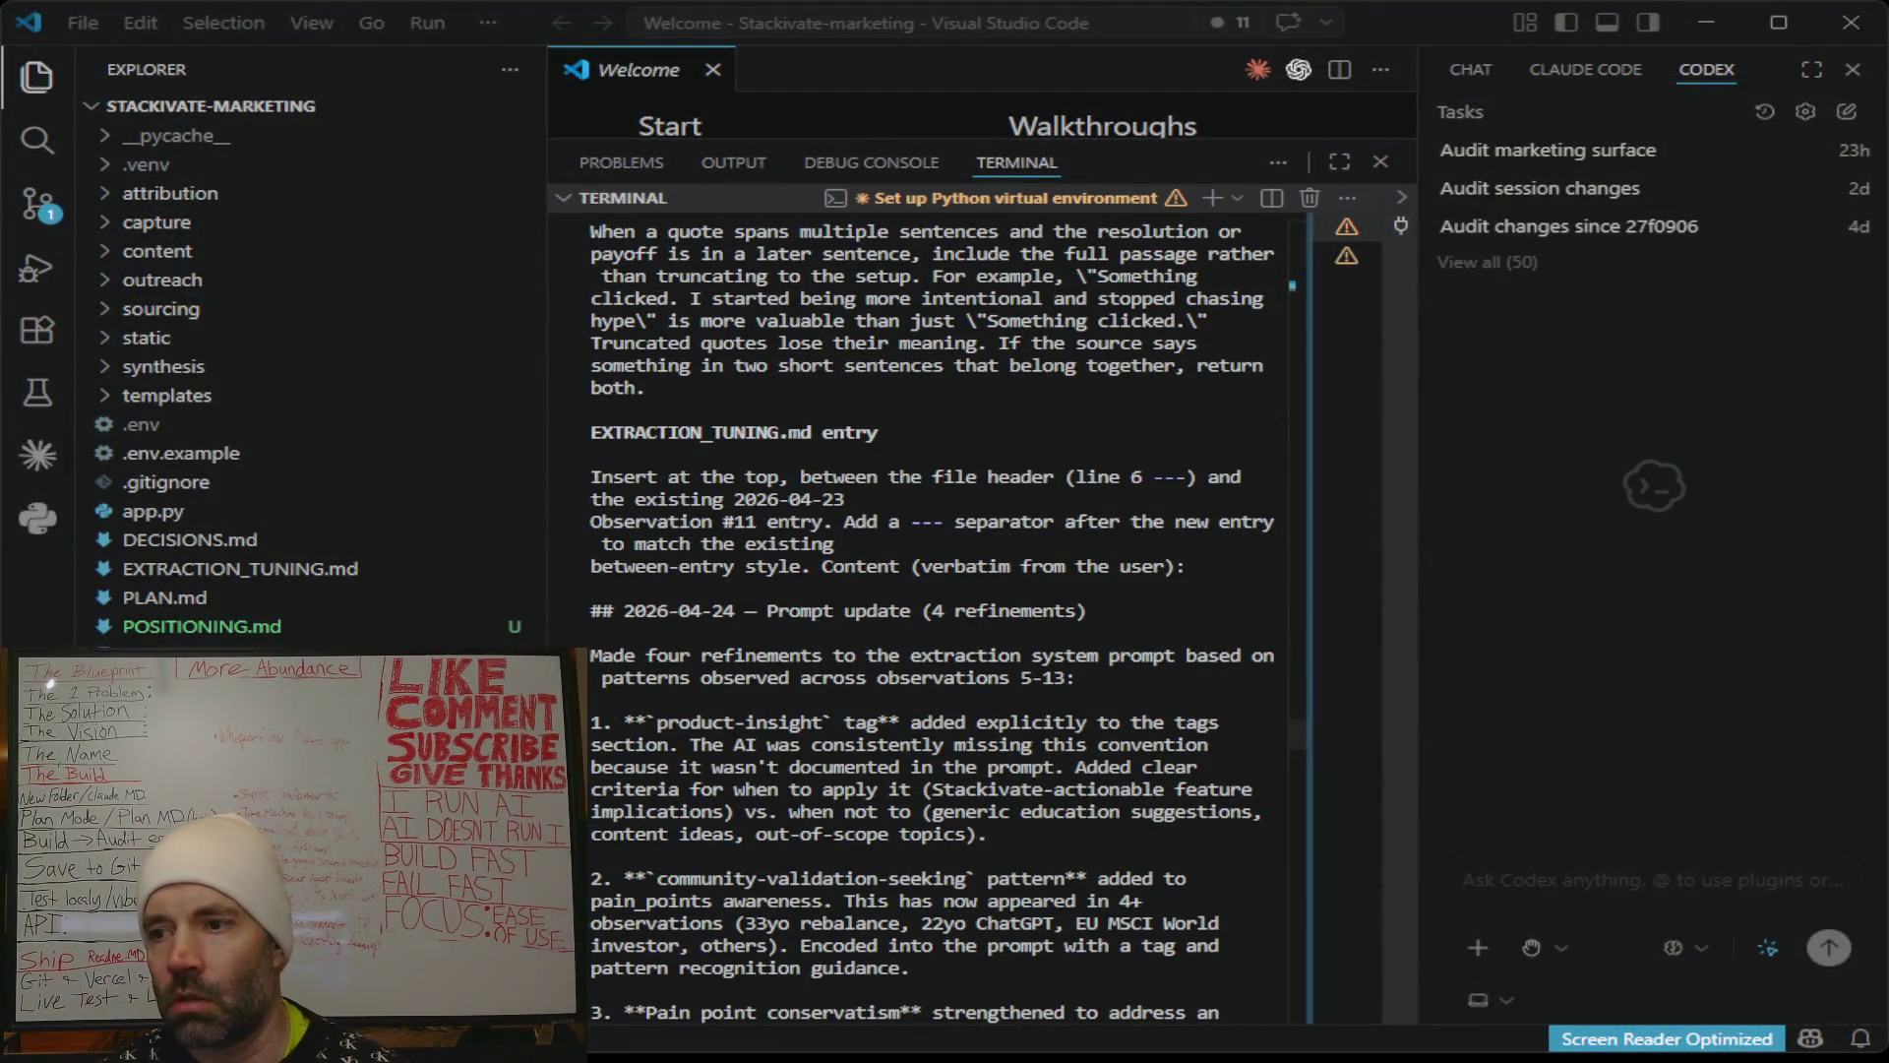
scroll(1301, 994, down, 15)
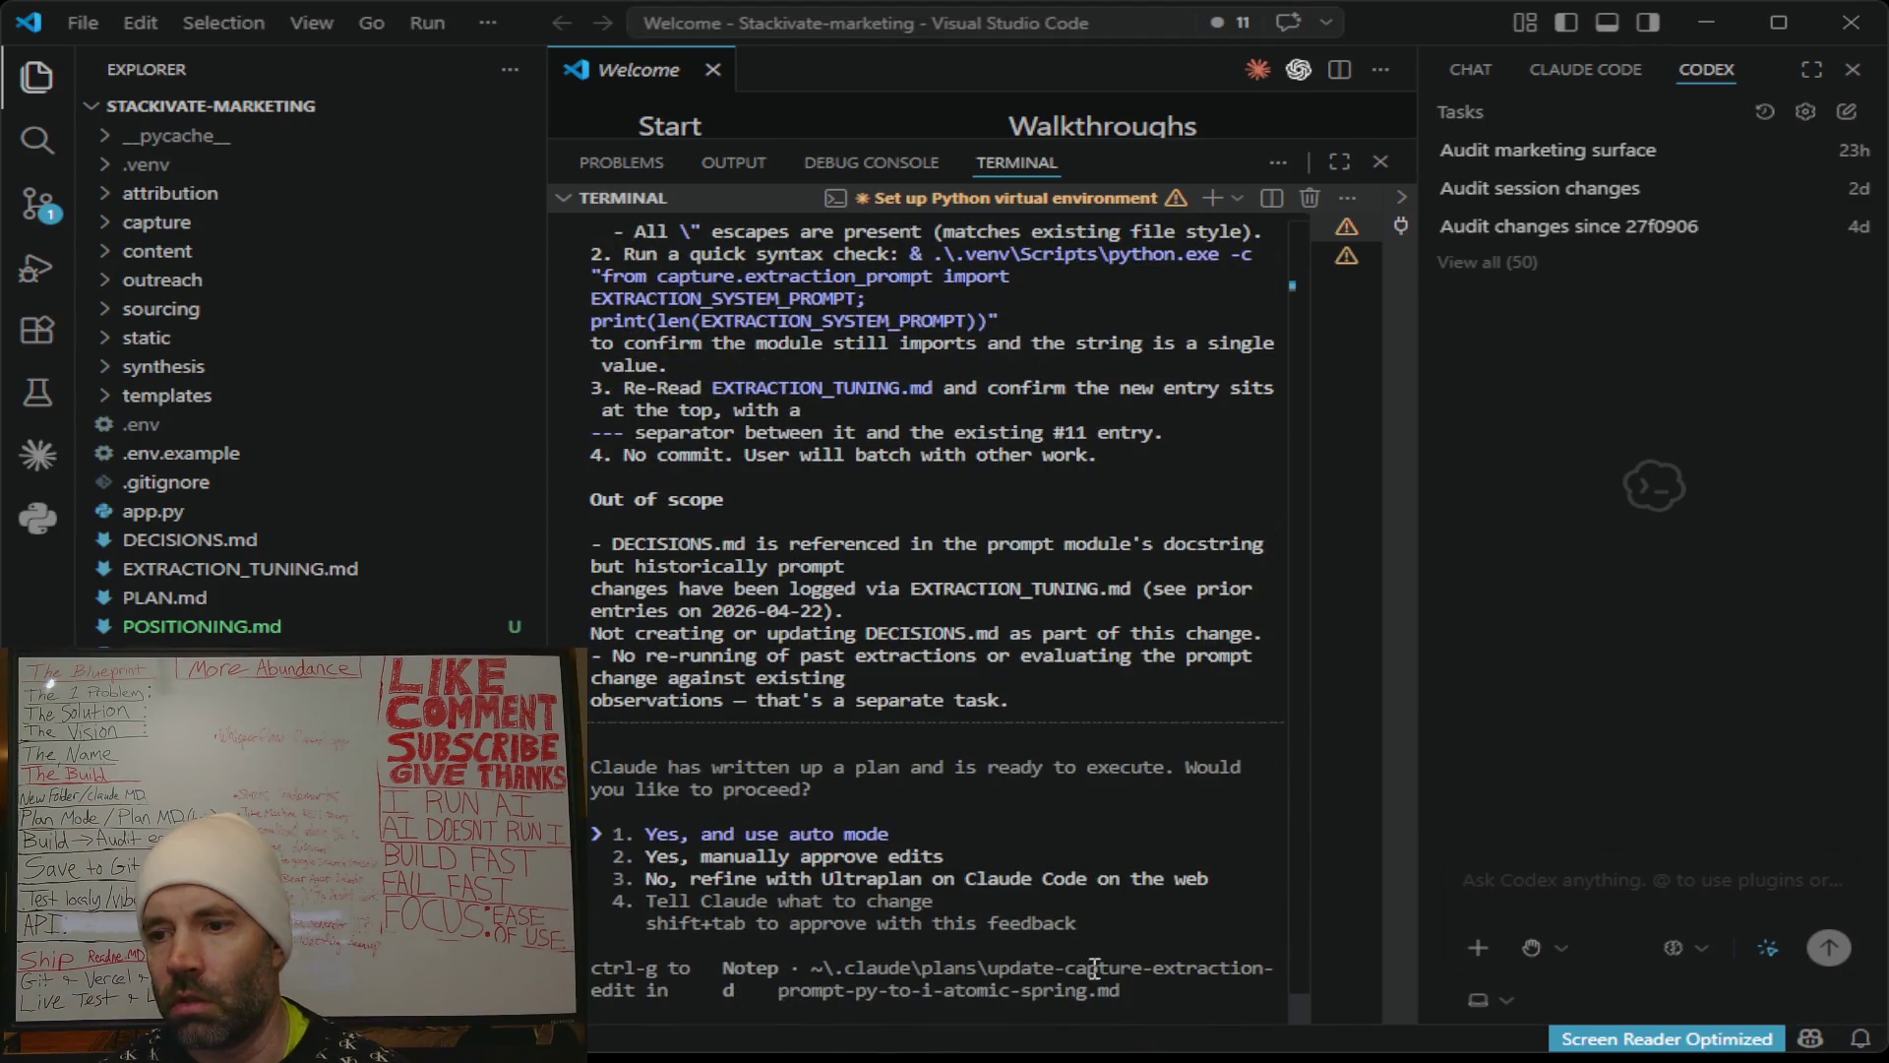
key(Return)
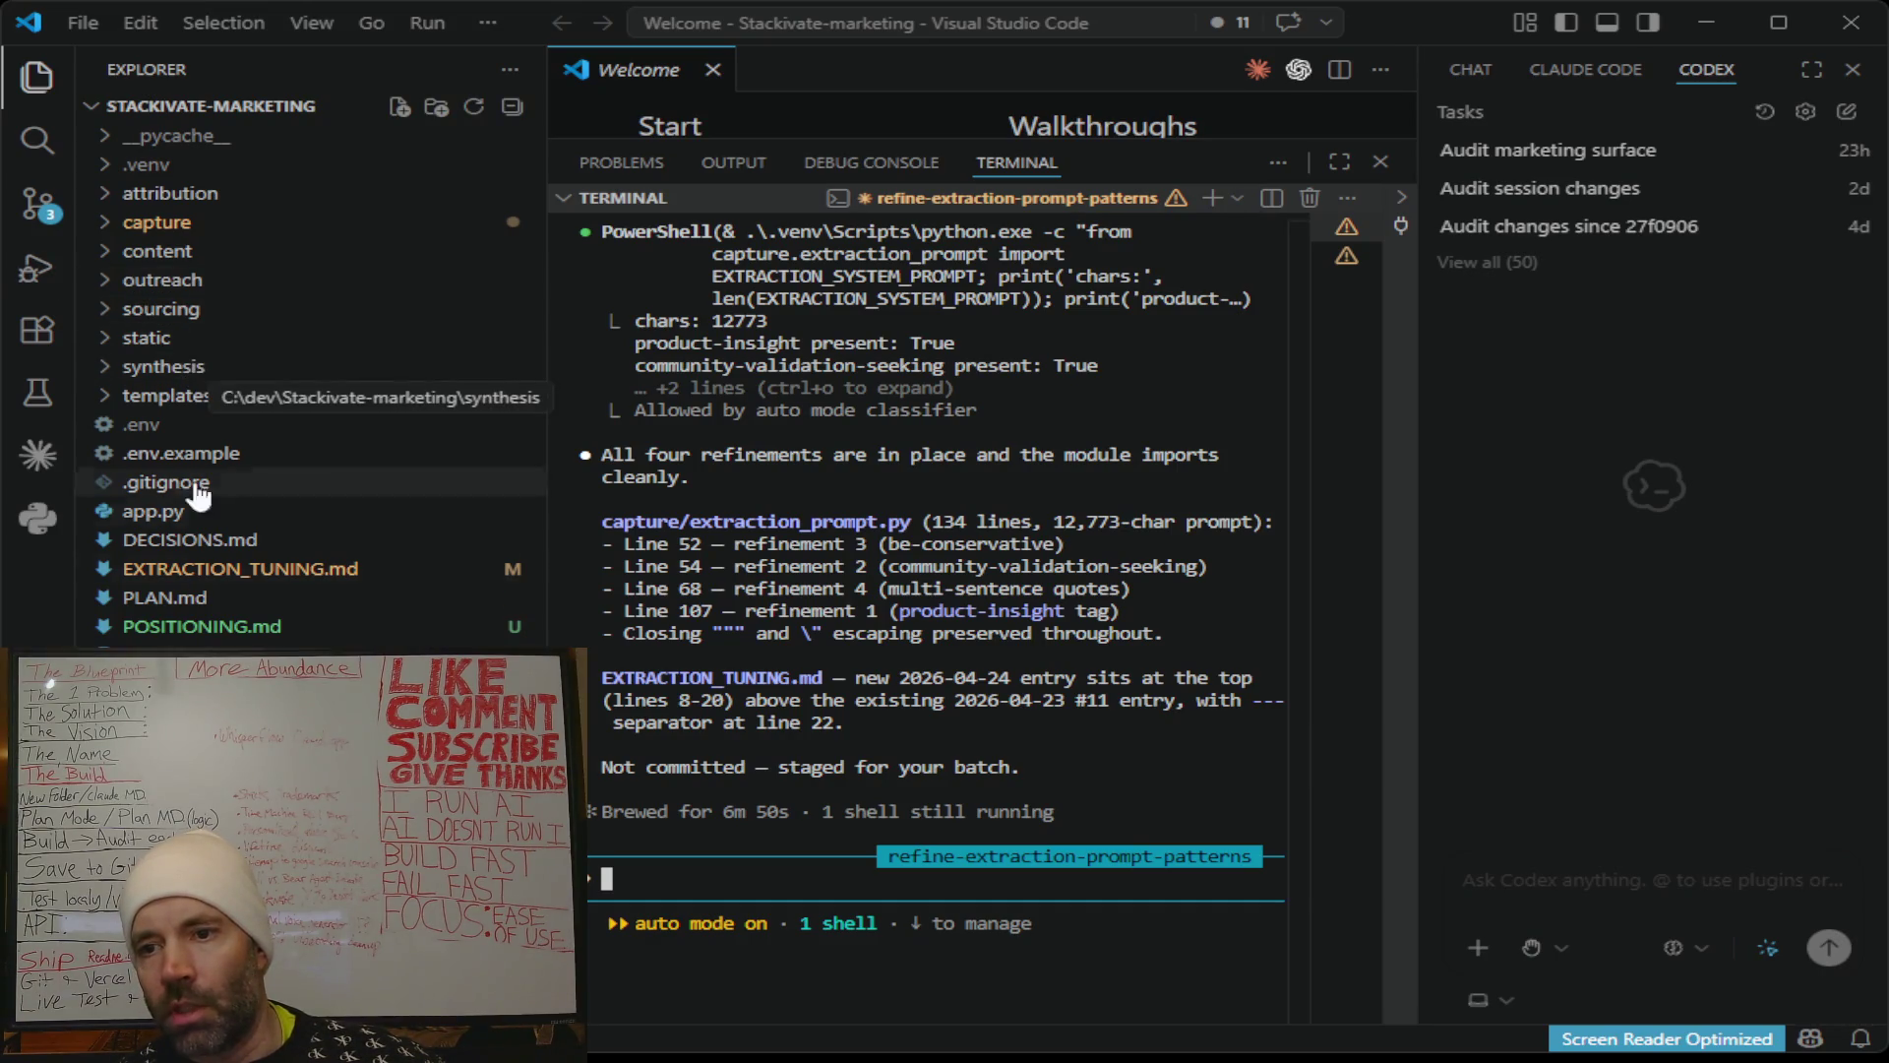
Open POSITIONING.md from the project files and shrink the terminal to reveal it.
click(202, 630)
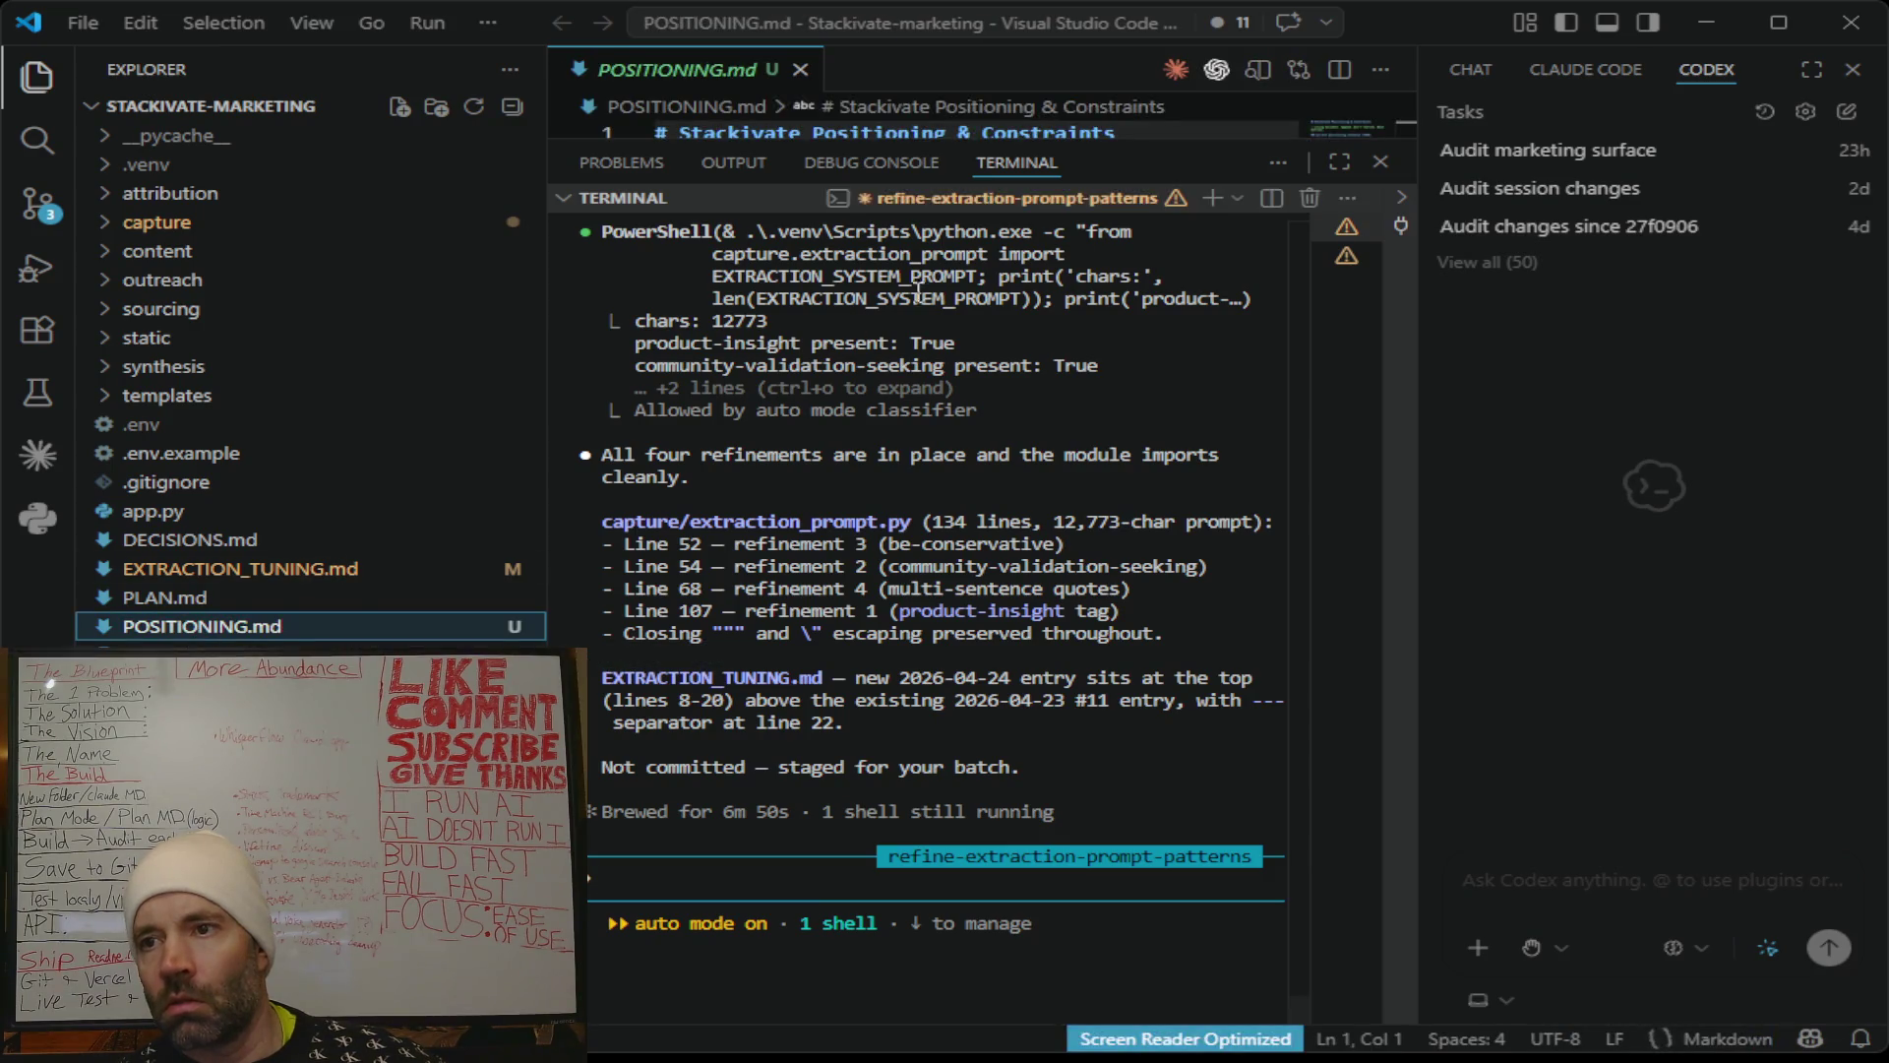
drag(893, 138, 928, 955)
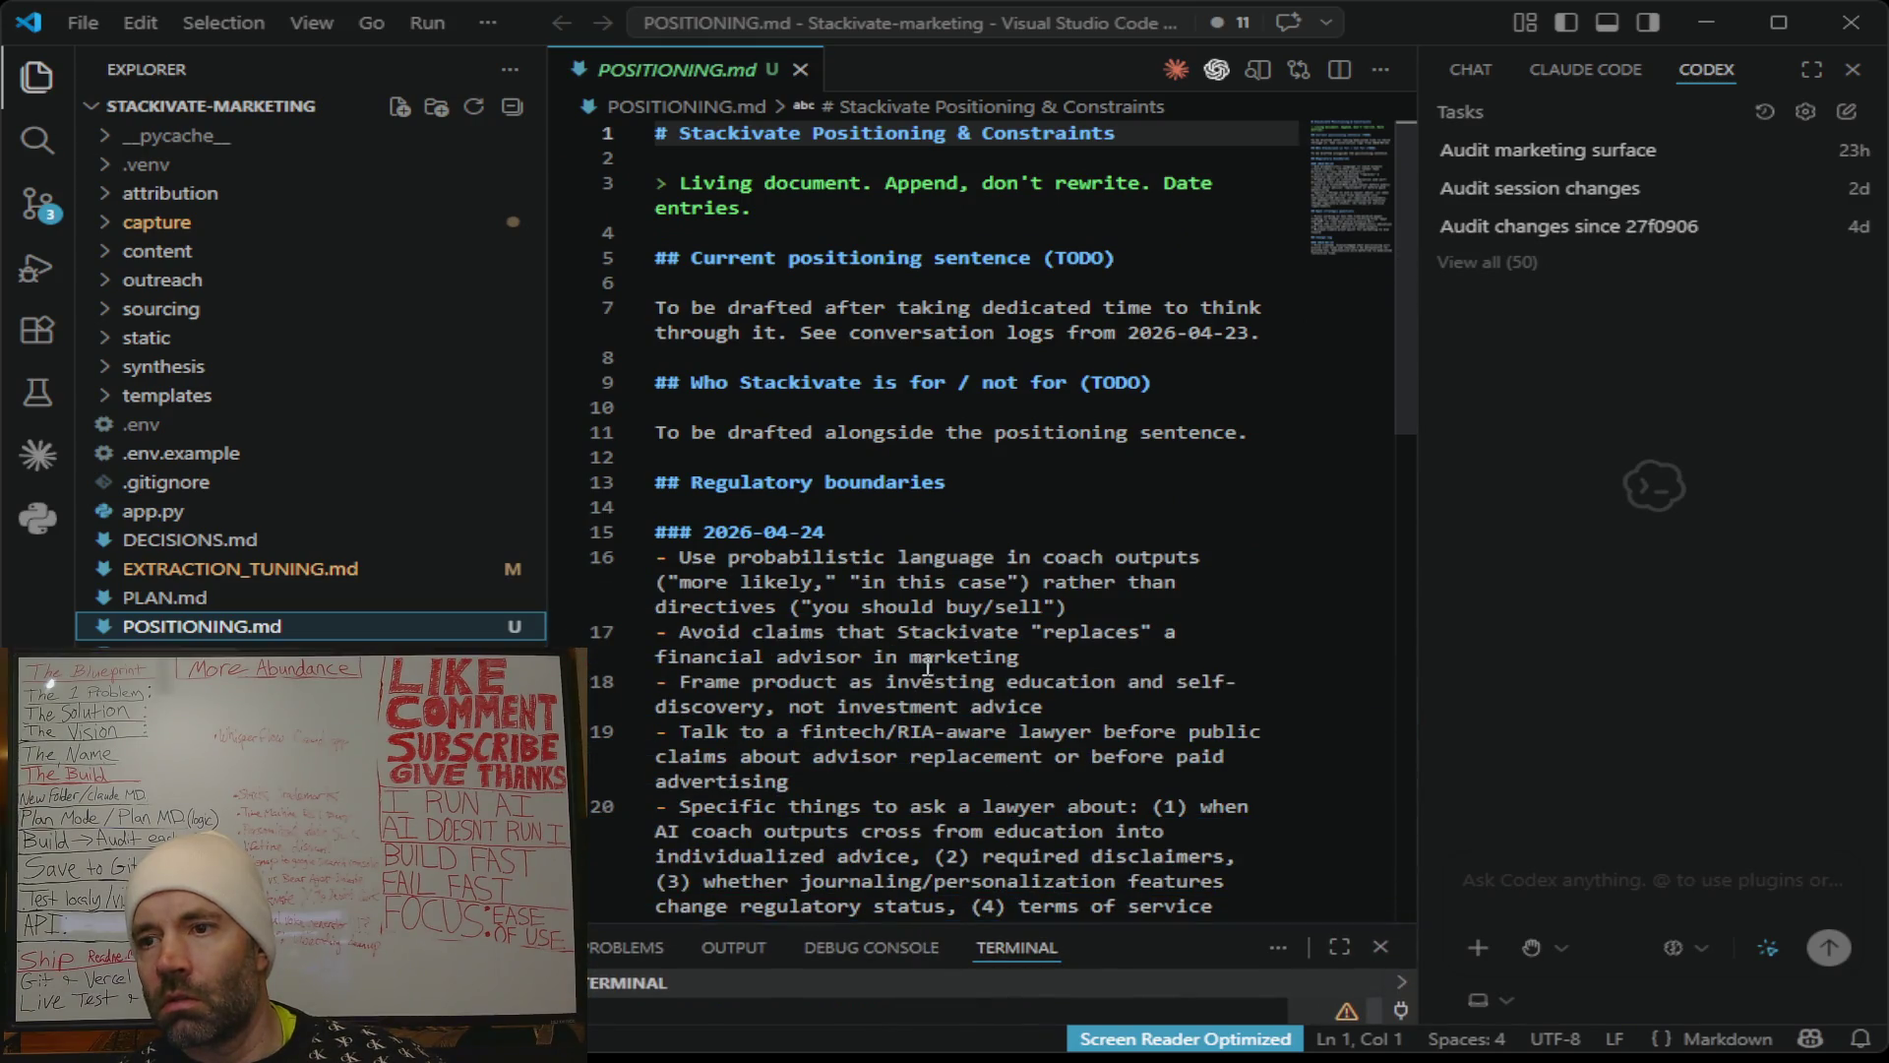
Place the cursor in the positioning sentence paragraph on line 7 of POSITIONING.md.
click(829, 330)
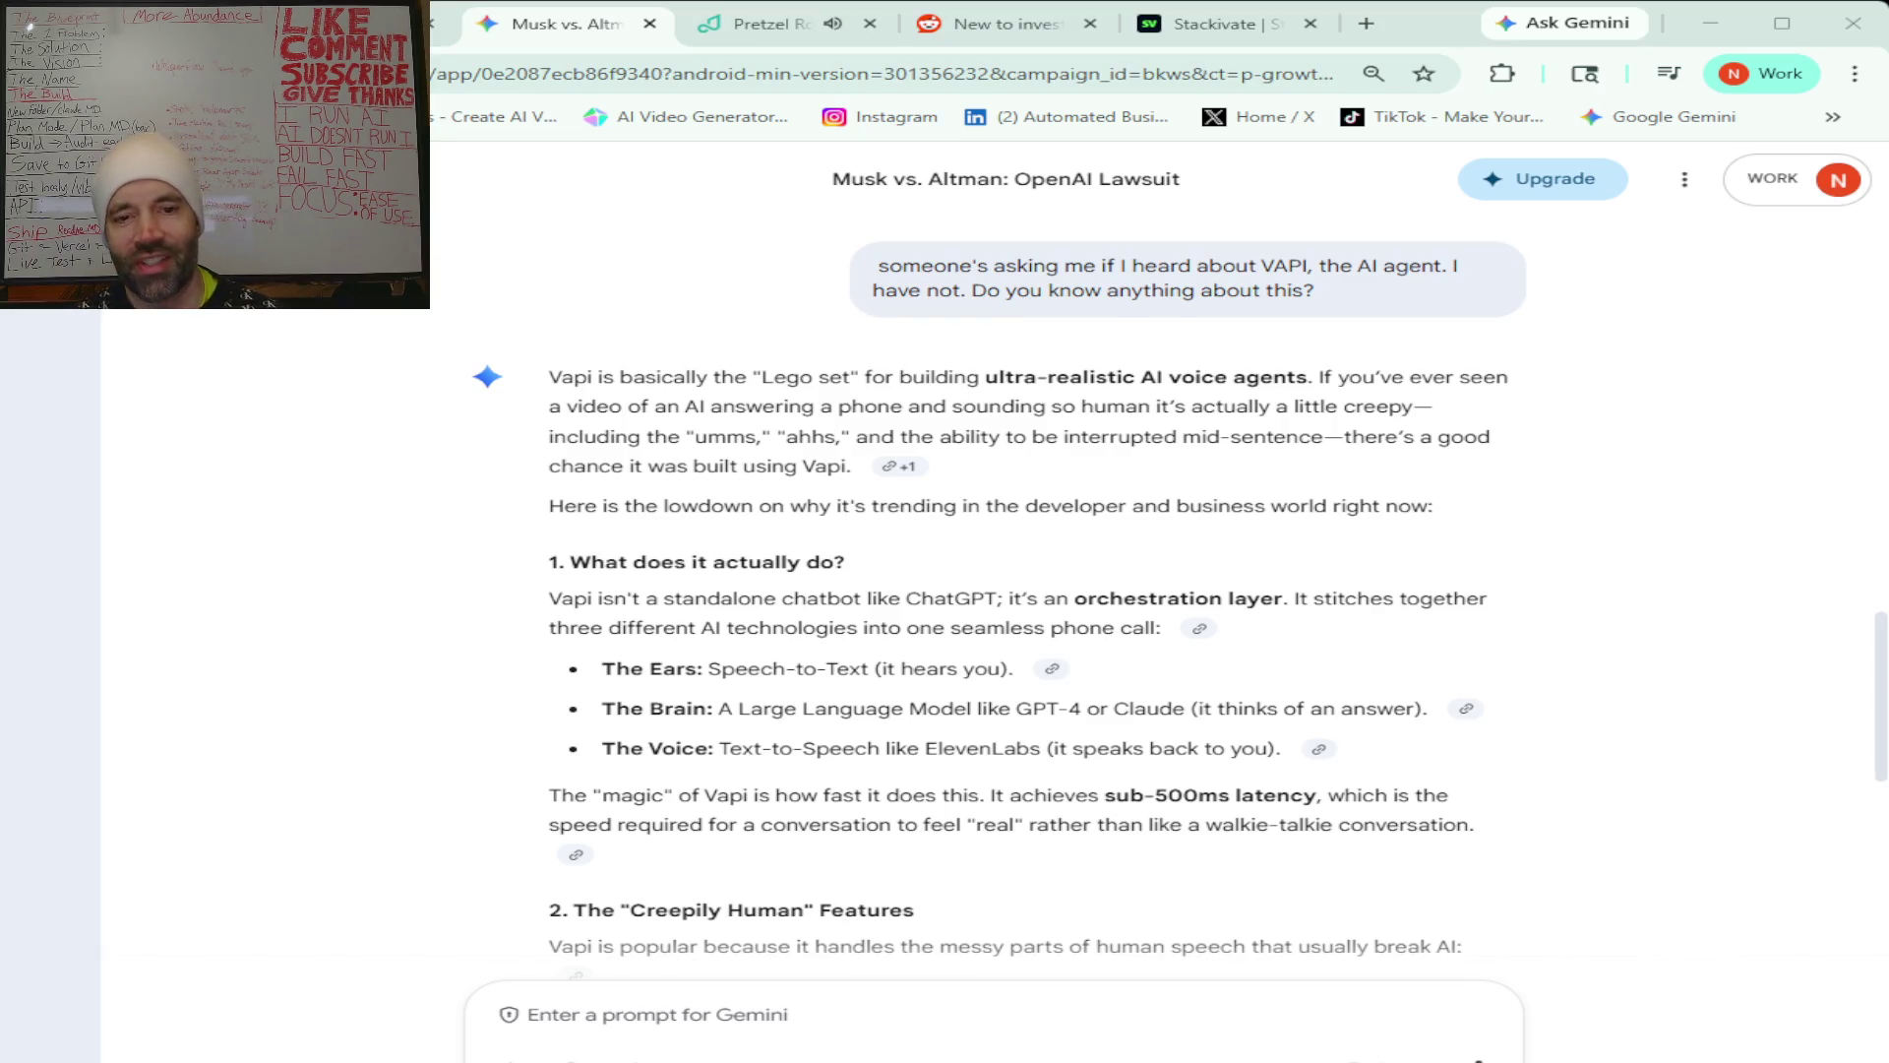
scroll(984, 591, down, 3)
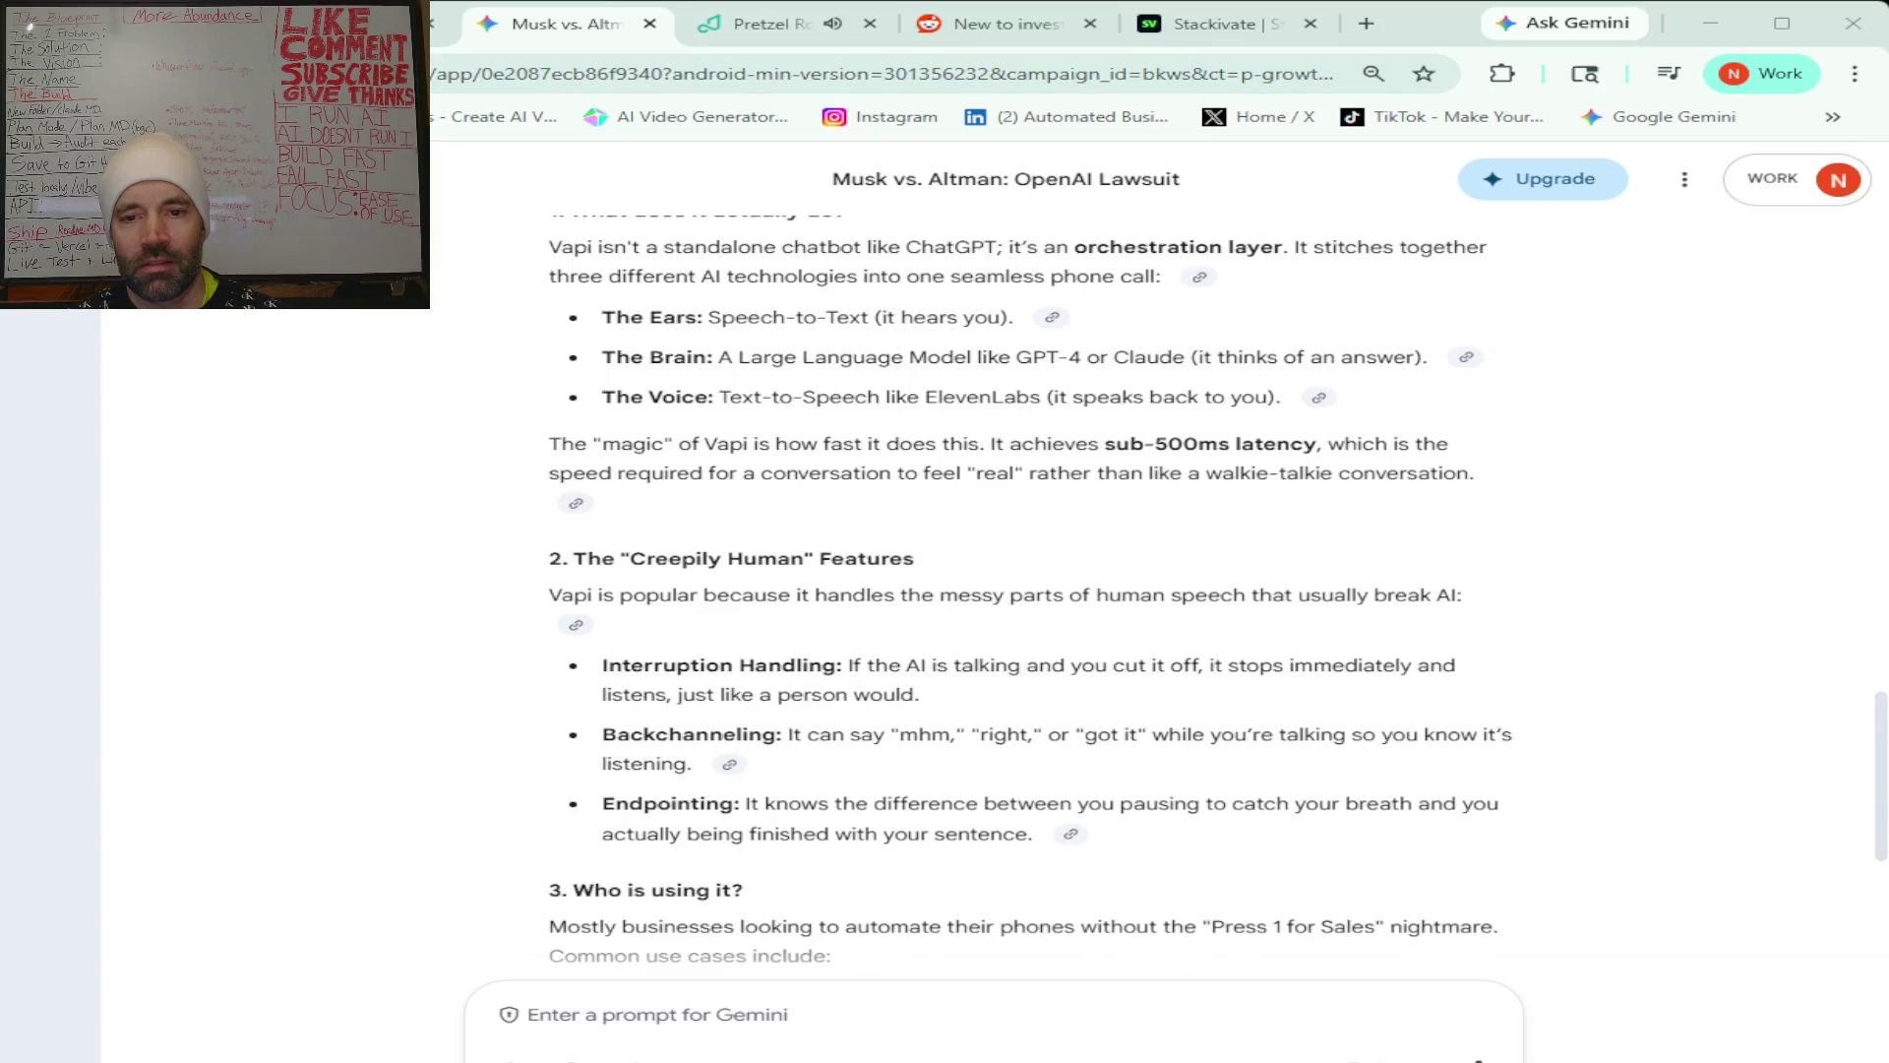
Read Gemini's Vapi answer through its cost summary, then return to the Claude positioning-doc chat.
scroll(1006, 579, down, 5)
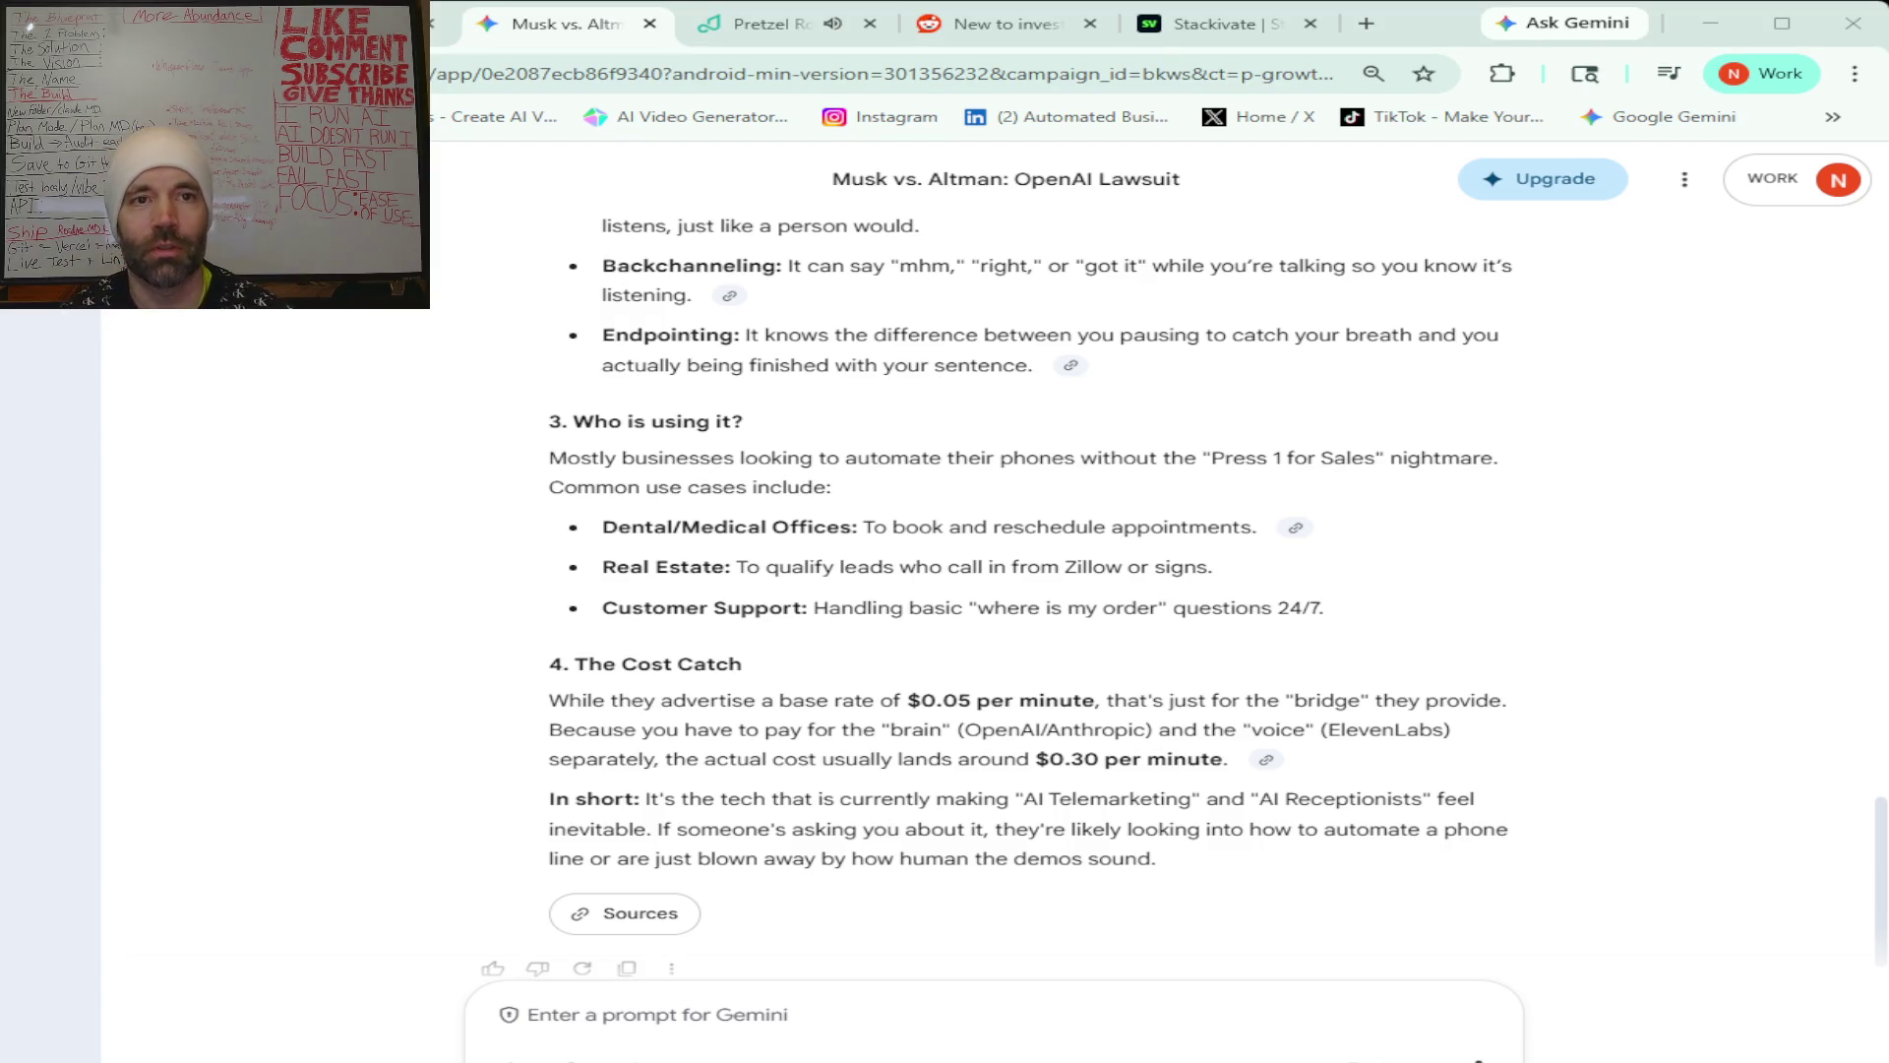
key(ctrl+shift+Tab)
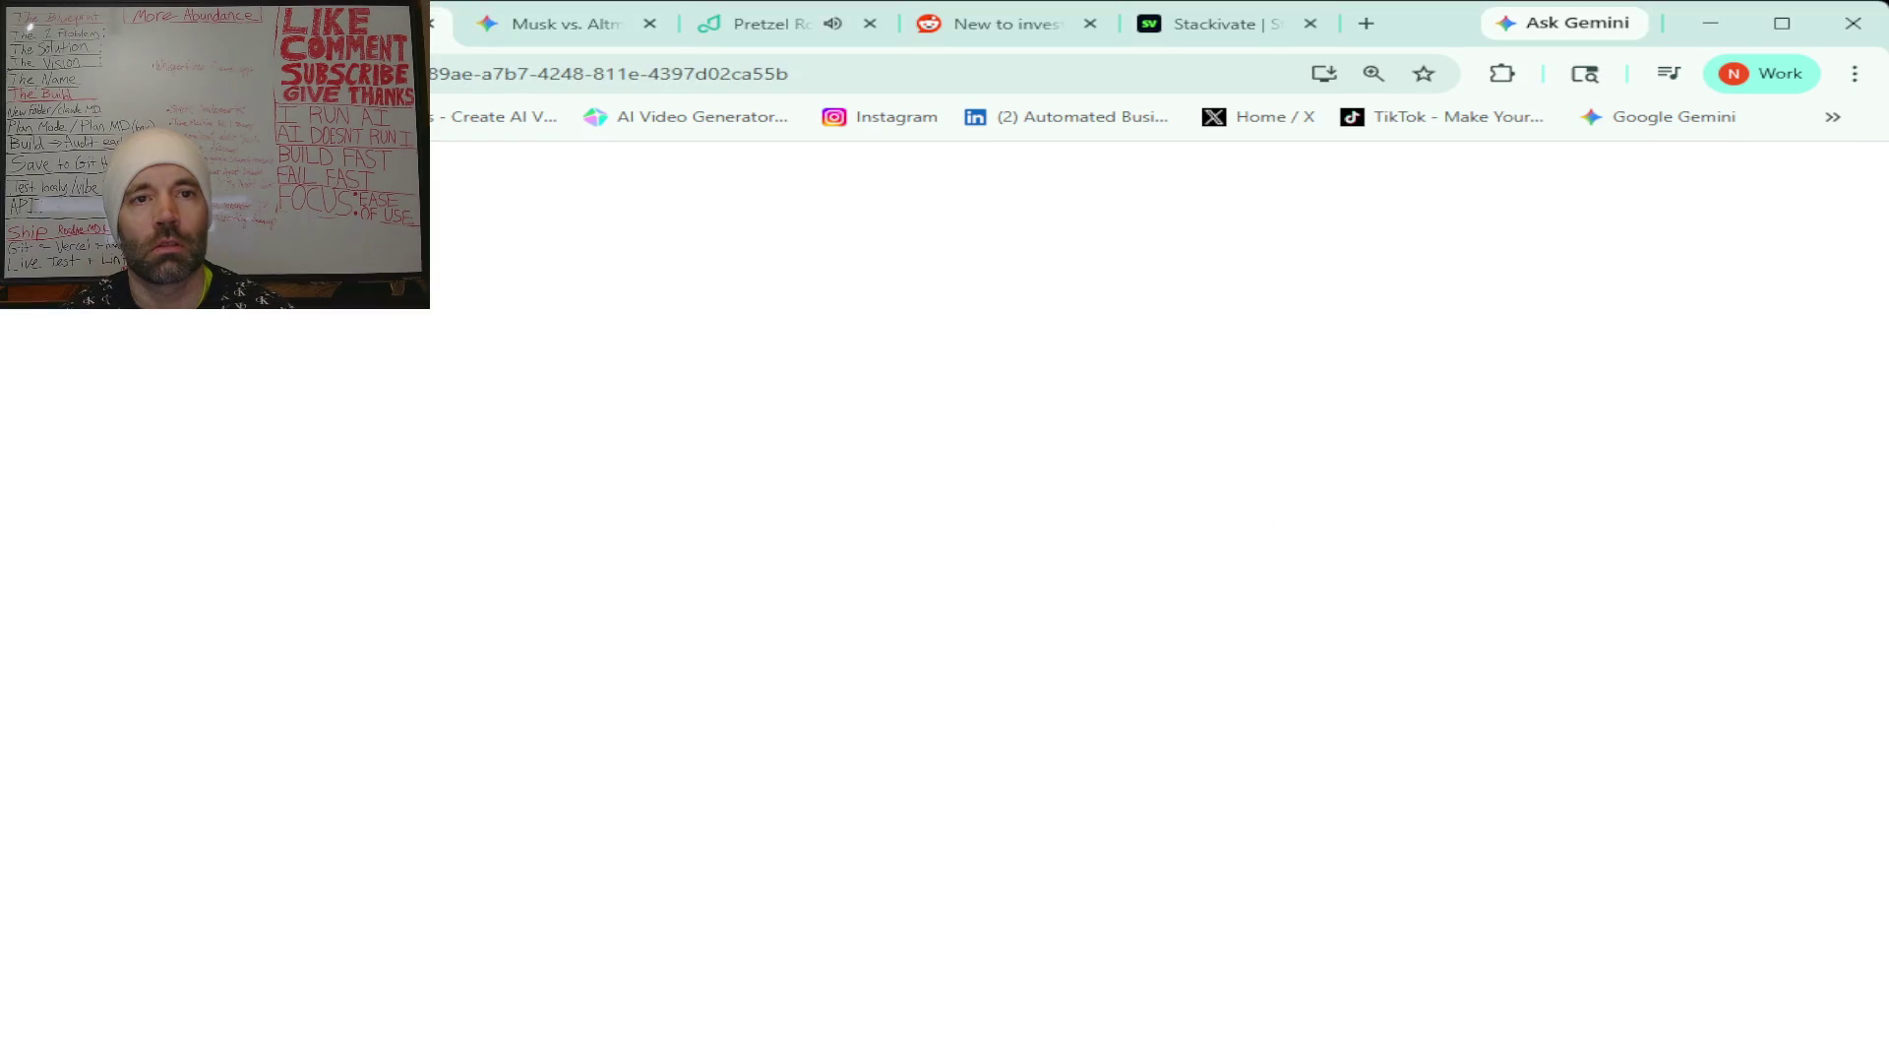